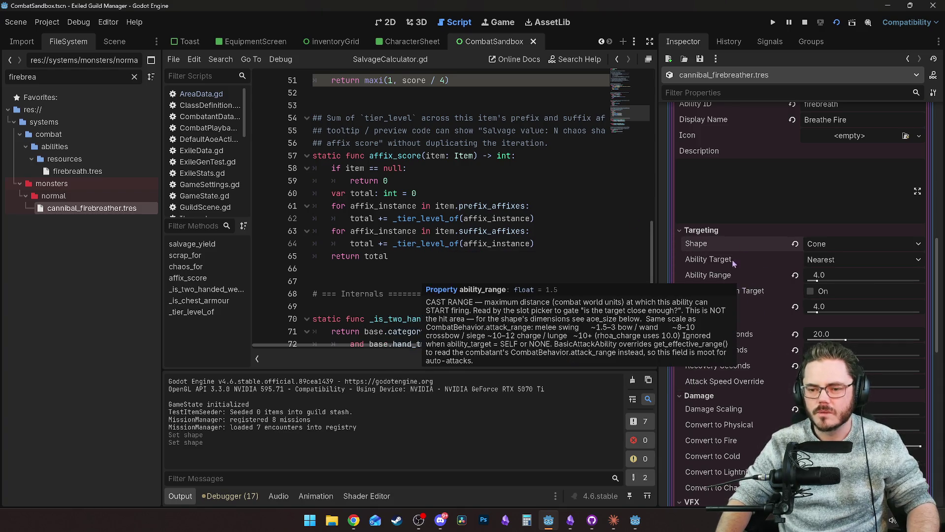
Expand the Breathe Fire ShotgunVFX Timing and Spread groups, showing Pellet Count 32.
{"action": "scroll", "coordinate": [734, 261], "scroll_direction": "up", "scroll_amount": 3}
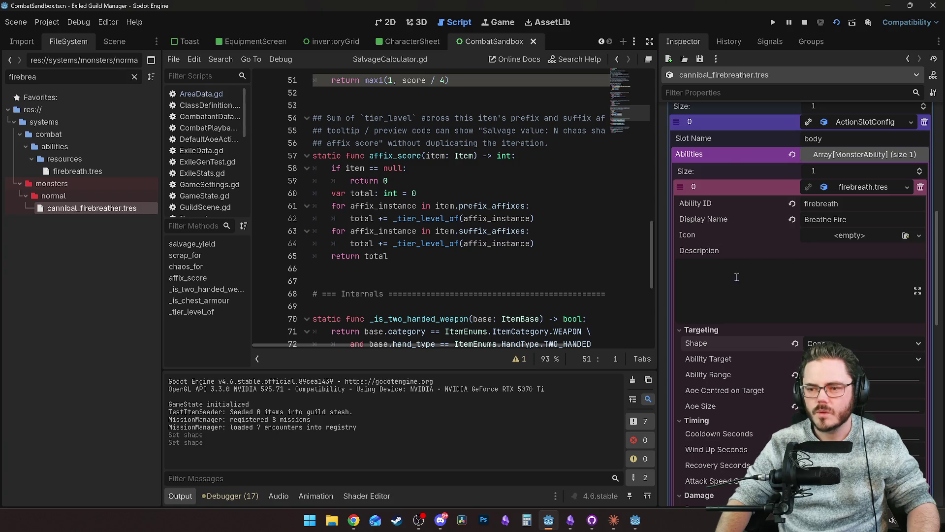
{"action": "scroll", "coordinate": [738, 295], "scroll_direction": "up", "scroll_amount": 5}
{"action": "scroll", "coordinate": [738, 363], "scroll_direction": "down", "scroll_amount": 5}
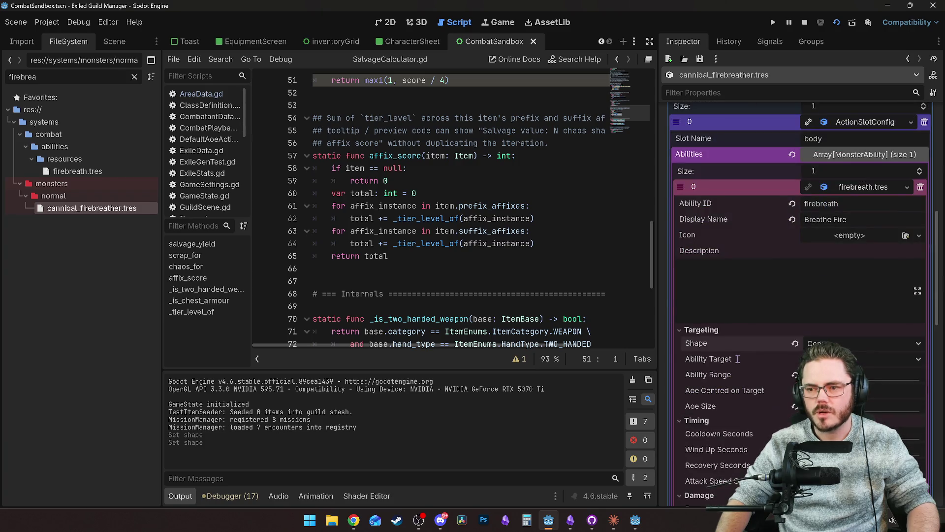
{"action": "scroll", "coordinate": [748, 306], "scroll_direction": "down", "scroll_amount": 10}
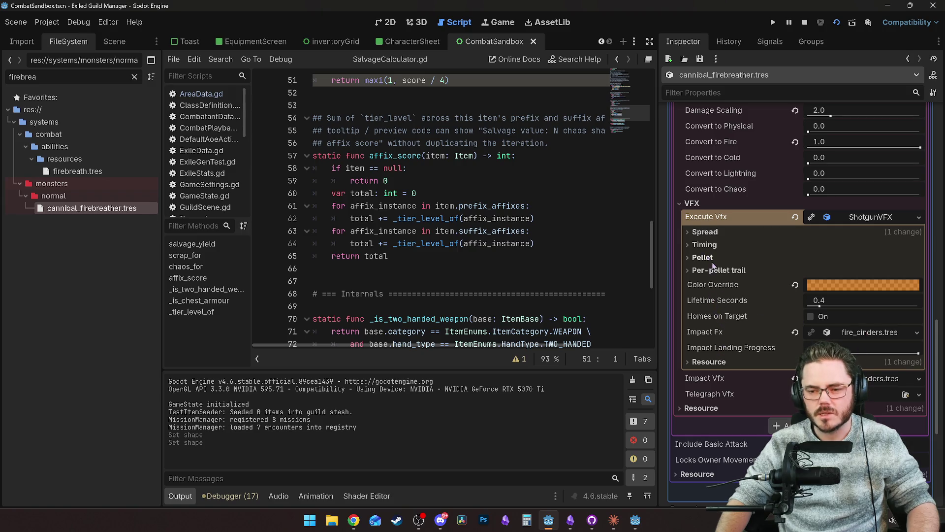
{"action": "left_click", "coordinate": [709, 249]}
{"action": "left_click", "coordinate": [711, 234]}
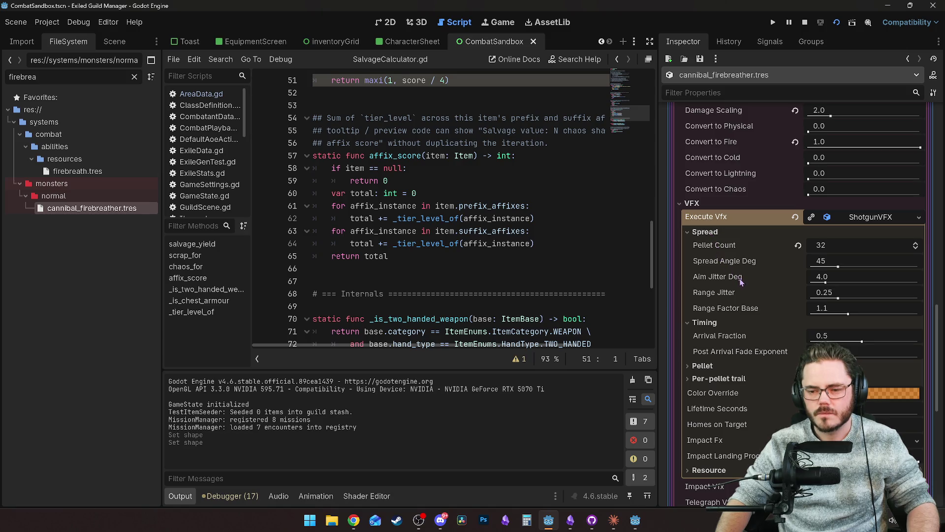
{"action": "left_click", "coordinate": [638, 525]}
Replay the melee vs Cannibal Firebreather fight from the start and pause at 1.9s after the first fire hit.
{"action": "key", "text": "space"}
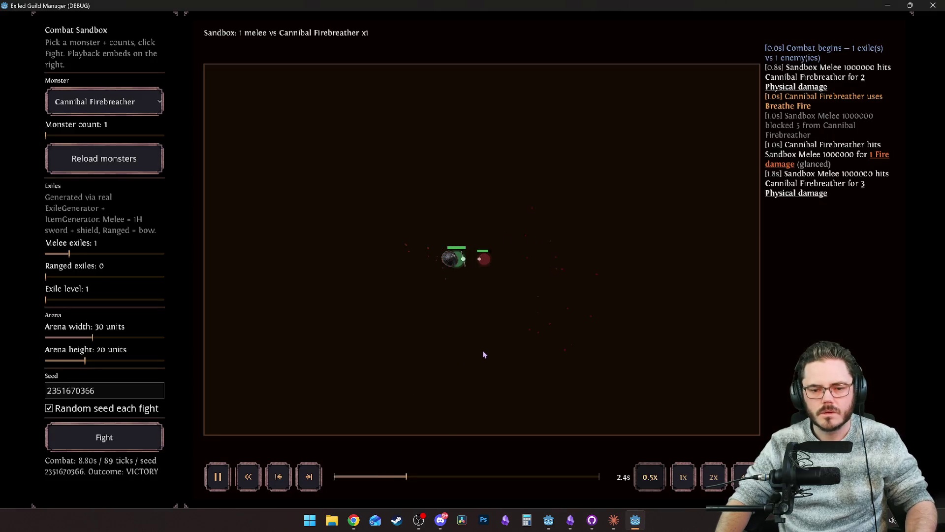
{"action": "key", "text": "Left"}
{"action": "key", "text": "Left"}
{"action": "key", "text": "Left"}
{"action": "key", "text": "space"}
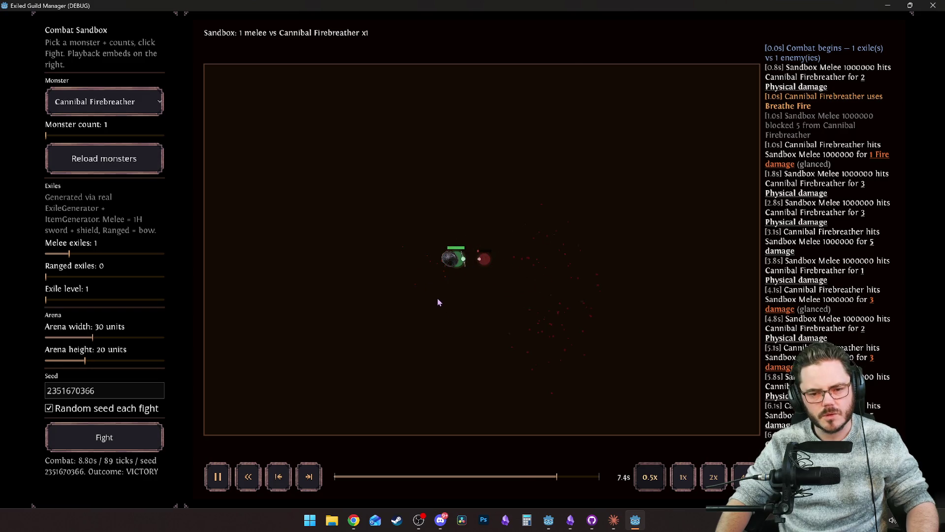
{"action": "left_click_drag", "start_coordinate": [359, 471], "coordinate": [323, 466]}
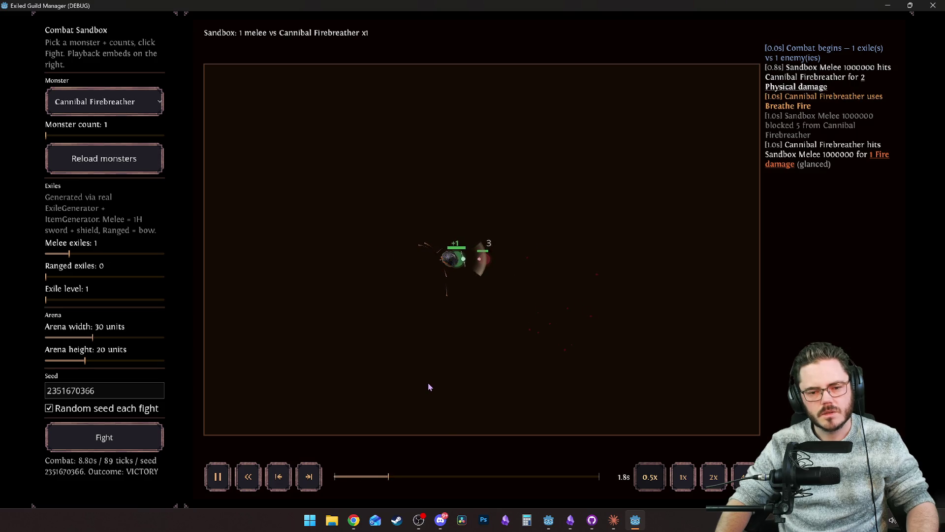
{"action": "key", "text": "space"}
{"action": "key", "text": "alt+Tab"}
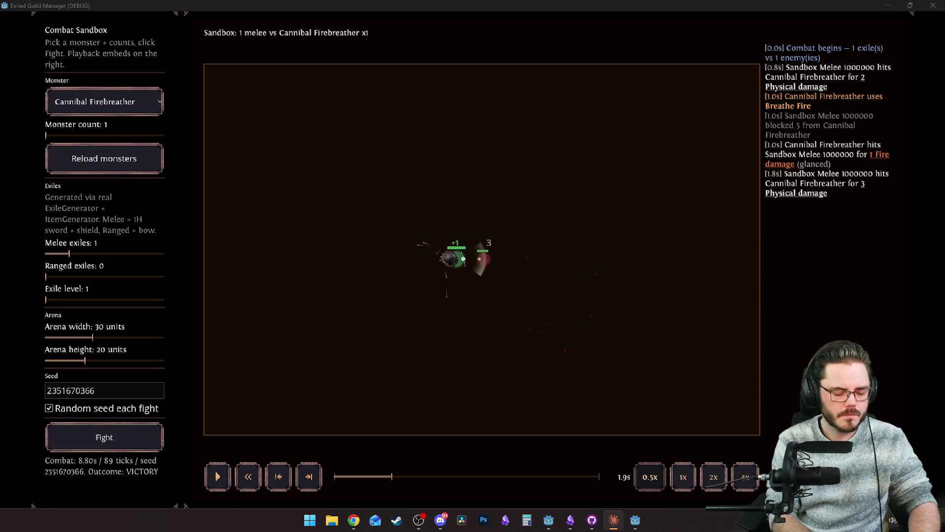
Replay the Firebreather fight from near the start, pause it, and close the debug game window.
{"action": "left_click", "coordinate": [467, 222]}
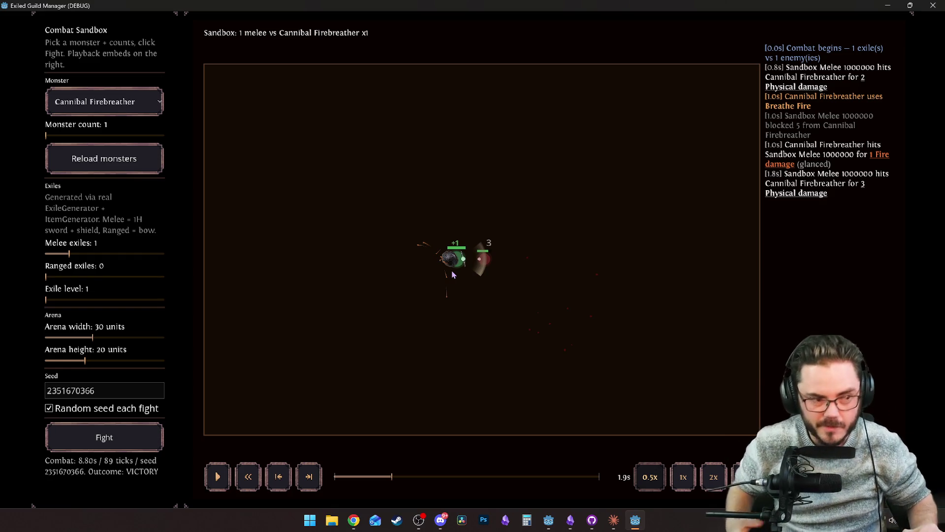
{"action": "key", "text": "space"}
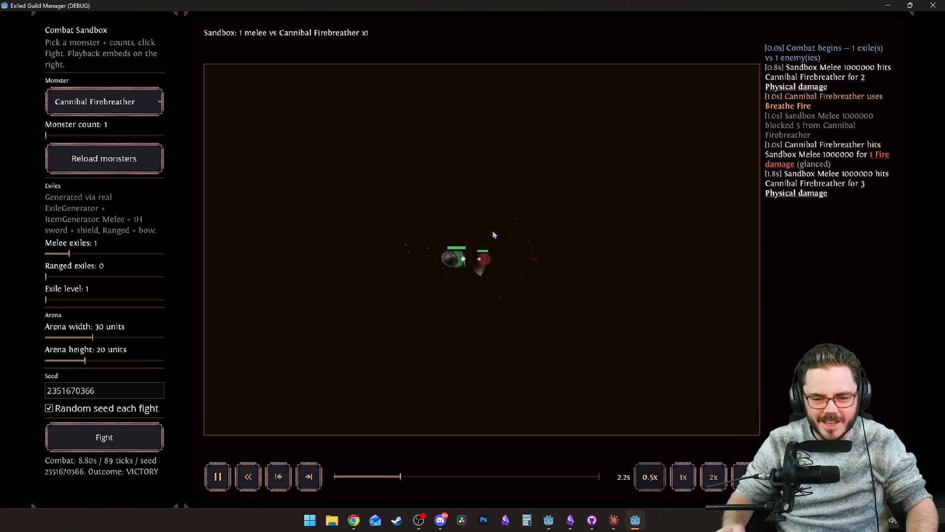
{"action": "left_click", "coordinate": [334, 476]}
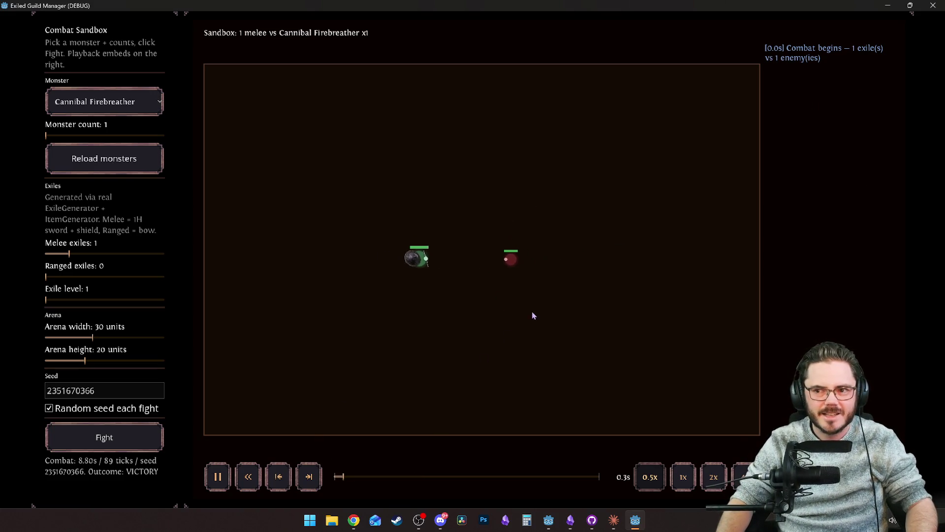
{"action": "key", "text": "space"}
{"action": "left_click", "coordinate": [933, 6]}
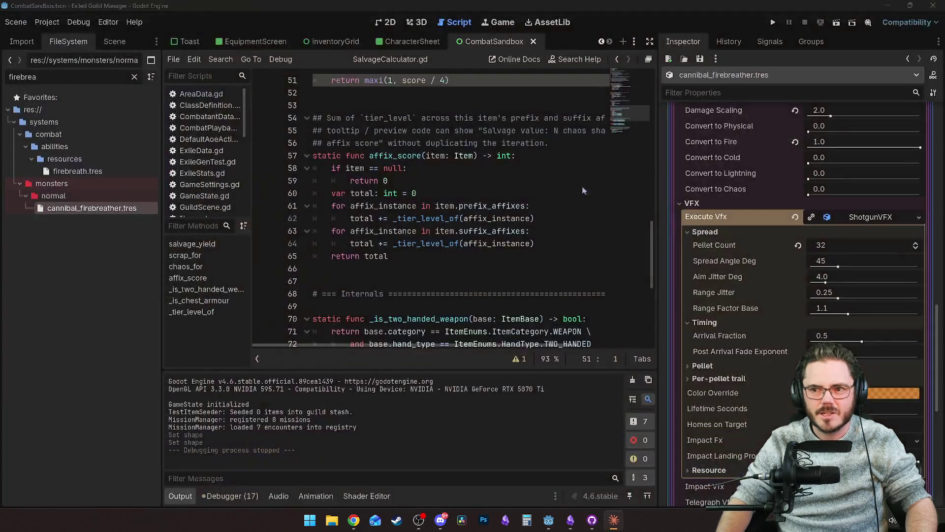
Rerun the Combat Sandbox and fight one melee exile against a Cannibal Meattaker.
{"action": "left_click", "coordinate": [488, 185]}
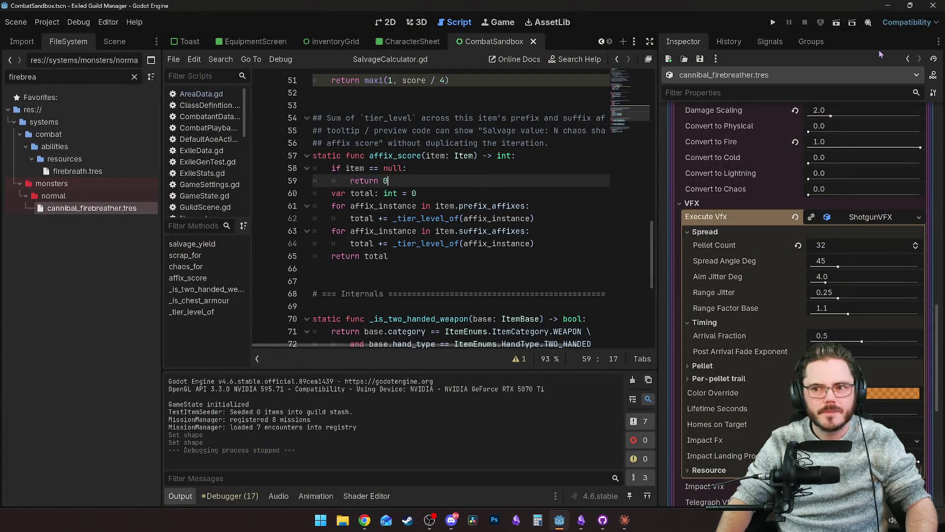
{"action": "left_click", "coordinate": [836, 22]}
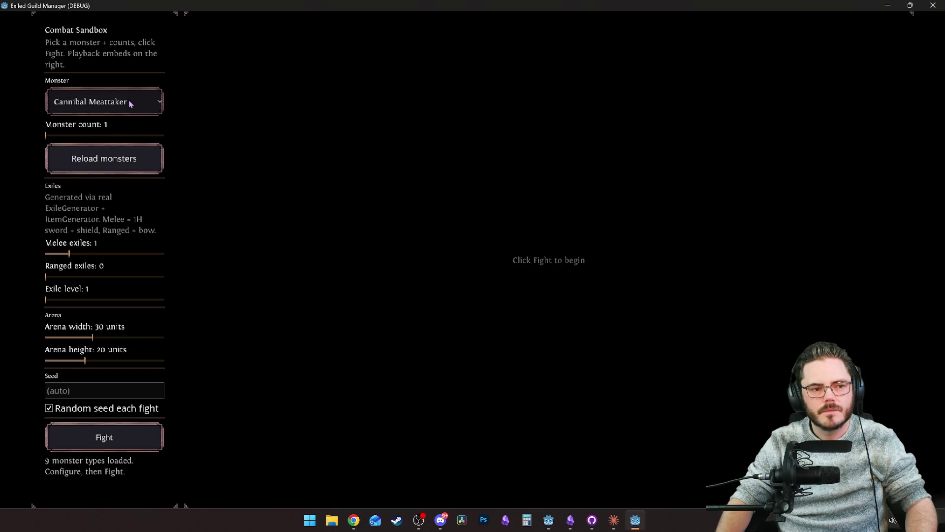
{"action": "left_click", "coordinate": [128, 101]}
{"action": "left_click", "coordinate": [137, 140]}
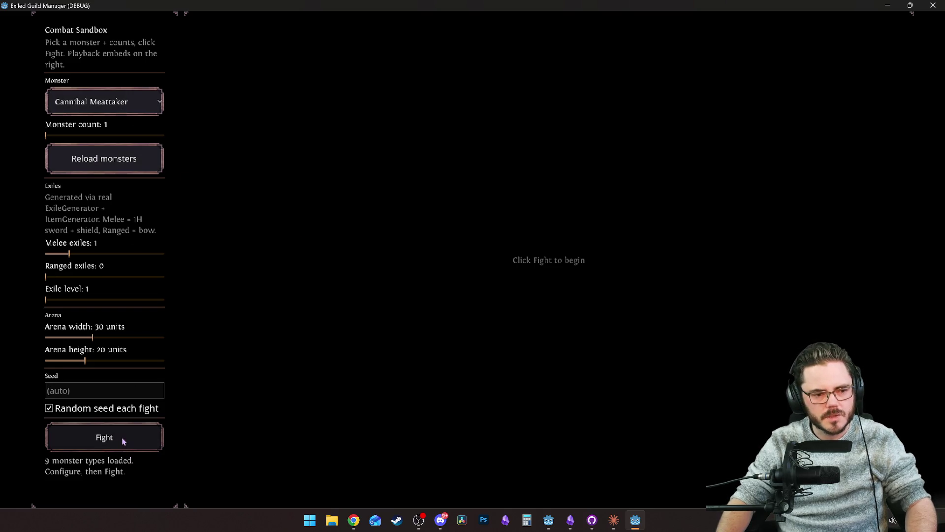
{"action": "left_click", "coordinate": [122, 439]}
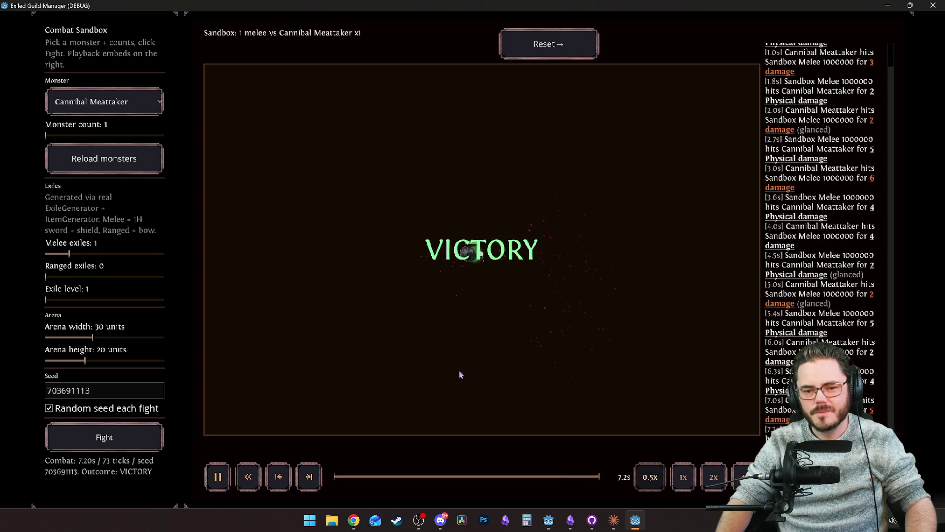
Inspect the melee exile's stats and damage log after the victory, then set melee exiles to 0.
{"action": "mouse_move", "coordinate": [480, 259]}
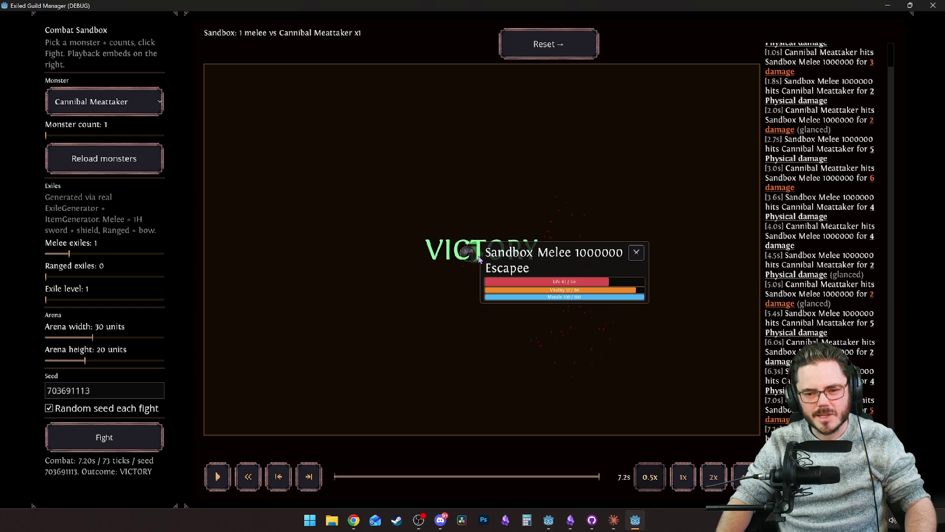
{"action": "mouse_move", "coordinate": [786, 364]}
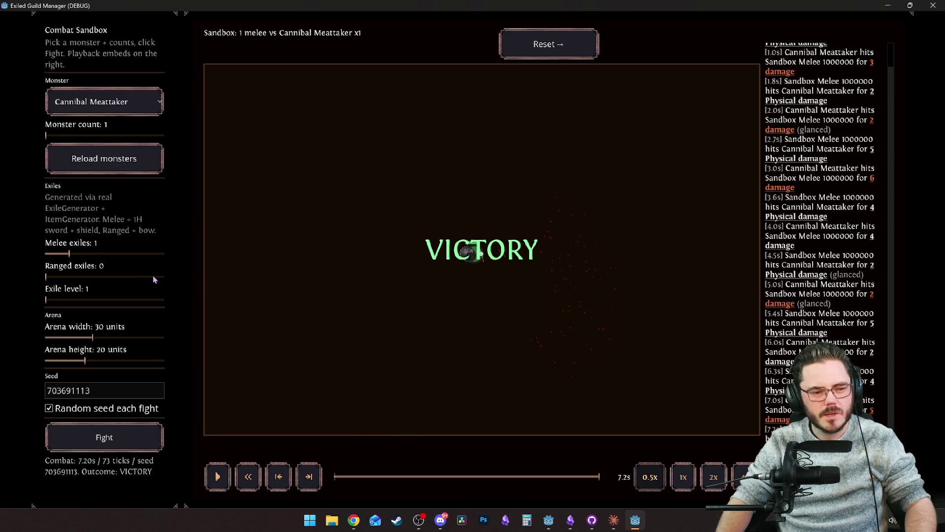
{"action": "left_click", "coordinate": [49, 255]}
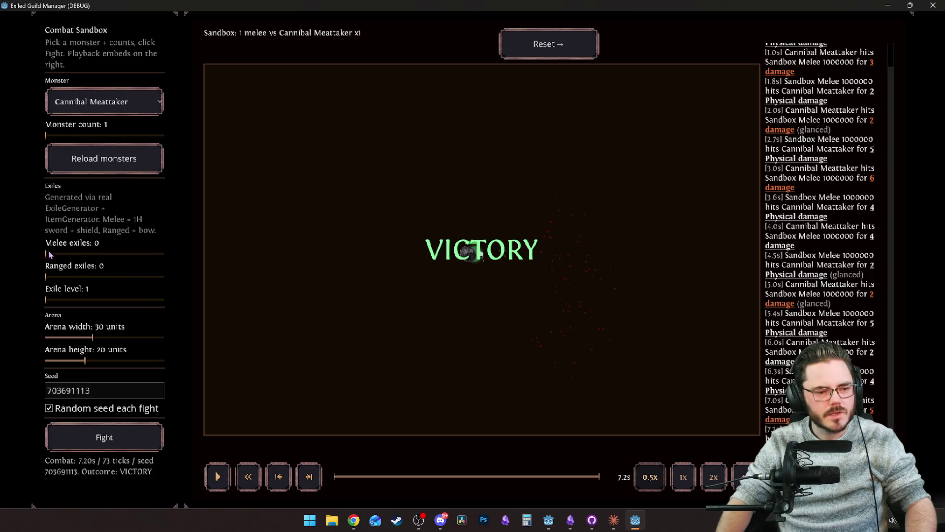
Fight 1 ranged exile against 2 Cannibal Meattakers, which ends in defeat.
{"action": "left_click", "coordinate": [73, 277]}
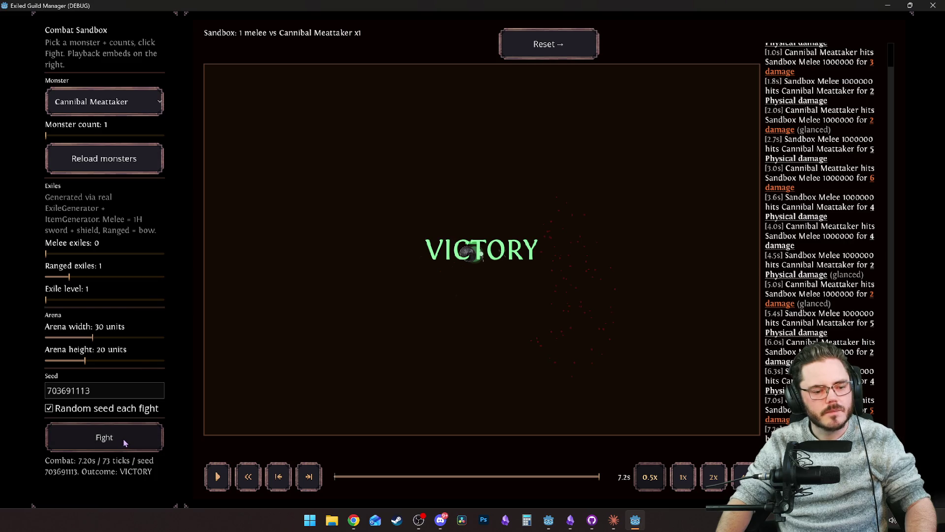
{"action": "left_click", "coordinate": [75, 136]}
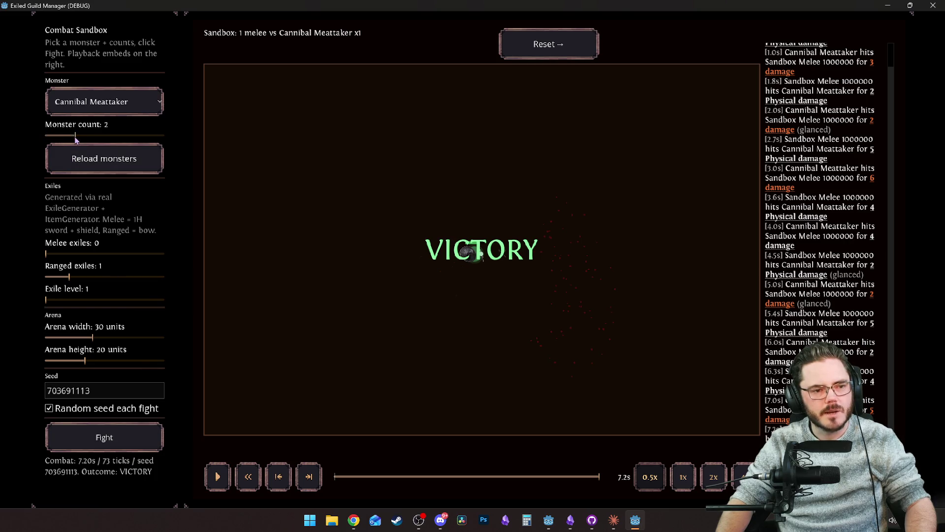
{"action": "left_click", "coordinate": [104, 437]}
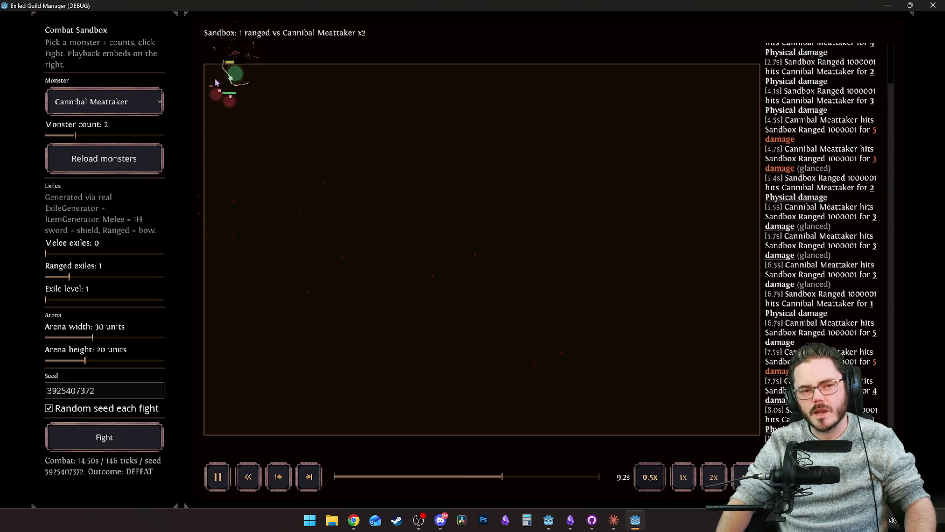
{"action": "left_click", "coordinate": [571, 522]}
{"action": "scroll", "coordinate": [394, 271], "scroll_direction": "up", "scroll_amount": 5}
Write the note: combat playback rounds and shows +0's; keep whole numbers but hide 0s.
{"action": "left_click", "coordinate": [403, 236]}
{"action": "type", "text": "combat playba"}
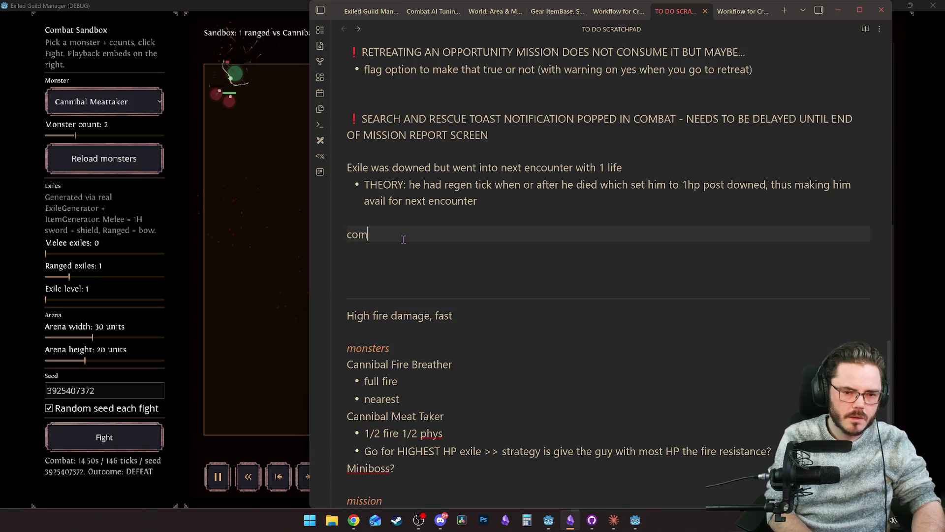
{"action": "type", "text": "ck is rounding "}
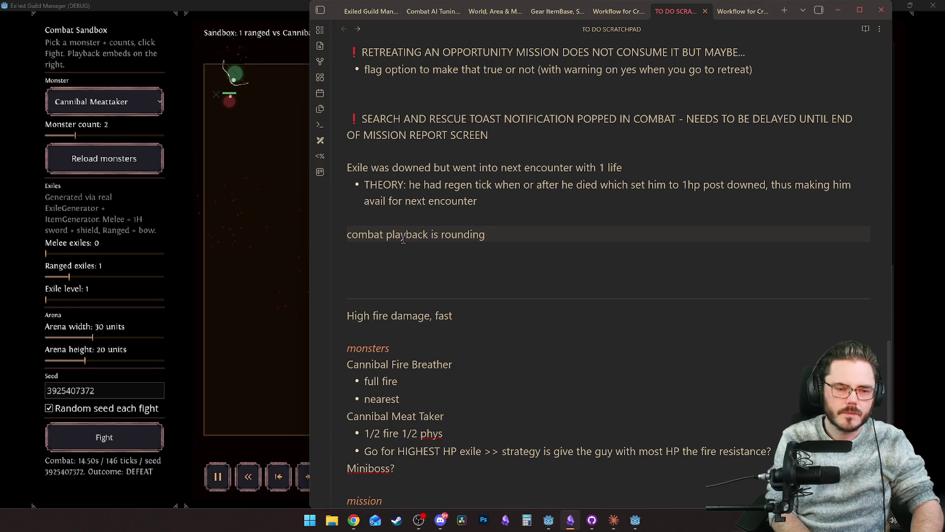
{"action": "type", "text": "and showing +0's."}
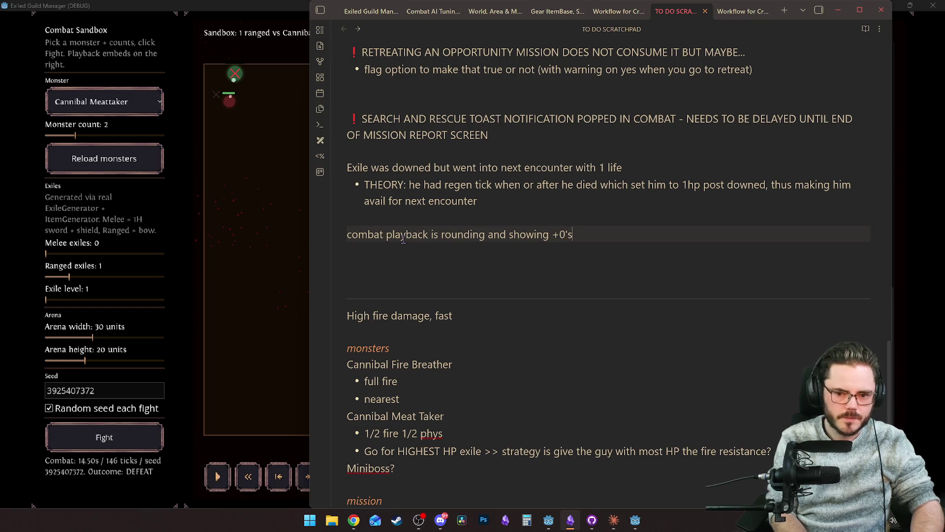
{"action": "type", "text": " Probably kee"}
{"action": "type", "text": "p rounding to wh"}
{"action": "type", "text": "ole digit"}
{"action": "key", "text": "BackSpace"}
{"action": "key", "text": "BackSpace"}
{"action": "key", "text": "BackSpace"}
{"action": "type", "text": "number"}
{"action": "type", "text": "s, but "}
{"action": "type", "text": "just hide "}
{"action": "type", "text": ")s"}
{"action": "key", "text": "BackSpace"}
{"action": "key", "text": "BackSpace"}
{"action": "type", "text": "0s."}
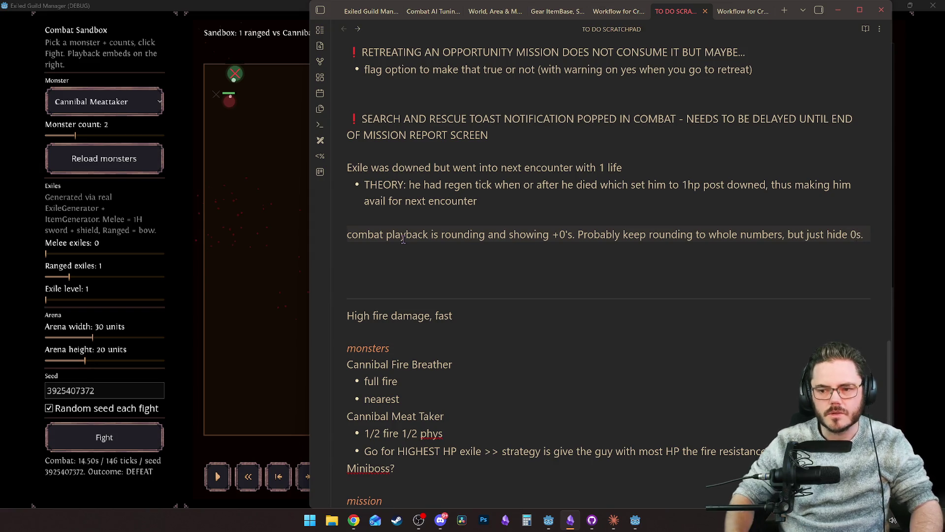
{"action": "left_click", "coordinate": [482, 262]}
Add bullets: make numbers bigger; add pop-in, fly-upwards, curve-away scatter animation.
{"action": "left_click", "coordinate": [476, 247]}
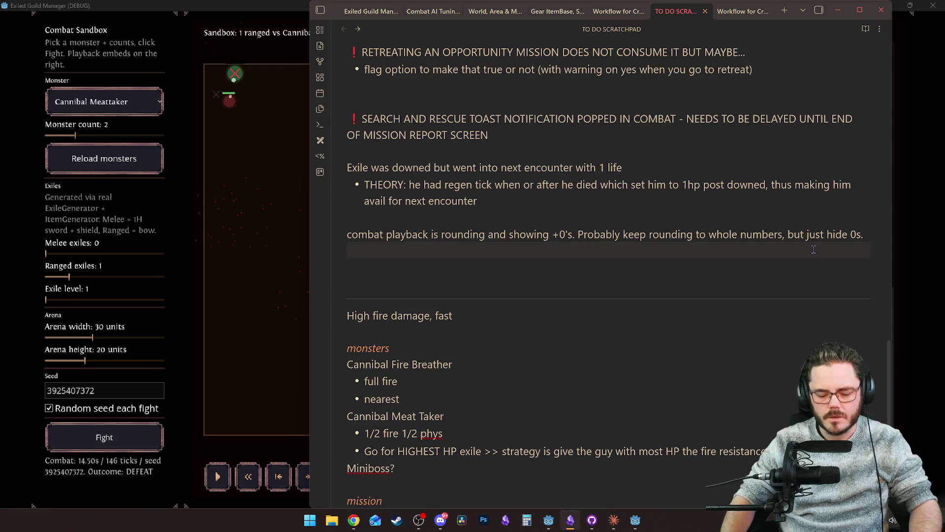
{"action": "type", "text": "- Also make nu"}
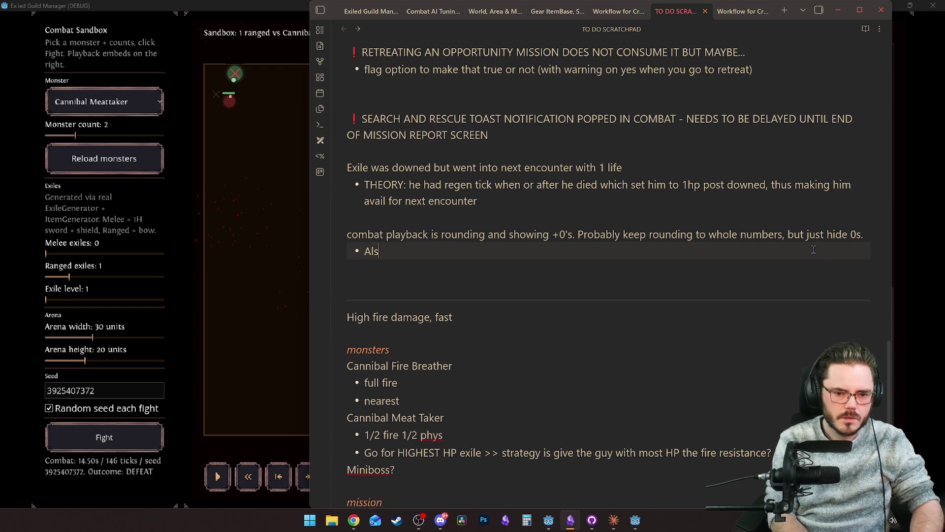
{"action": "type", "text": "mbers bigger"}
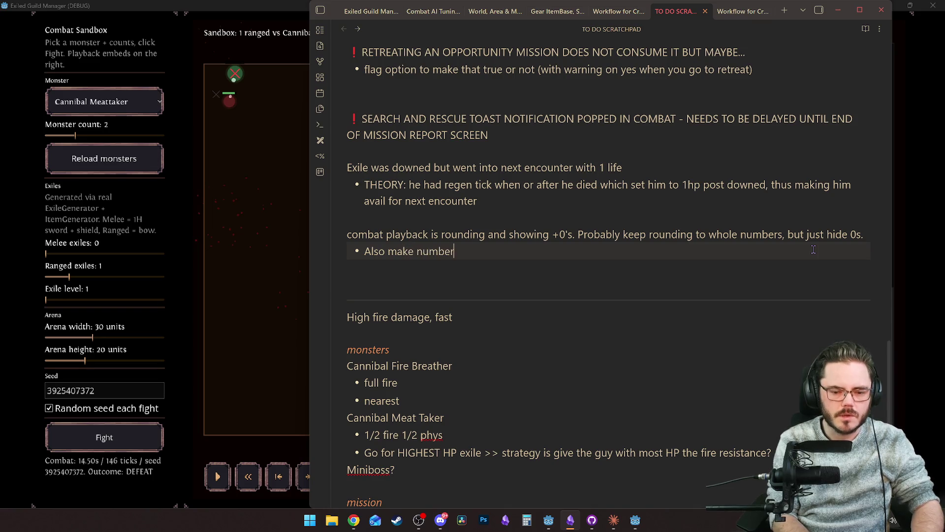
{"action": "key", "text": "Return"}
{"action": "type", "text": "also"}
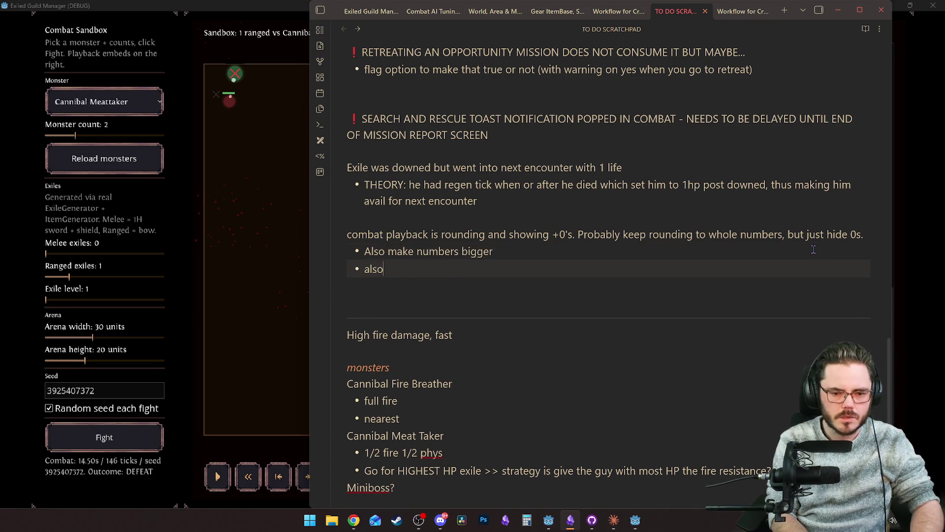
{"action": "type", "text": " add pop anima"}
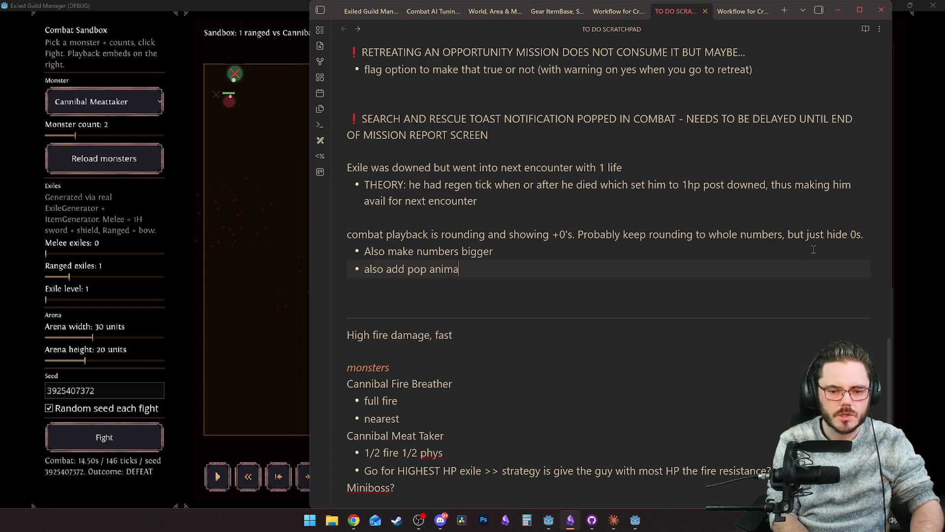
{"action": "type", "text": "tion and "}
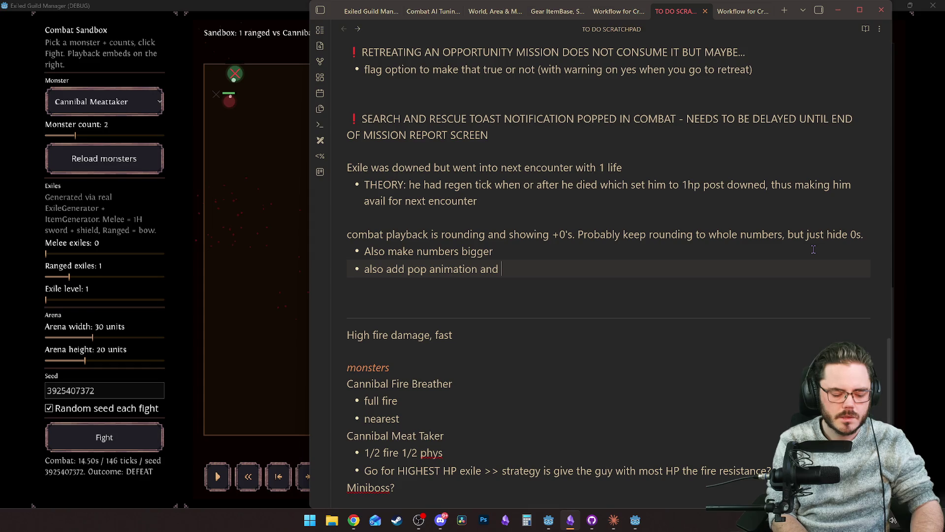
{"action": "type", "text": "scatter fly up"}
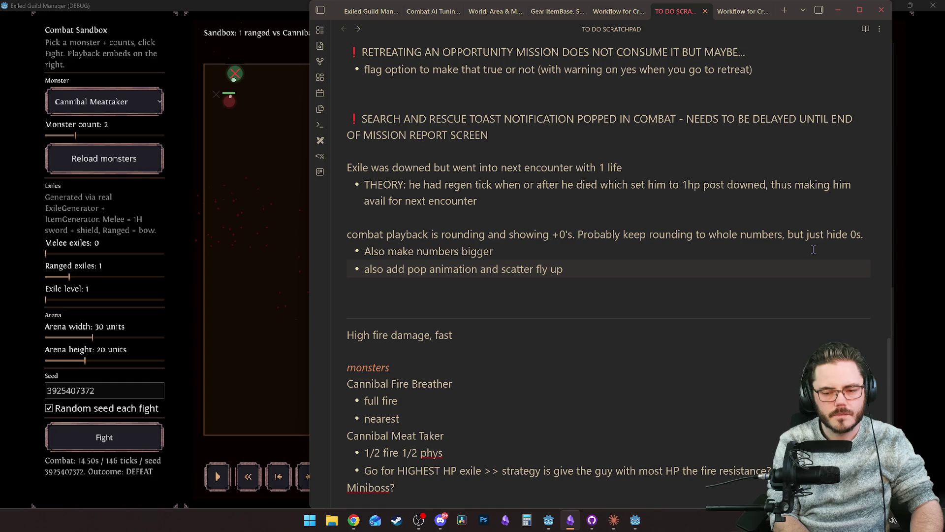
{"action": "type", "text": " ("}
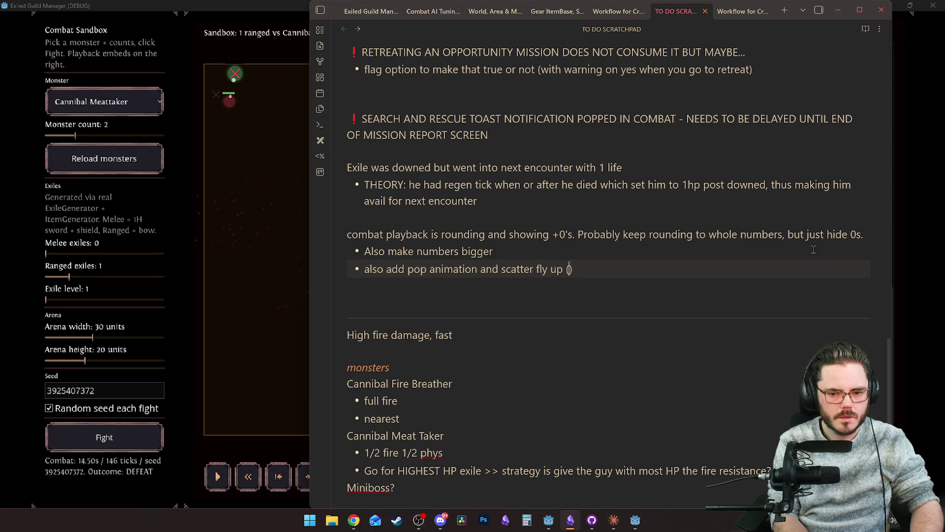
{"action": "type", "text": "Pop in "}
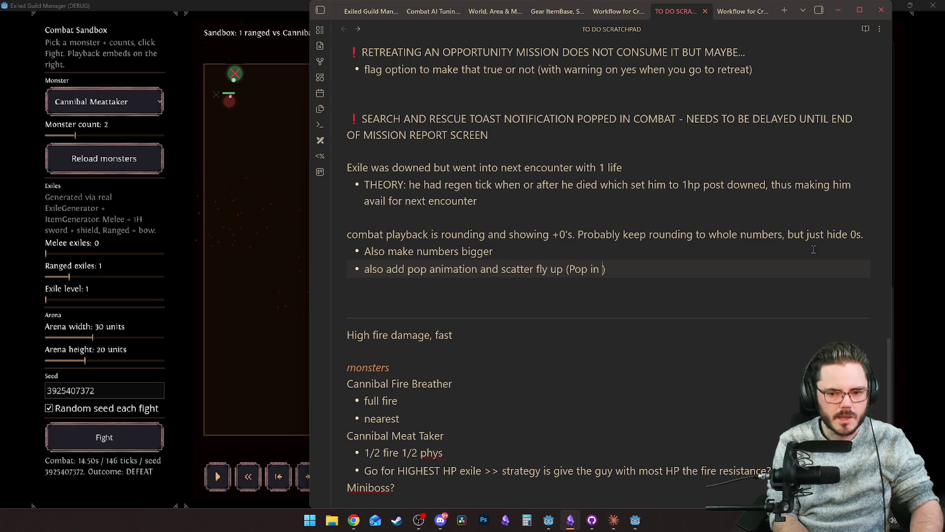
{"action": "type", "text": ", "}
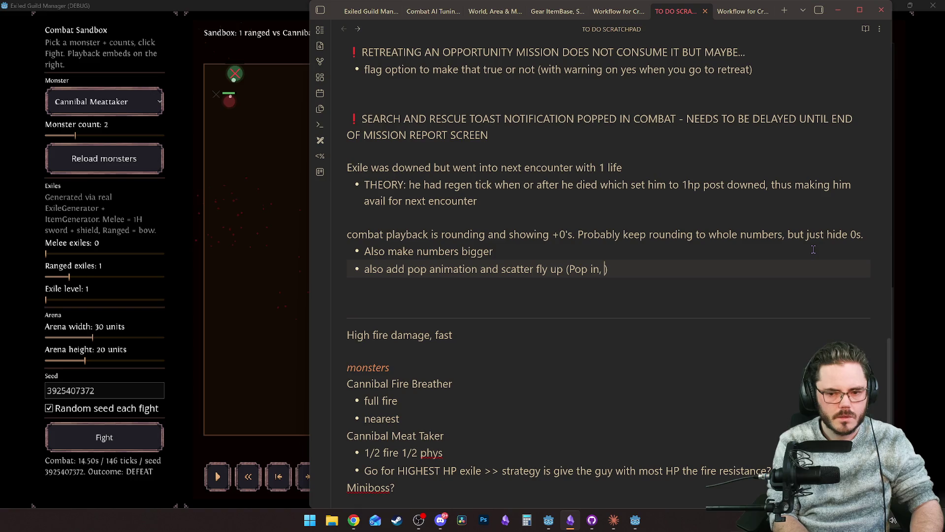
{"action": "type", "text": "fly upww"}
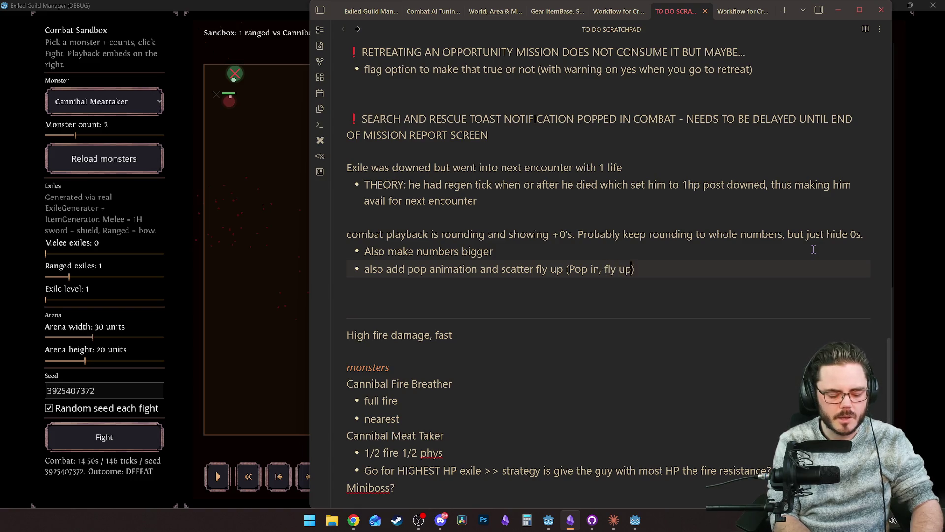
{"action": "key", "text": "BackSpace"}
{"action": "type", "text": "ards and c"}
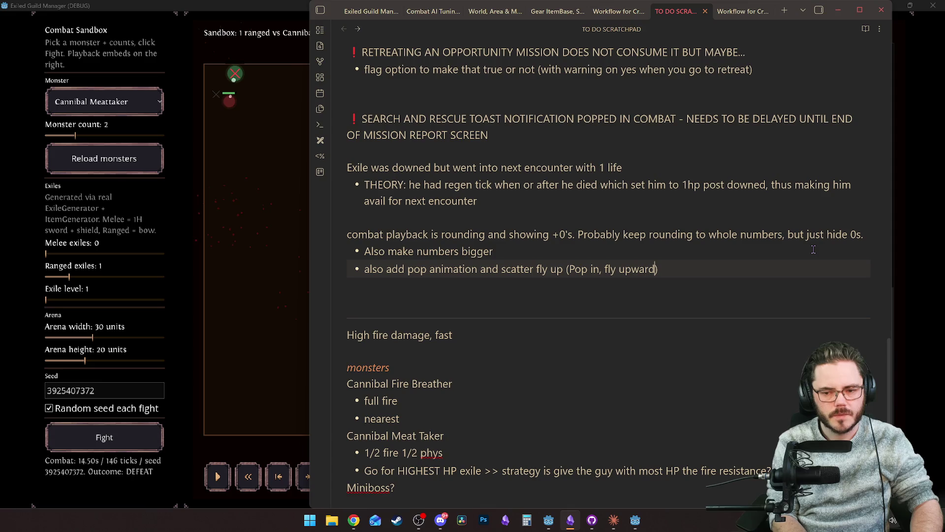
{"action": "type", "text": "urve away s"}
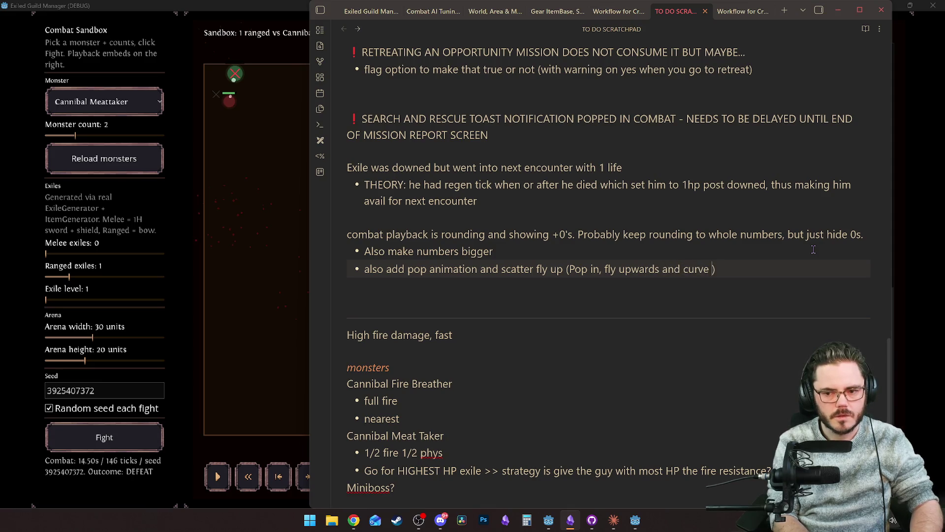
{"action": "type", "text": "lightly "}
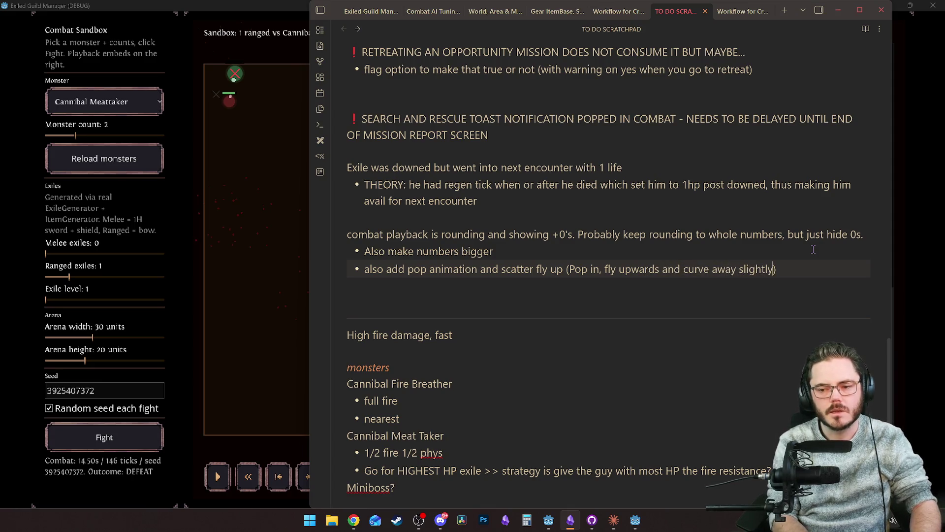
{"action": "type", "text": "with scatter"}
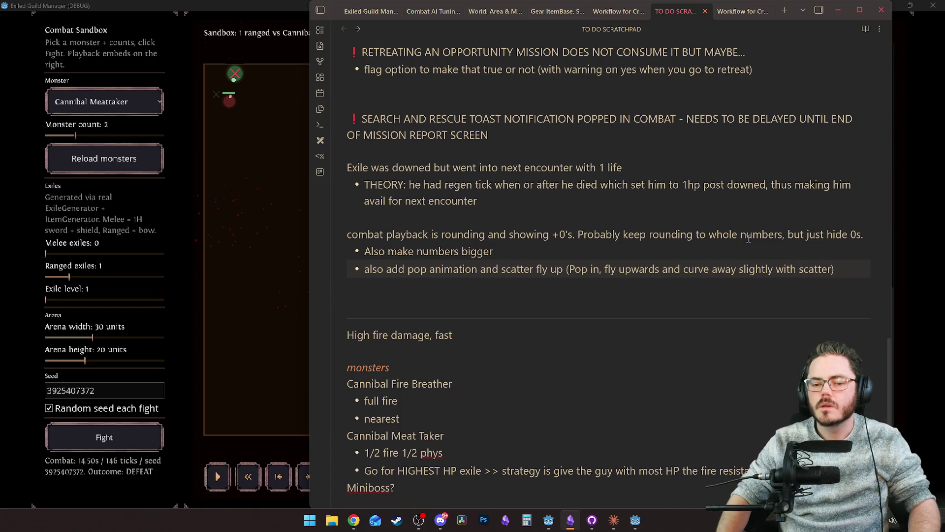
{"action": "left_click", "coordinate": [296, 268]}
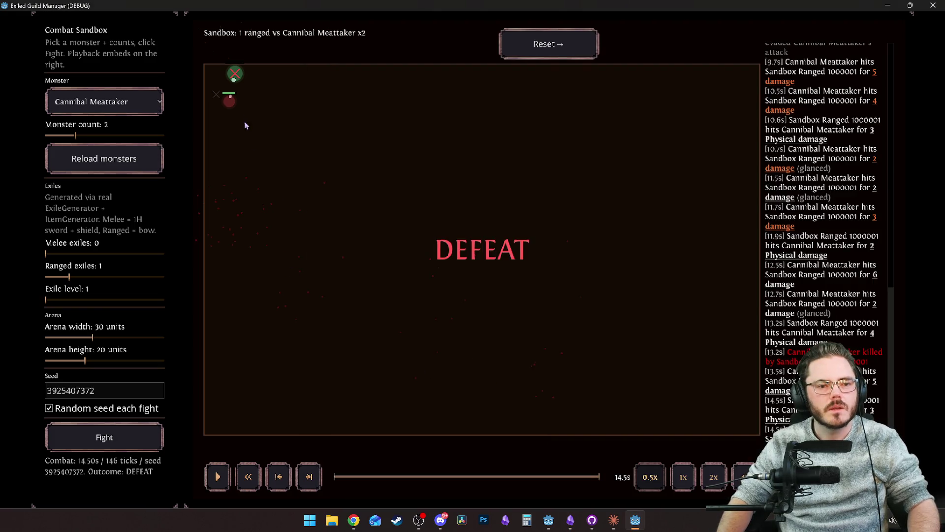
Rewind and scrub the fight replay to about 9.9s, and lower the monster count to 1.
{"action": "left_click", "coordinate": [365, 477]}
{"action": "mouse_move", "coordinate": [365, 477]}
{"action": "left_mouse_down"}
{"action": "mouse_move", "coordinate": [568, 455]}
{"action": "mouse_move", "coordinate": [488, 441]}
{"action": "mouse_move", "coordinate": [366, 340]}
{"action": "left_mouse_up"}
{"action": "left_click_drag", "start_coordinate": [75, 135], "coordinate": [46, 136]}
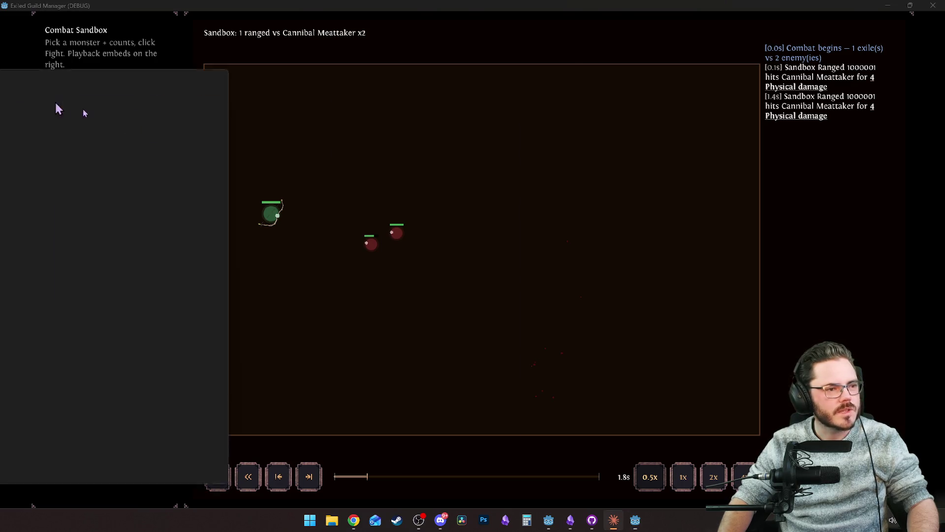
{"action": "left_click", "coordinate": [613, 520]}
{"action": "scroll", "coordinate": [565, 188], "scroll_direction": "up", "scroll_amount": 8}
Read through Claude's explanation of the firebreath cone VFX bug and its code blocks.
{"action": "scroll", "coordinate": [565, 188], "scroll_direction": "down", "scroll_amount": 5}
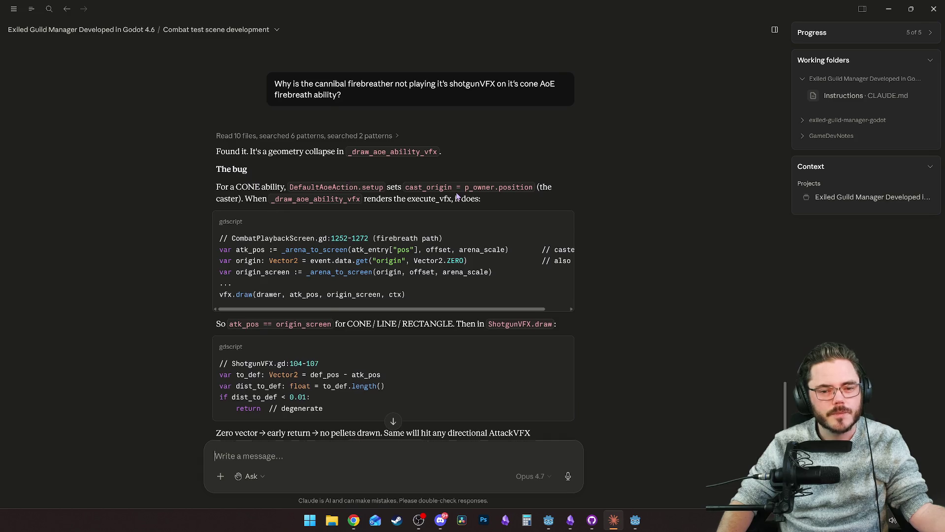
{"action": "scroll", "coordinate": [457, 195], "scroll_direction": "down", "scroll_amount": 2}
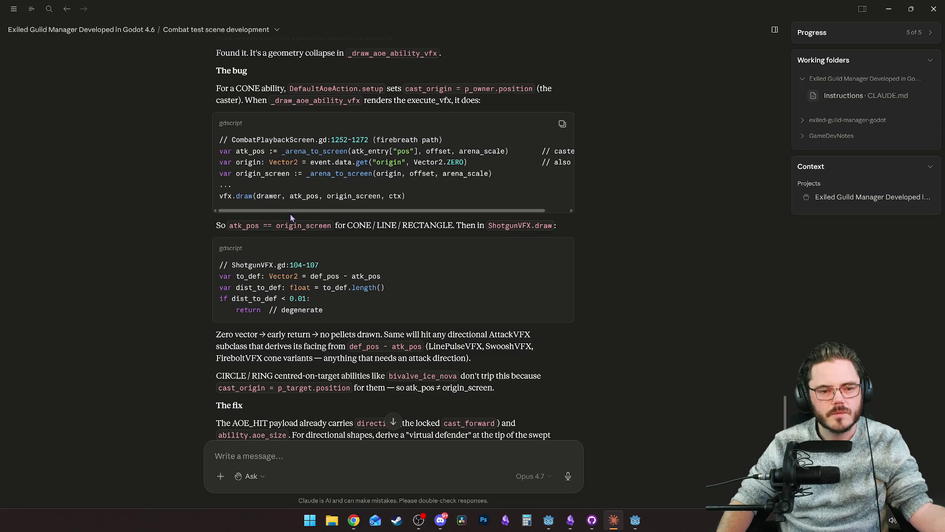
{"action": "left_click_drag", "start_coordinate": [292, 210], "coordinate": [416, 211]}
{"action": "scroll", "coordinate": [315, 158], "scroll_direction": "left", "scroll_amount": 5}
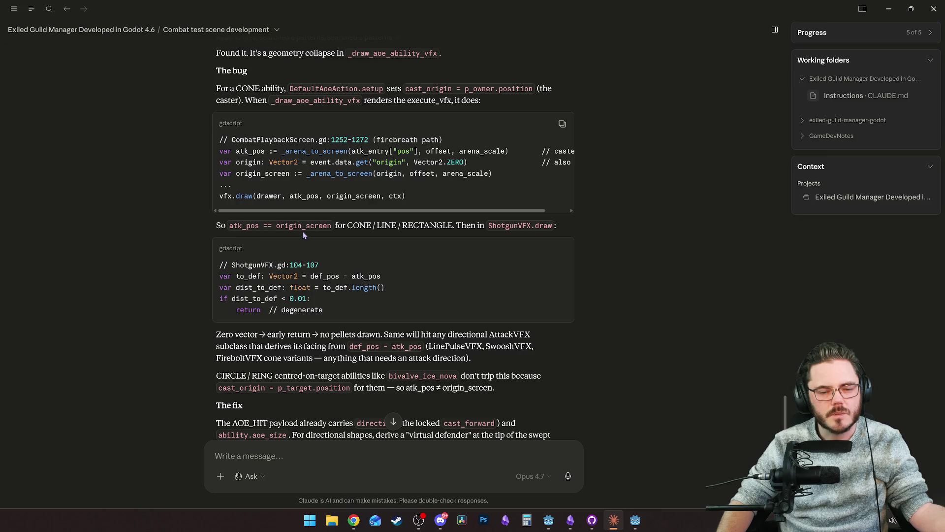
{"action": "scroll", "coordinate": [456, 235], "scroll_direction": "down", "scroll_amount": 2}
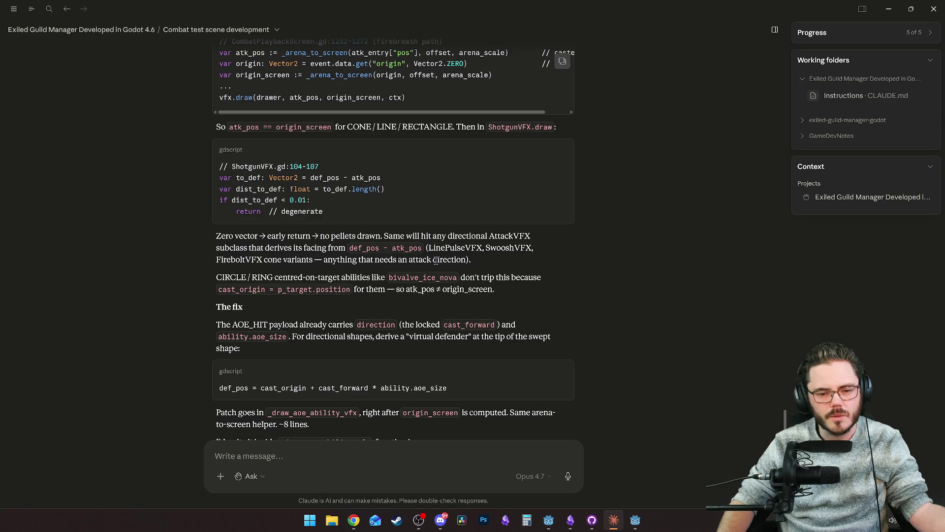
{"action": "scroll", "coordinate": [436, 261], "scroll_direction": "down", "scroll_amount": 1}
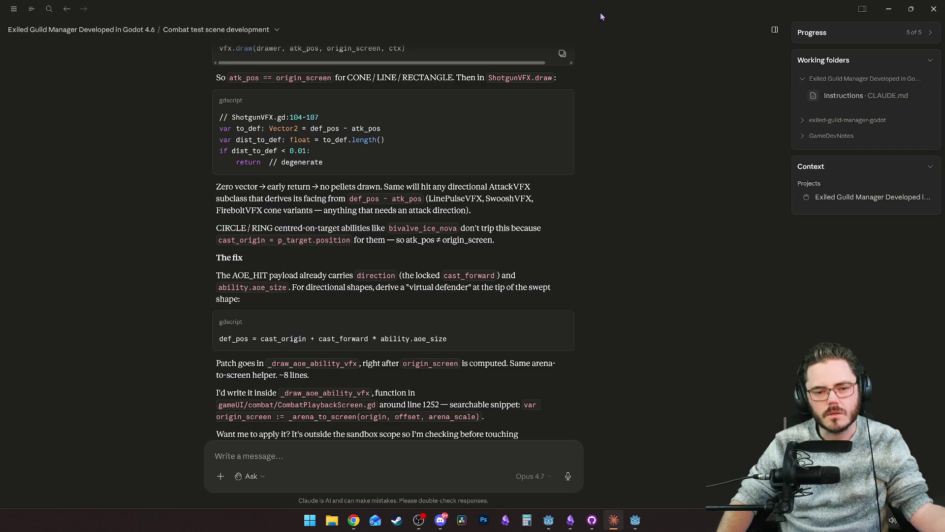
Review Claude's fix def_pos = cast_origin + cast_forward * ability.aoe_size, then shrink the game window.
{"action": "key", "text": "alt+Tab"}
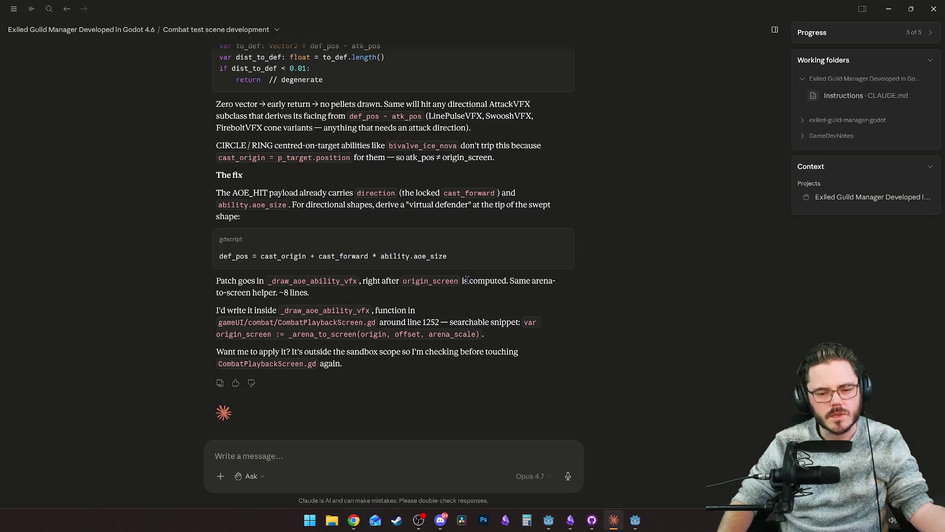
{"action": "scroll", "coordinate": [465, 285], "scroll_direction": "down", "scroll_amount": 1}
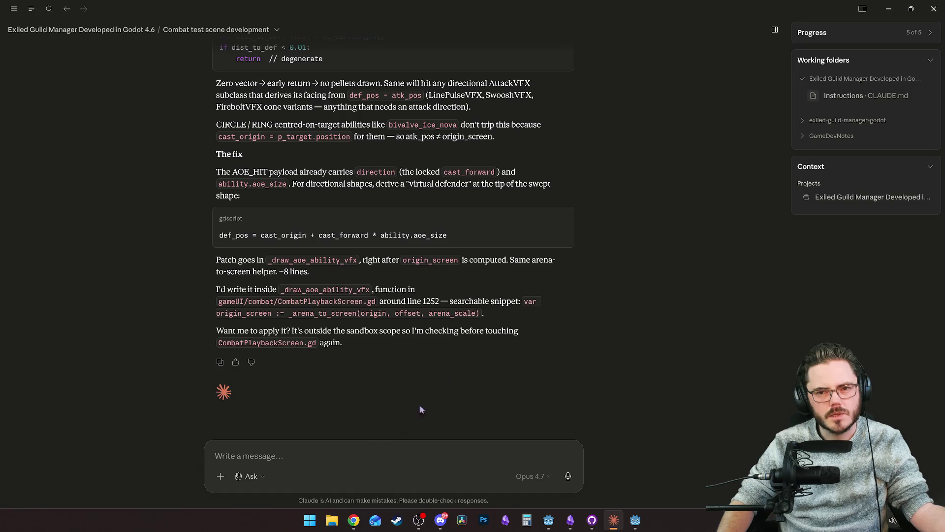
{"action": "key", "text": "alt+Tab"}
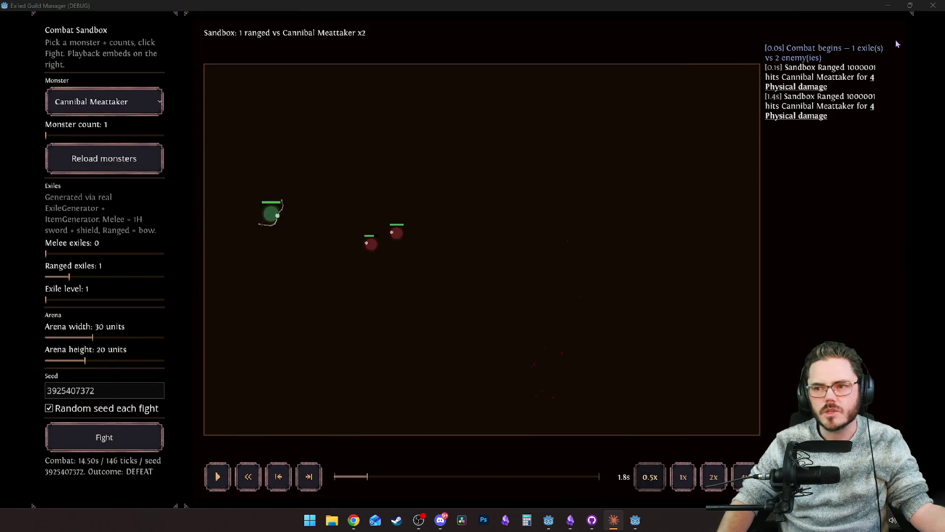
{"action": "mouse_move", "coordinate": [709, 5]}
{"action": "left_mouse_down"}
{"action": "mouse_move", "coordinate": [497, 102]}
{"action": "mouse_move", "coordinate": [358, 17]}
{"action": "left_mouse_up"}
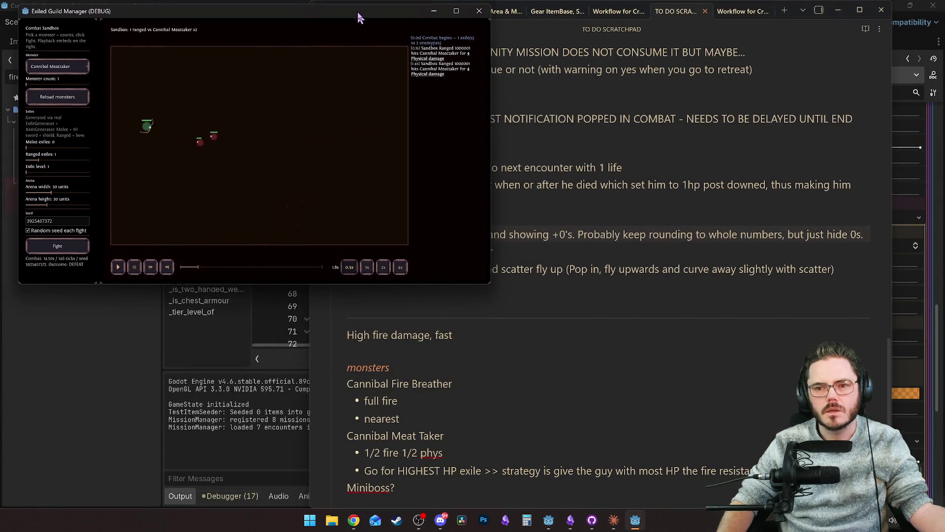
Tick Homes on Target under VFX > Execute Vfx, then run the game and maximize its window.
{"action": "left_click", "coordinate": [938, 244]}
{"action": "scroll", "coordinate": [939, 263], "scroll_direction": "down", "scroll_amount": 8}
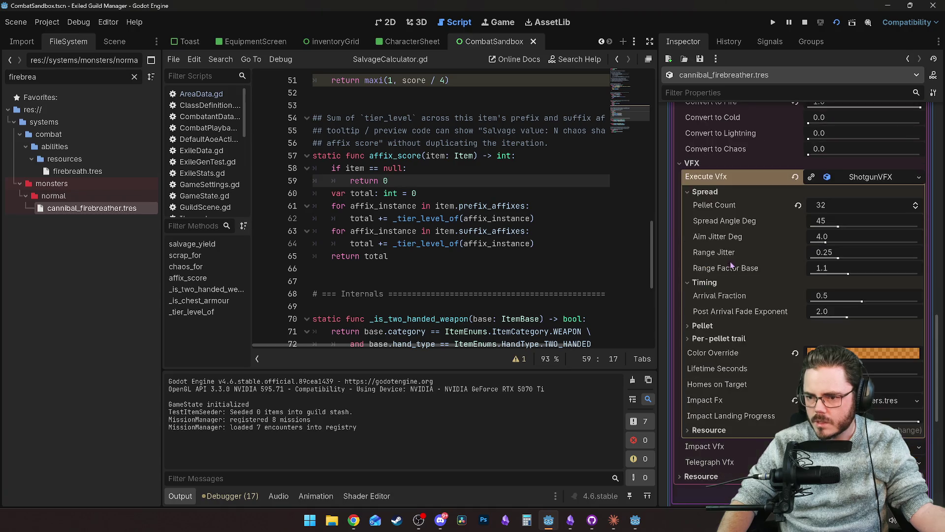
{"action": "scroll", "coordinate": [772, 322], "scroll_direction": "up", "scroll_amount": 2}
{"action": "scroll", "coordinate": [771, 323], "scroll_direction": "up", "scroll_amount": 6}
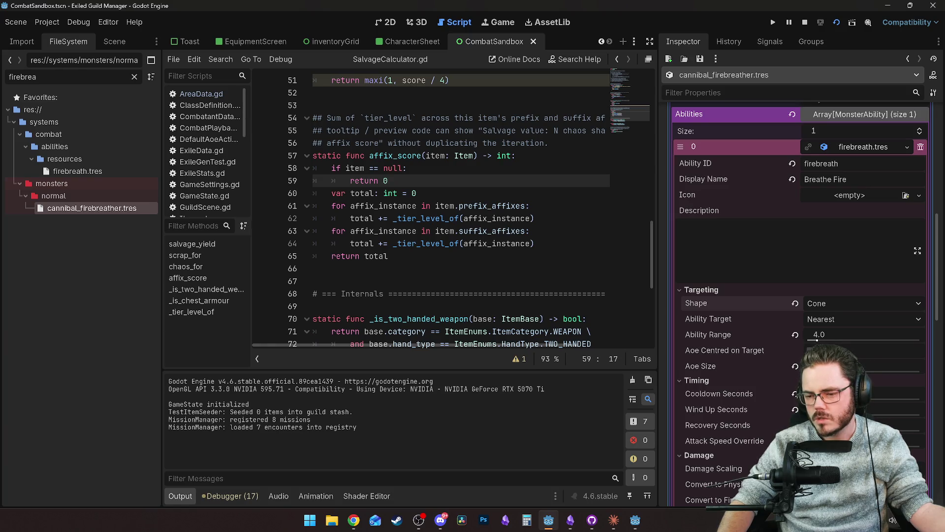
{"action": "mouse_move", "coordinate": [736, 352]}
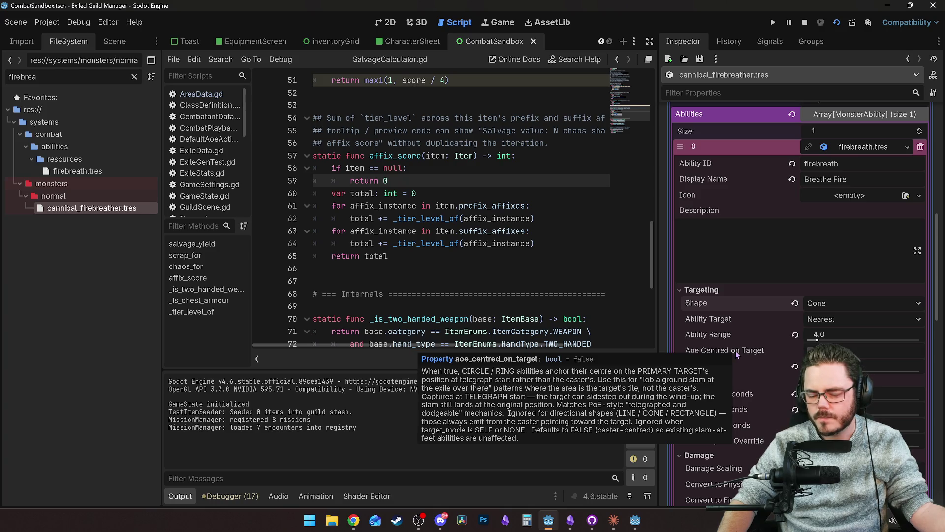
{"action": "scroll", "coordinate": [736, 350], "scroll_direction": "down", "scroll_amount": 3}
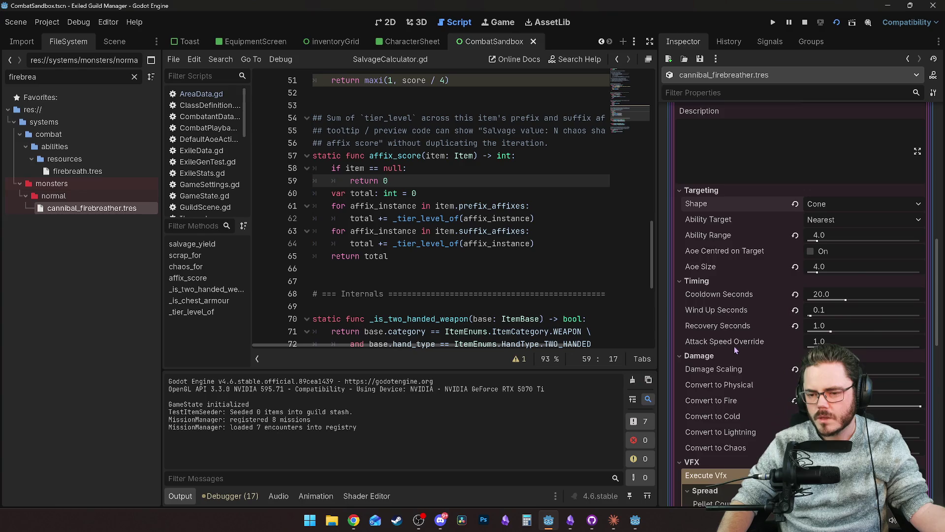
{"action": "scroll", "coordinate": [735, 347], "scroll_direction": "down", "scroll_amount": 3}
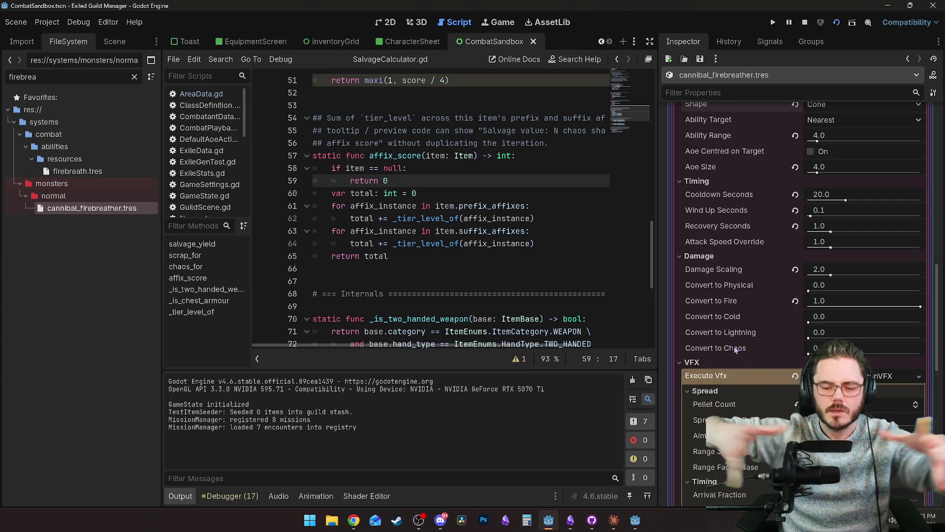
{"action": "scroll", "coordinate": [735, 348], "scroll_direction": "down", "scroll_amount": 10}
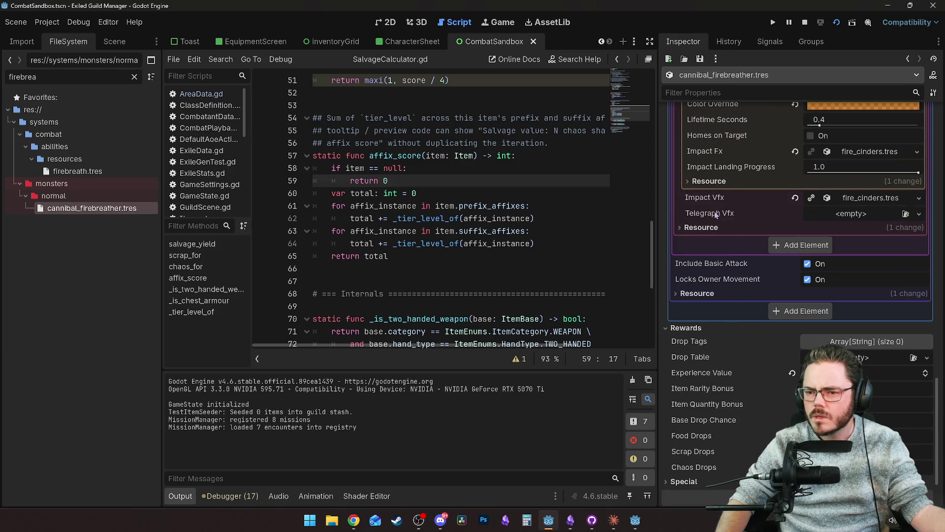
{"action": "scroll", "coordinate": [718, 215], "scroll_direction": "up", "scroll_amount": 10}
{"action": "scroll", "coordinate": [718, 300], "scroll_direction": "up", "scroll_amount": 5}
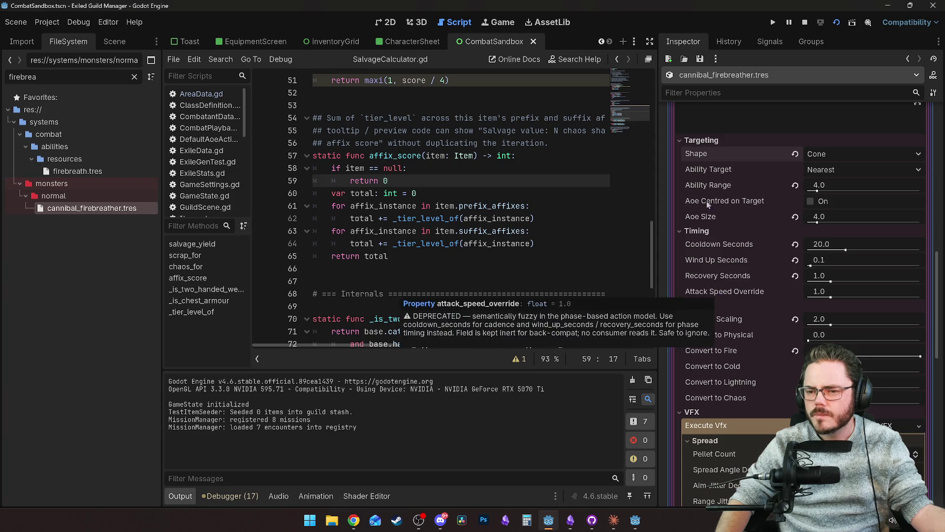
{"action": "scroll", "coordinate": [699, 342], "scroll_direction": "down", "scroll_amount": 7}
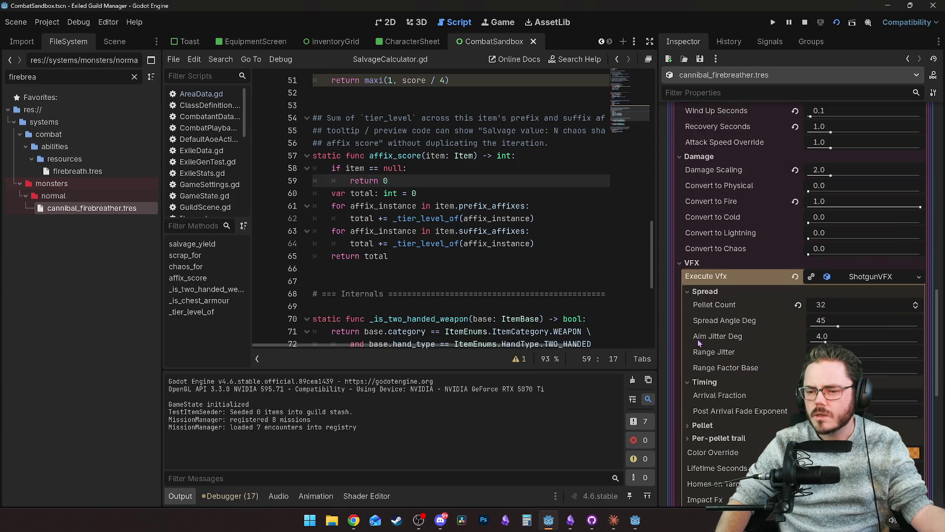
{"action": "scroll", "coordinate": [725, 330], "scroll_direction": "down", "scroll_amount": 7}
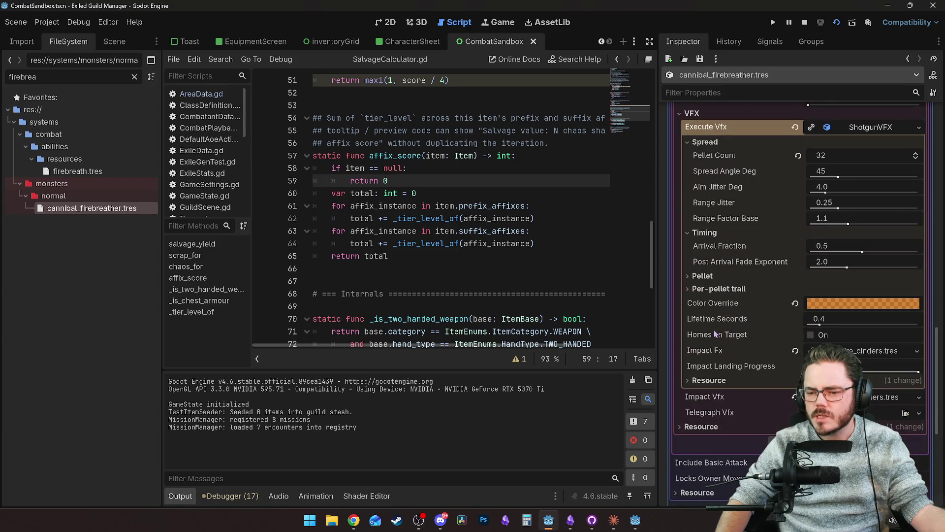
{"action": "left_click", "coordinate": [717, 337]}
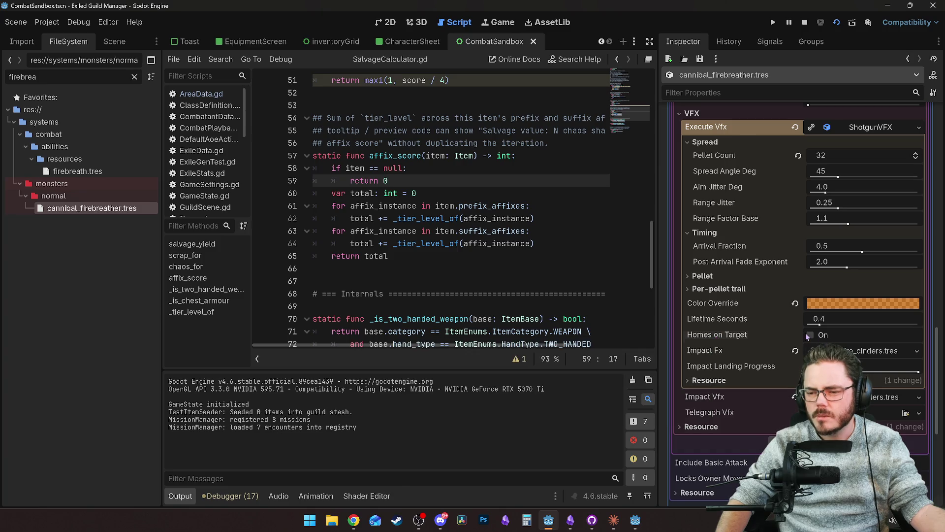
{"action": "key", "text": "F6"}
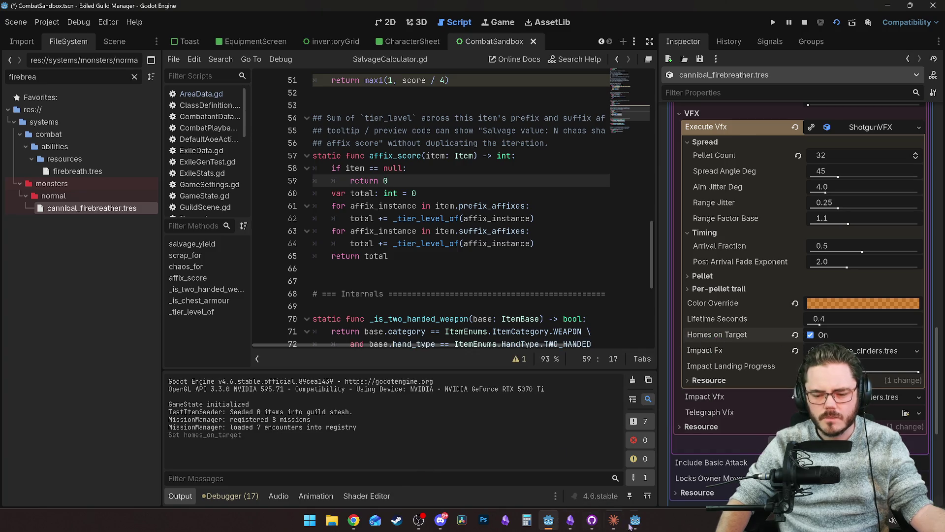
{"action": "left_click", "coordinate": [457, 10]}
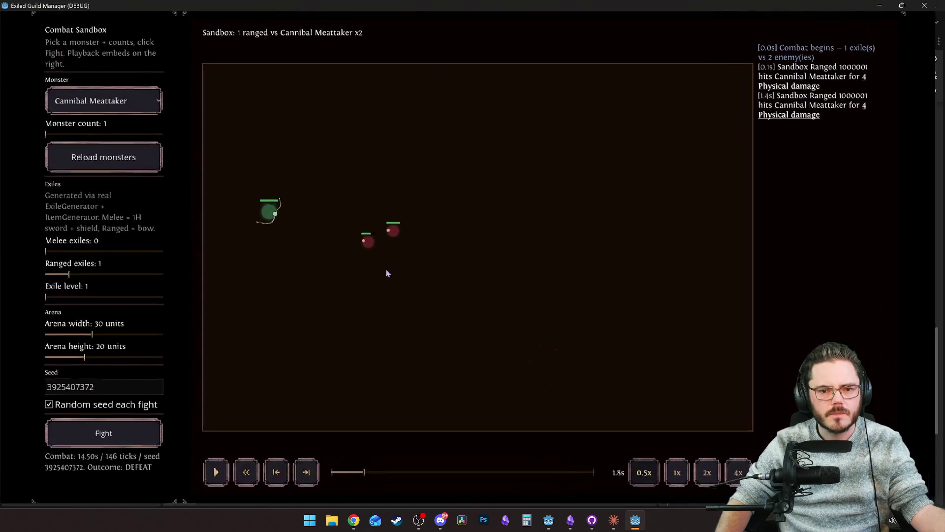
Pick Cannibal Firebreather as the monster and run a sandbox fight with the ranged exile.
{"action": "left_click", "coordinate": [85, 102]}
{"action": "left_click", "coordinate": [94, 142]}
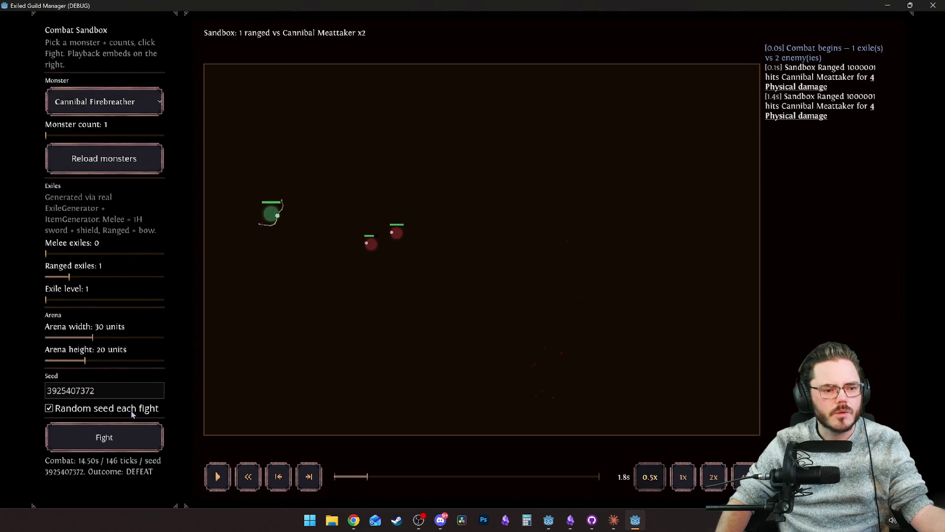
{"action": "left_click", "coordinate": [118, 440]}
{"action": "left_click", "coordinate": [218, 476]}
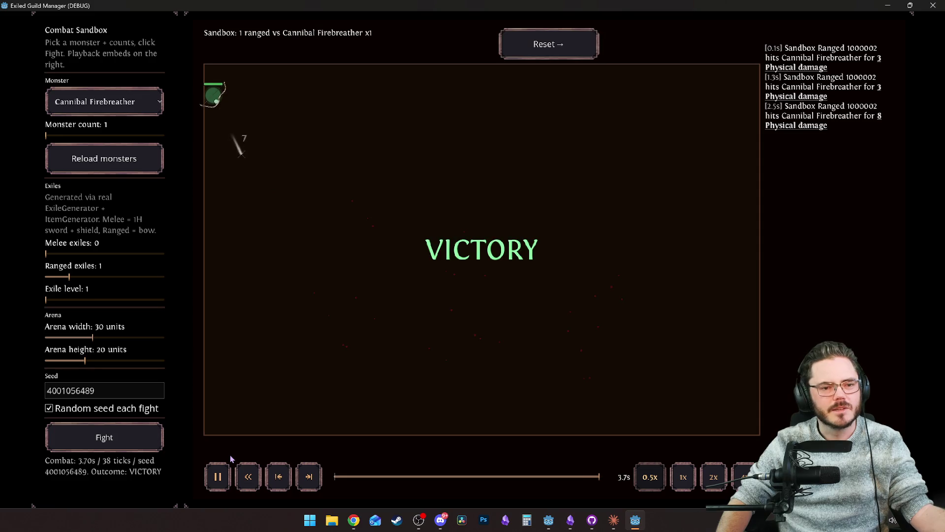
Set Ranged exiles to 0 and Melee to 1, fight again, then shrink the game window.
{"action": "left_click", "coordinate": [52, 277]}
{"action": "left_click", "coordinate": [69, 254]}
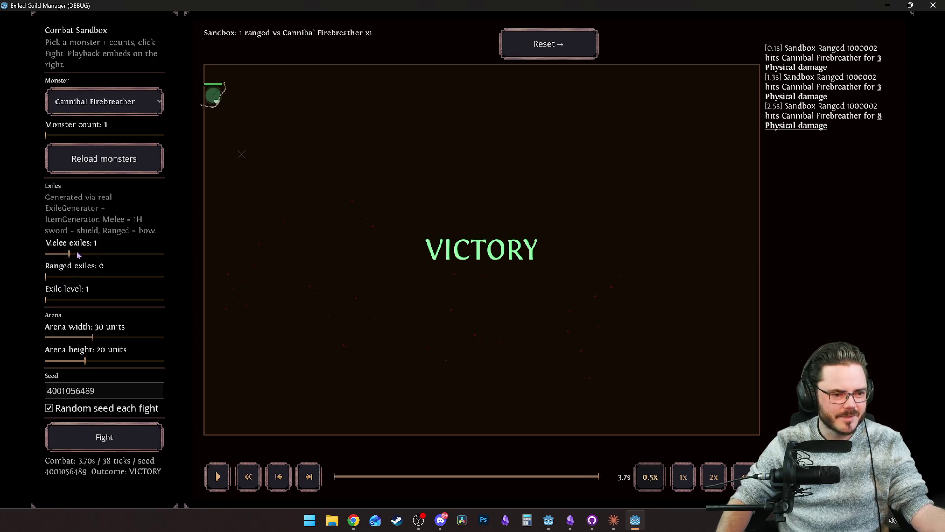
{"action": "left_click", "coordinate": [109, 437]}
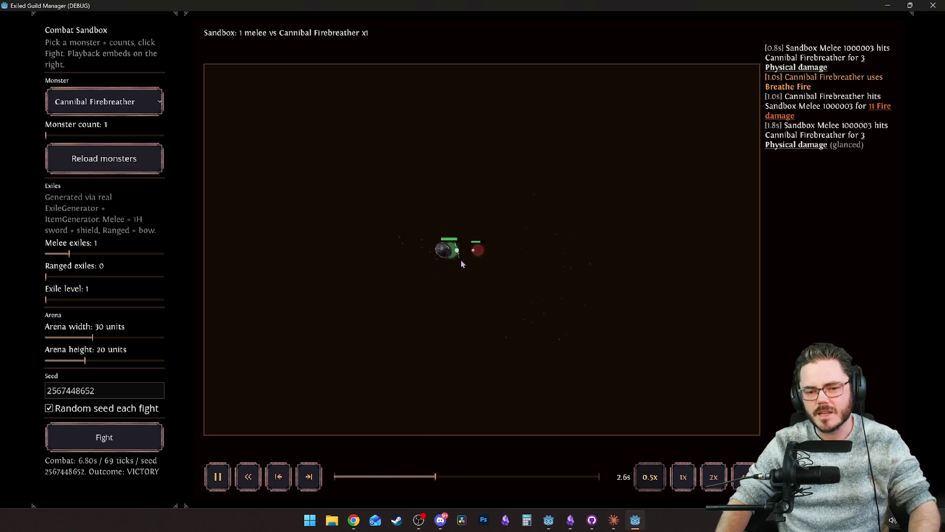
{"action": "mouse_move", "coordinate": [863, 8]}
{"action": "left_mouse_down"}
{"action": "mouse_move", "coordinate": [516, 169]}
{"action": "mouse_move", "coordinate": [403, 118]}
{"action": "left_mouse_up"}
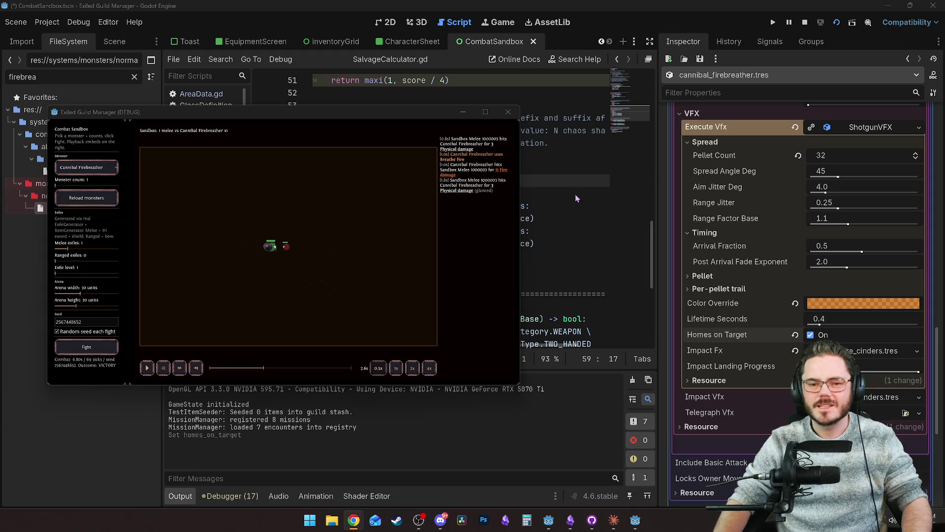
Reposition and enlarge the game window, then drag Lifetime Seconds much higher in the Inspector.
{"action": "left_click_drag", "start_coordinate": [423, 109], "coordinate": [385, 16]}
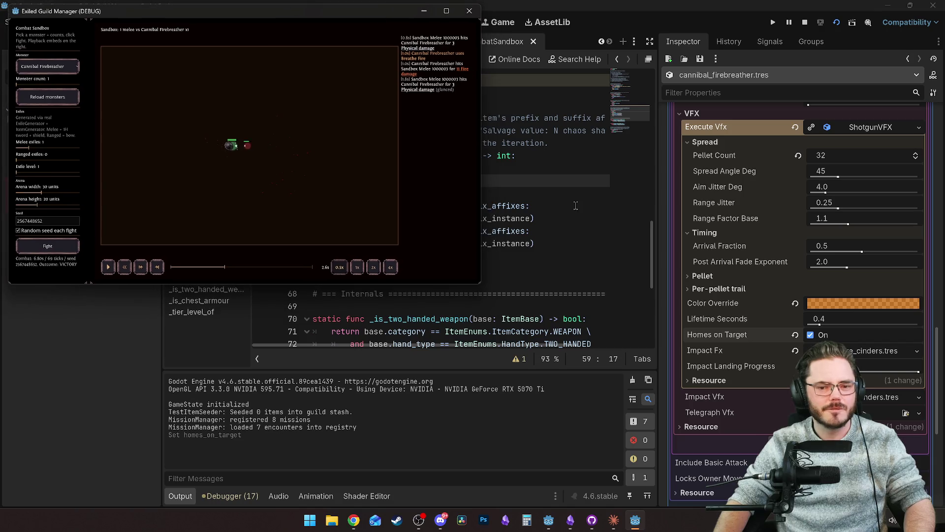
{"action": "left_click_drag", "start_coordinate": [480, 284], "coordinate": [664, 507]}
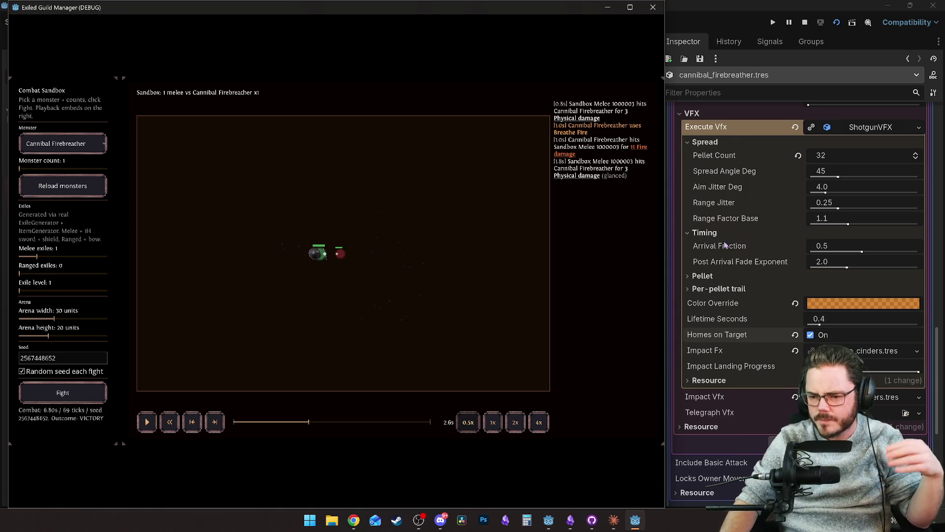
{"action": "left_click_drag", "start_coordinate": [820, 325], "coordinate": [918, 326]}
Replay the melee fight full screen, then shrink the game and revert Lifetime Seconds to 0.4.
{"action": "left_click", "coordinate": [635, 520]}
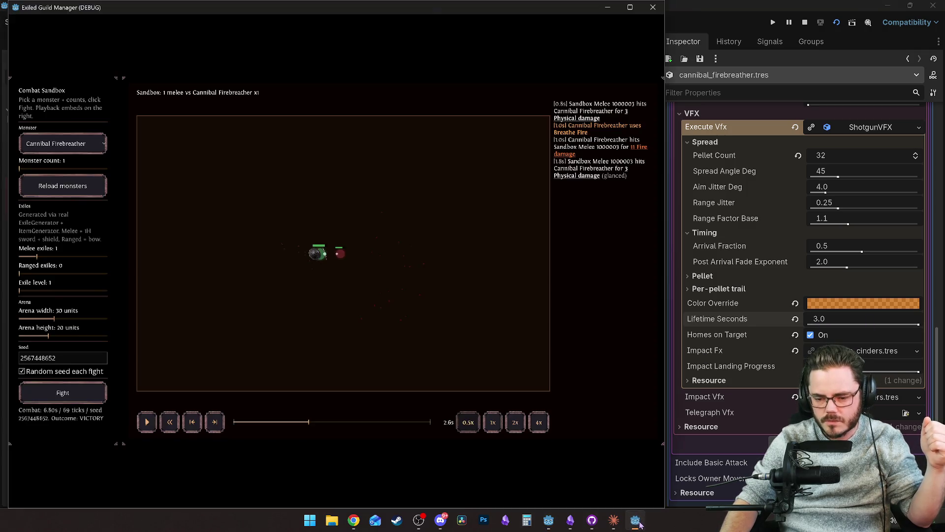
{"action": "left_click", "coordinate": [629, 7]}
{"action": "left_click", "coordinate": [228, 474]}
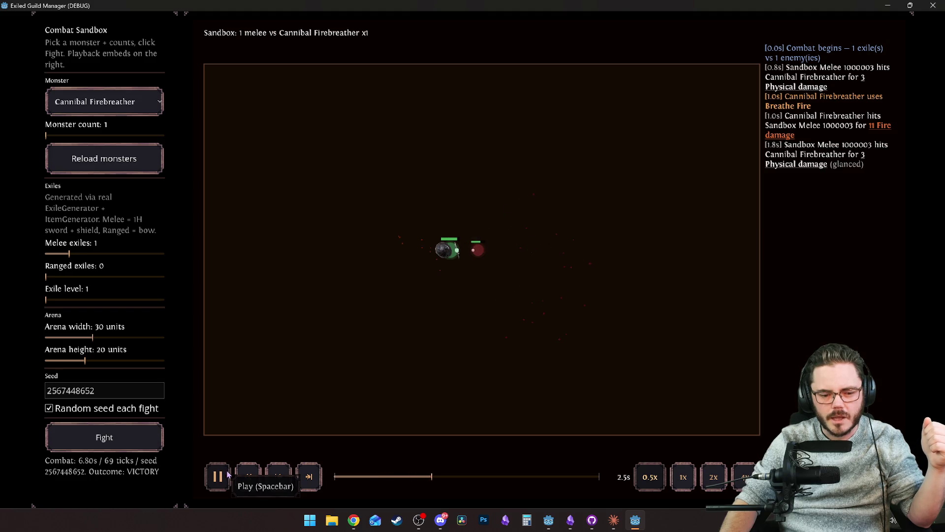
{"action": "left_click", "coordinate": [224, 472]}
{"action": "mouse_move", "coordinate": [728, 5]}
{"action": "left_mouse_down"}
{"action": "mouse_move", "coordinate": [559, 94]}
{"action": "mouse_move", "coordinate": [436, 82]}
{"action": "left_mouse_up"}
{"action": "left_click", "coordinate": [795, 319]}
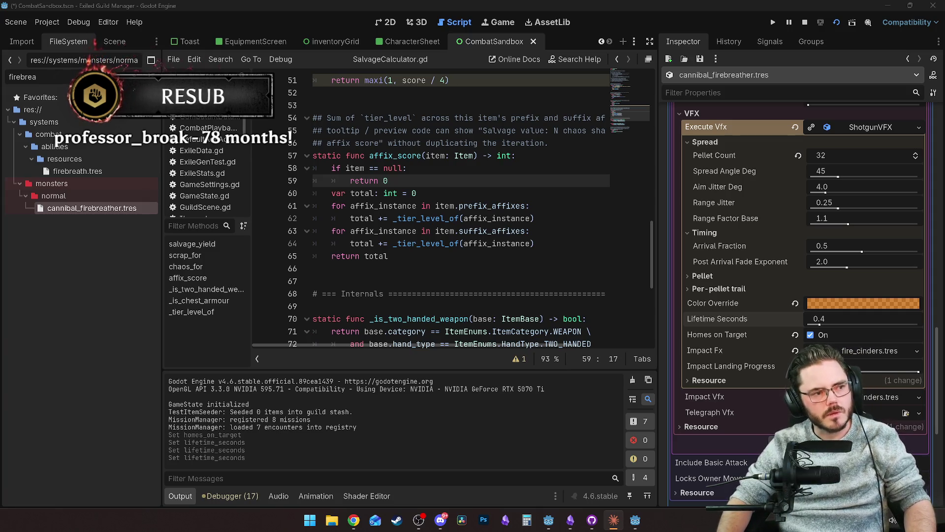
Close the running Combat Sandbox game and confirm the prompts so the editor's changes are saved.
{"action": "left_click", "coordinate": [539, 120]}
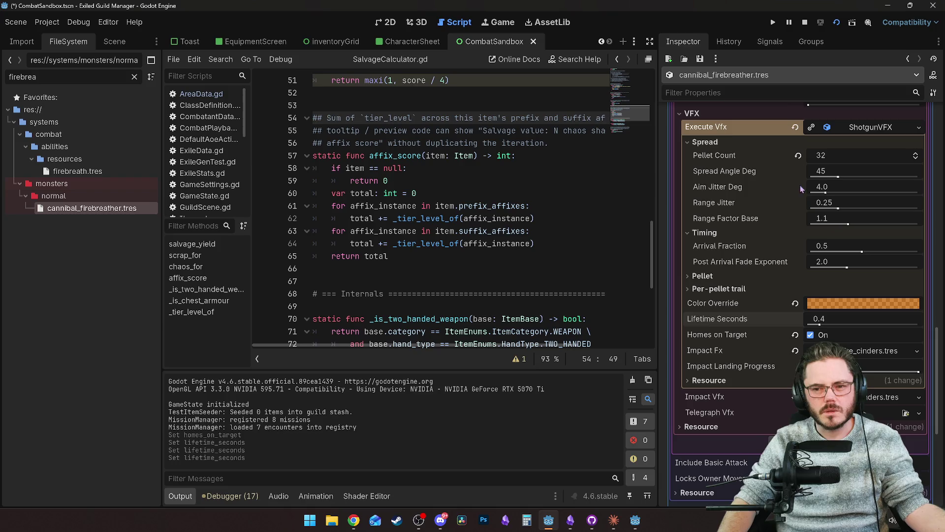
{"action": "left_click", "coordinate": [592, 523]}
{"action": "left_click", "coordinate": [541, 75]}
{"action": "left_click", "coordinate": [475, 206]}
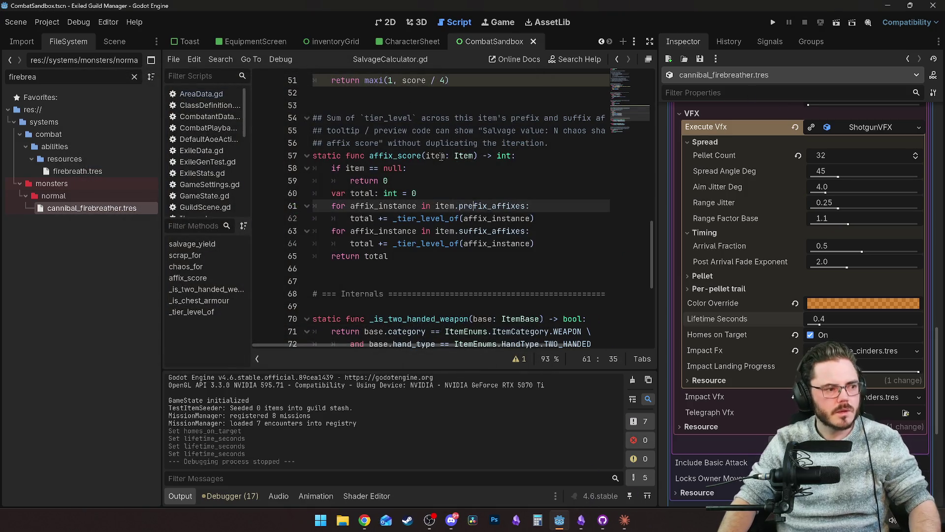
{"action": "left_click", "coordinate": [433, 168]}
{"action": "left_click", "coordinate": [458, 218]}
Rerun the game, fight Cannibal Firebreather, and scrub the paused replay back to the fire breath.
{"action": "key", "text": "F5"}
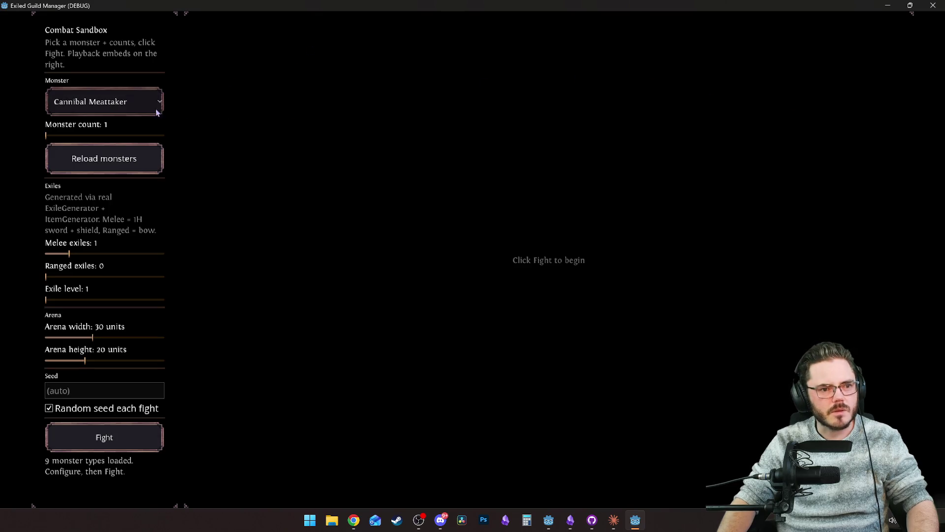
{"action": "left_click", "coordinate": [104, 102]}
{"action": "left_click", "coordinate": [120, 140]}
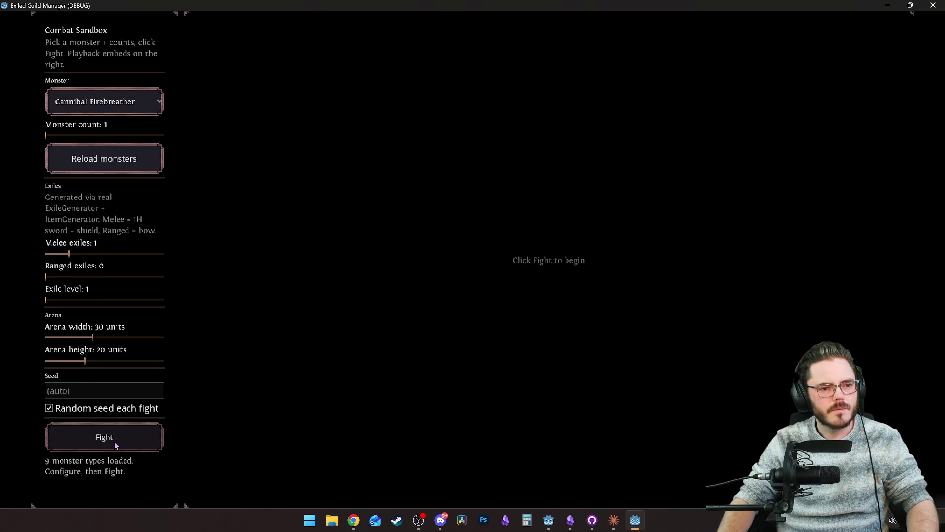
{"action": "left_click", "coordinate": [117, 441]}
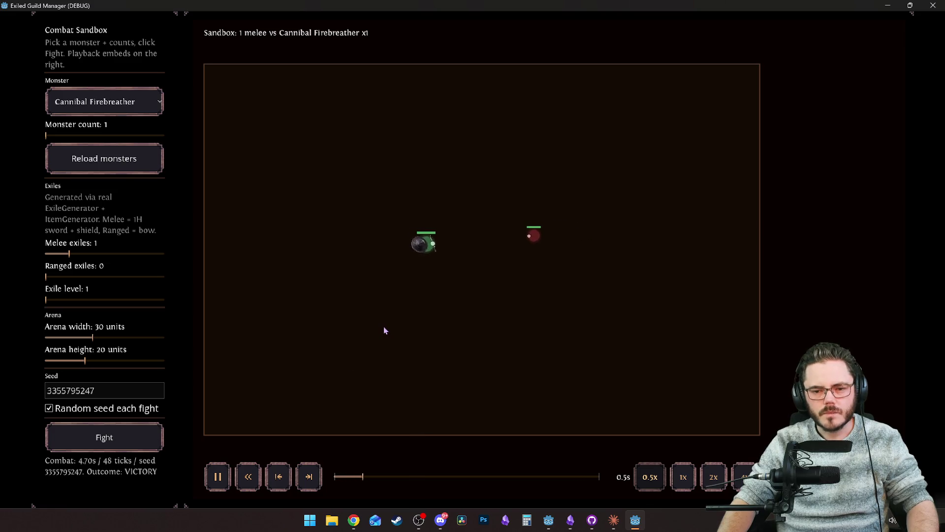
{"action": "key", "text": "space"}
{"action": "left_click", "coordinate": [400, 477]}
{"action": "mouse_move", "coordinate": [400, 476]}
{"action": "left_mouse_down"}
{"action": "mouse_move", "coordinate": [420, 477]}
{"action": "mouse_move", "coordinate": [396, 476]}
{"action": "left_mouse_up"}
Resize the game window, replay from the start, pause on the fire breath, and open the debug console.
{"action": "mouse_move", "coordinate": [607, 5]}
{"action": "left_mouse_down"}
{"action": "mouse_move", "coordinate": [363, 76]}
{"action": "mouse_move", "coordinate": [355, 46]}
{"action": "left_mouse_up"}
{"action": "mouse_move", "coordinate": [494, 307]}
{"action": "left_mouse_down"}
{"action": "mouse_move", "coordinate": [635, 475]}
{"action": "mouse_move", "coordinate": [674, 507]}
{"action": "left_mouse_up"}
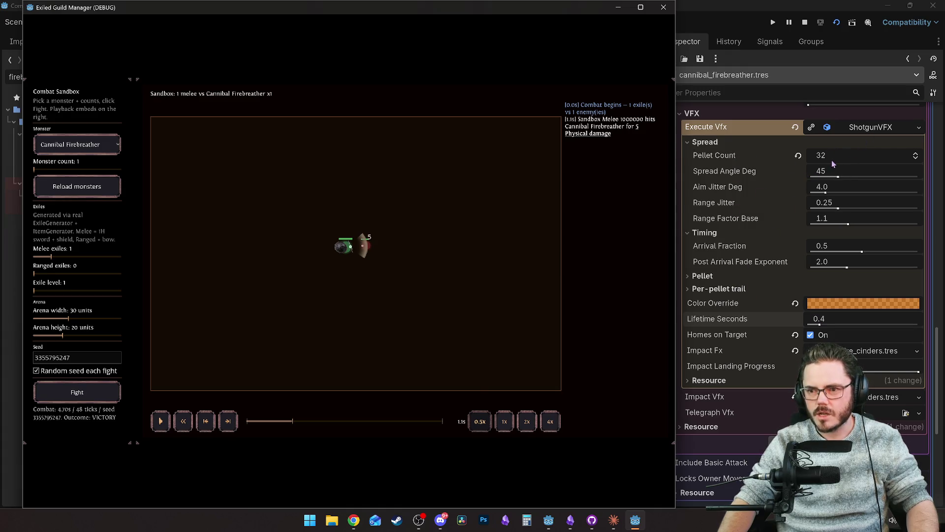
{"action": "left_click", "coordinate": [228, 421]}
{"action": "key", "text": "space"}
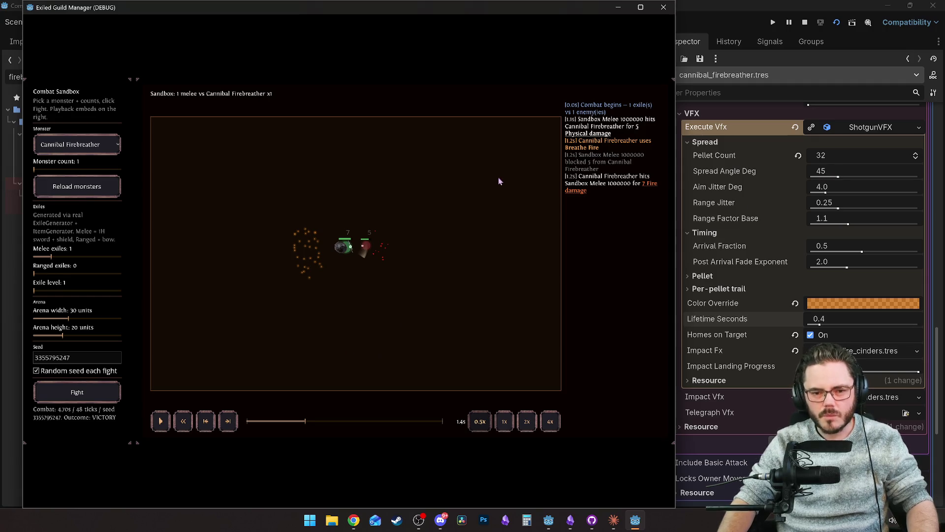
{"action": "key", "text": "grave"}
Turn on the AoE debug overlay with the 'aoe' console command.
{"action": "type", "text": "aoe"}
{"action": "key", "text": "Return"}
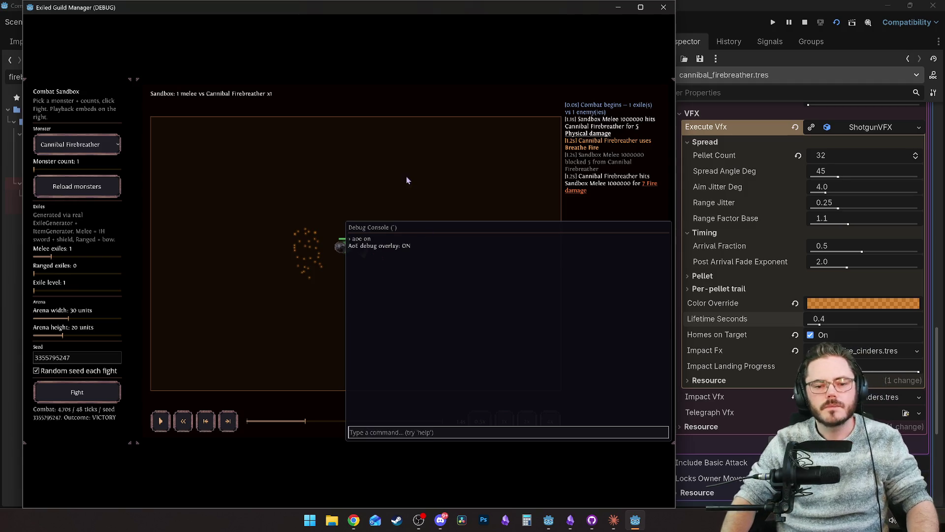
{"action": "key", "text": "grave"}
Replay the fight from near the start, pause during the fire breath, then switch to Claude's settings.
{"action": "key", "text": "space"}
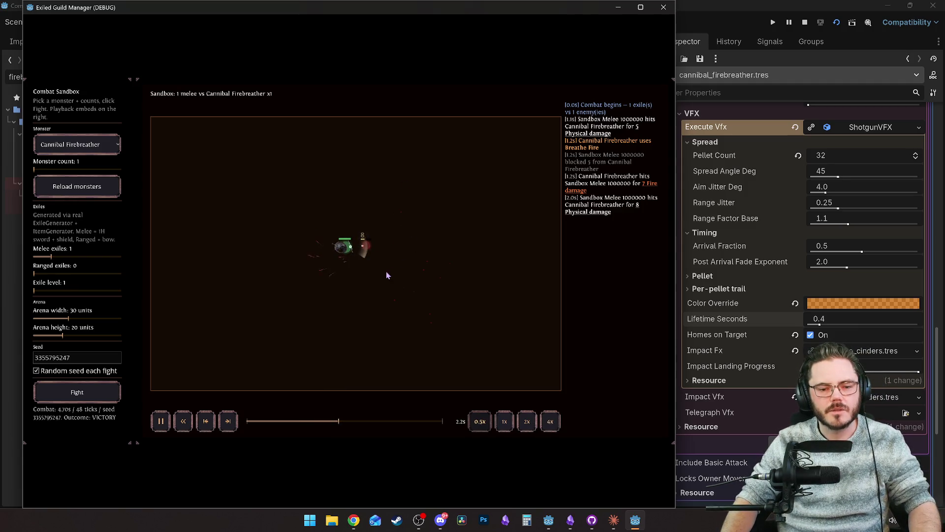
{"action": "left_click", "coordinate": [259, 422]}
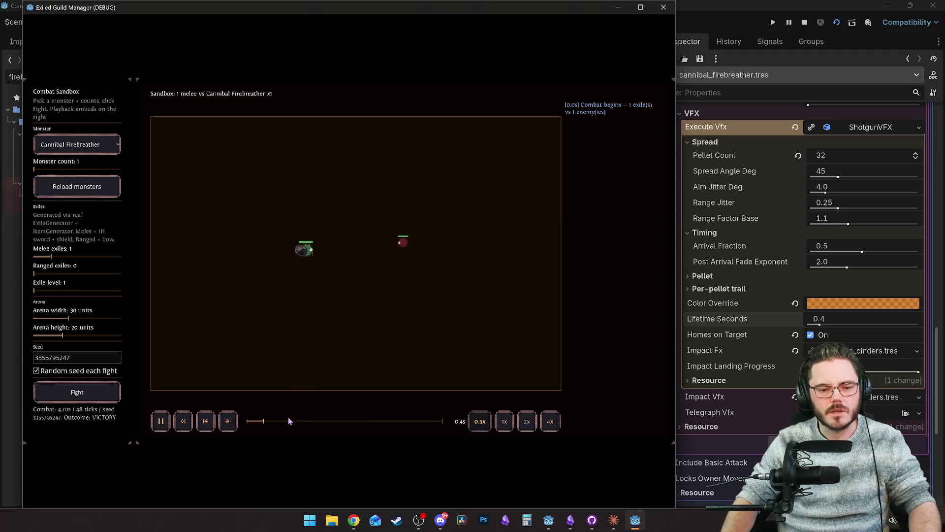
{"action": "key", "text": "space"}
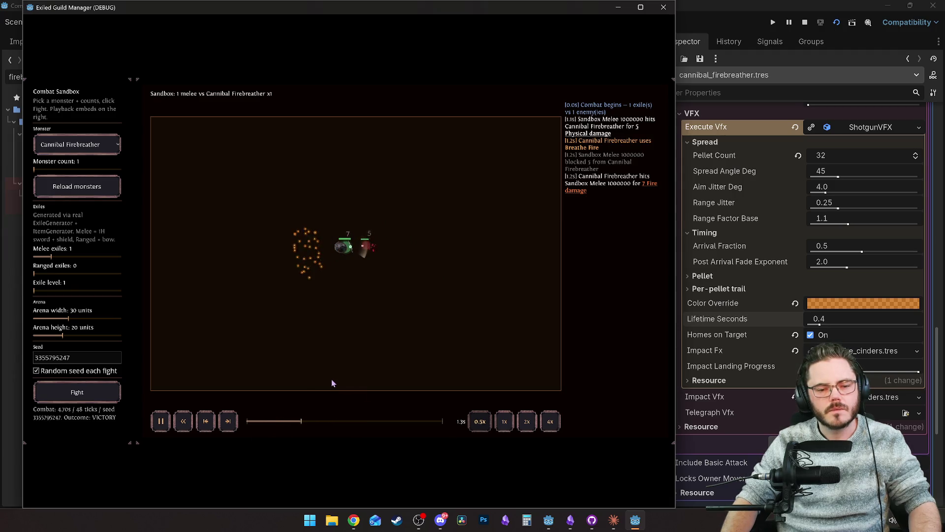
{"action": "key", "text": "alt+Tab"}
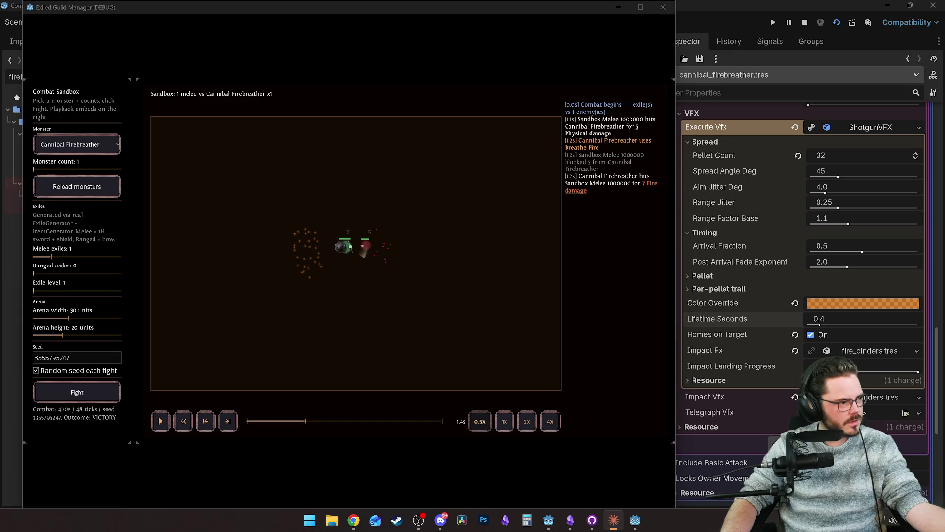
{"action": "key", "text": "alt+Tab"}
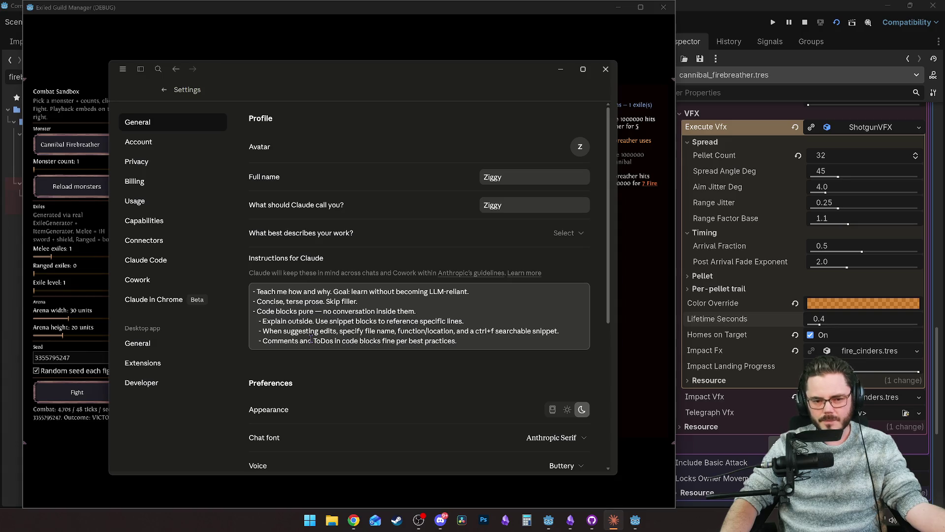
Highlight lines in the Instructions for Claude box, deselect, then drag the Settings window off this monitor.
{"action": "left_click_drag", "start_coordinate": [254, 312], "coordinate": [475, 347]}
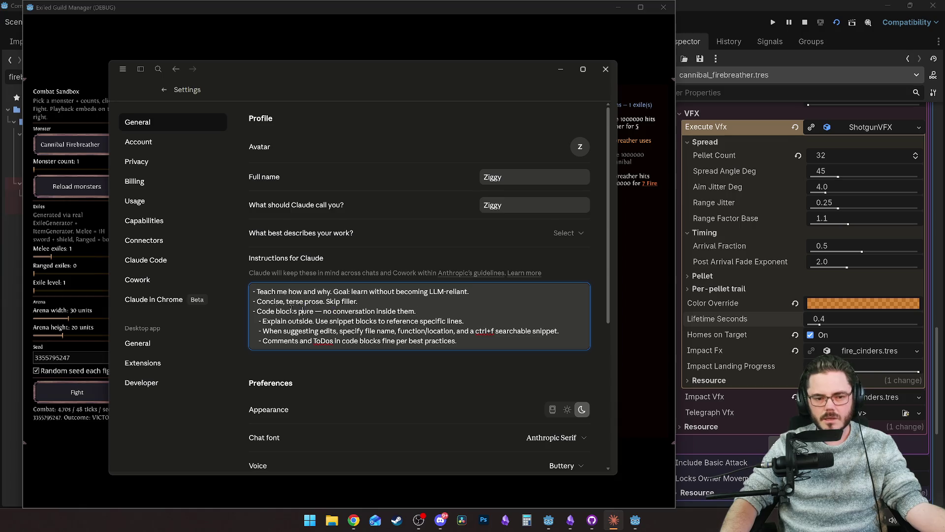
{"action": "left_click_drag", "start_coordinate": [358, 302], "coordinate": [256, 302]}
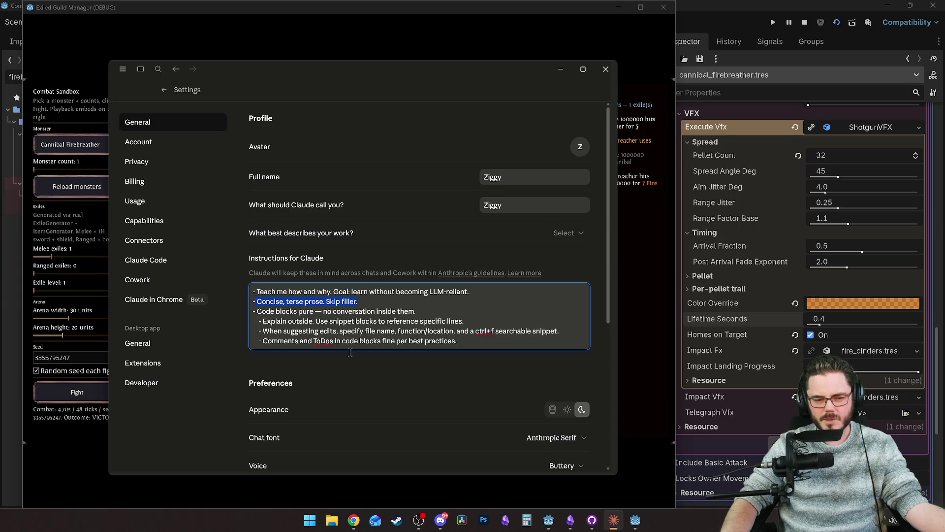
{"action": "left_click", "coordinate": [350, 326]}
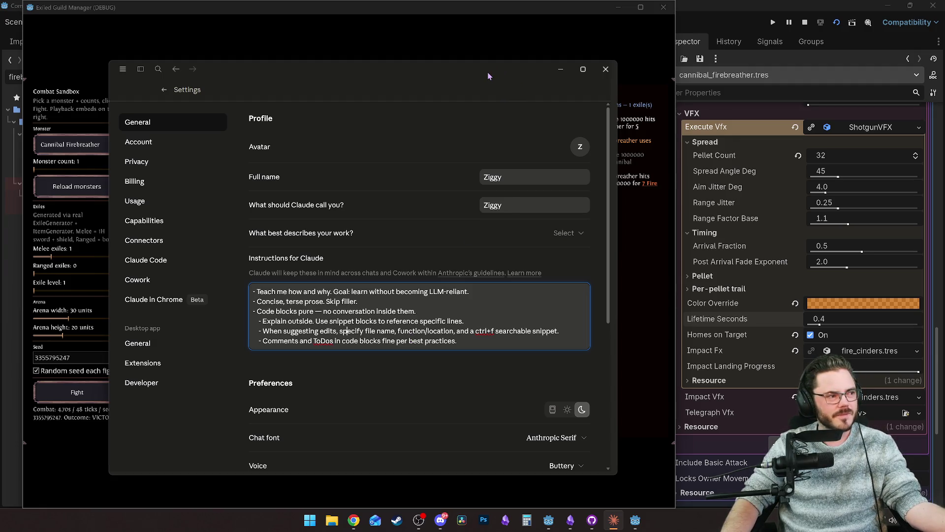
{"action": "mouse_move", "coordinate": [487, 72]}
{"action": "left_mouse_down"}
{"action": "mouse_move", "coordinate": [279, 134]}
{"action": "mouse_move", "coordinate": [0, 152]}
{"action": "left_mouse_up"}
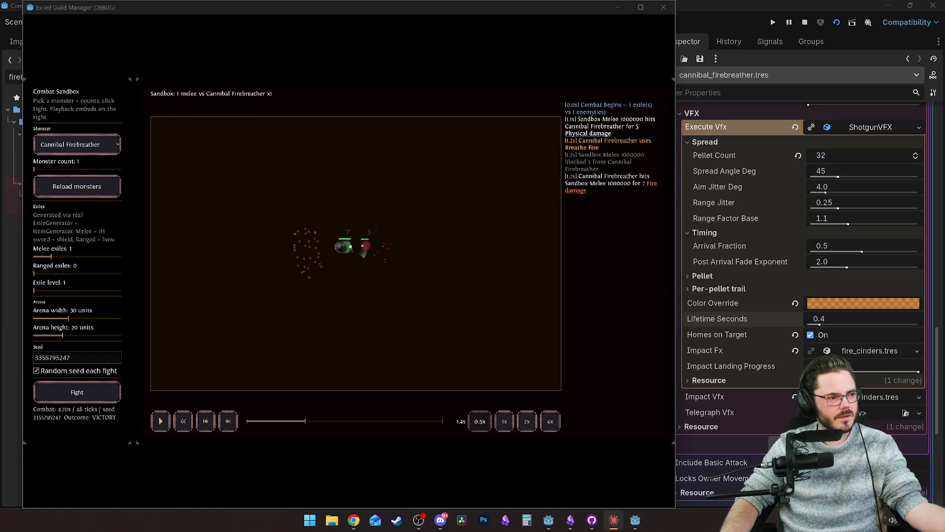
In the Combat test scene development chat, select the patch sentence and expand the files-read list.
{"action": "key", "text": "alt+Tab"}
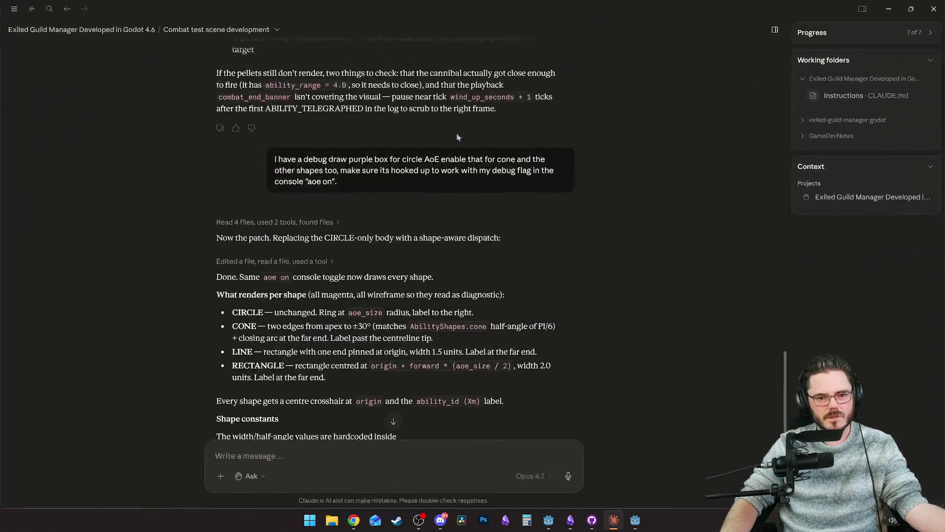
{"action": "scroll", "coordinate": [390, 264], "scroll_direction": "down", "scroll_amount": 2}
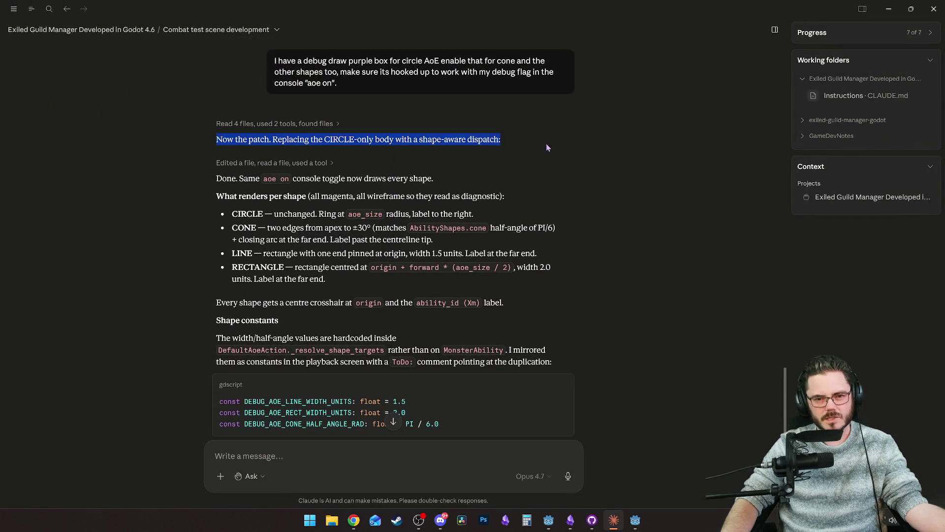
{"action": "left_click_drag", "start_coordinate": [216, 139], "coordinate": [540, 143]}
{"action": "left_click", "coordinate": [450, 192]}
{"action": "left_click", "coordinate": [459, 124]}
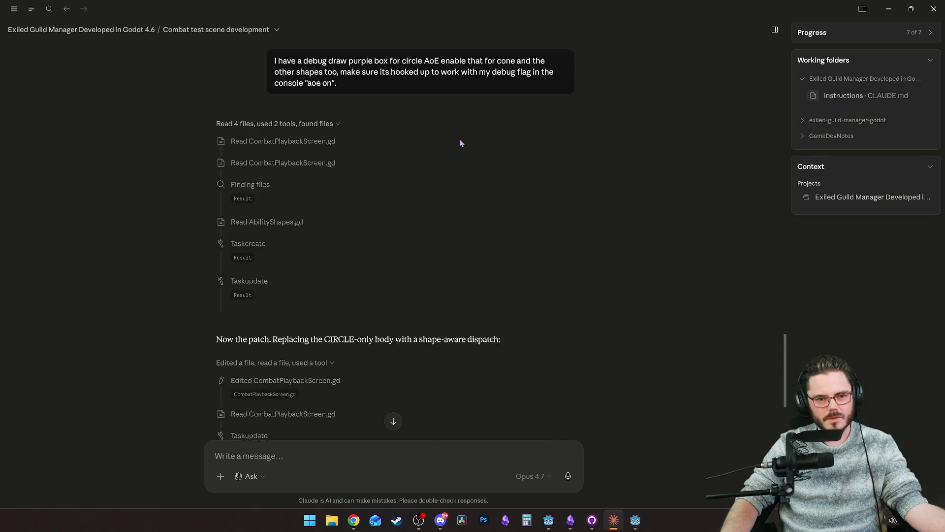
{"action": "scroll", "coordinate": [374, 148], "scroll_direction": "down", "scroll_amount": 15}
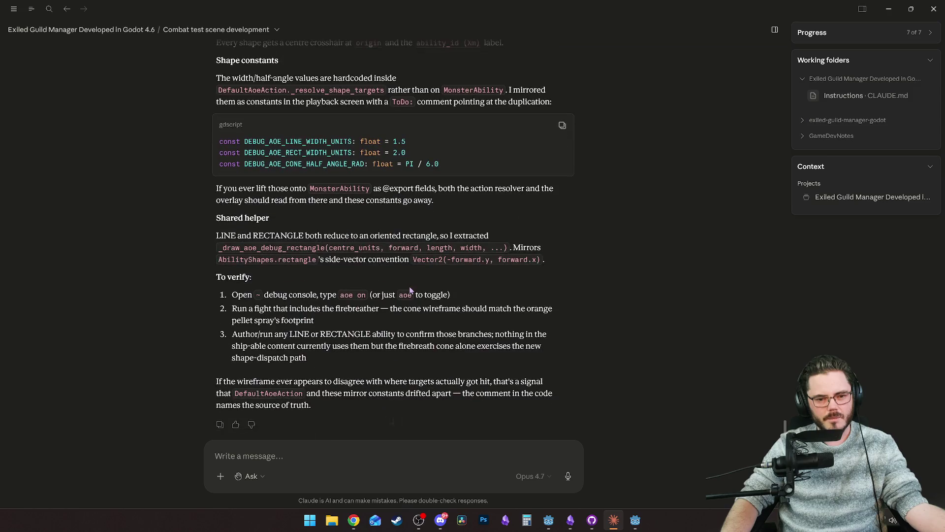
{"action": "scroll", "coordinate": [469, 302], "scroll_direction": "up", "scroll_amount": 20}
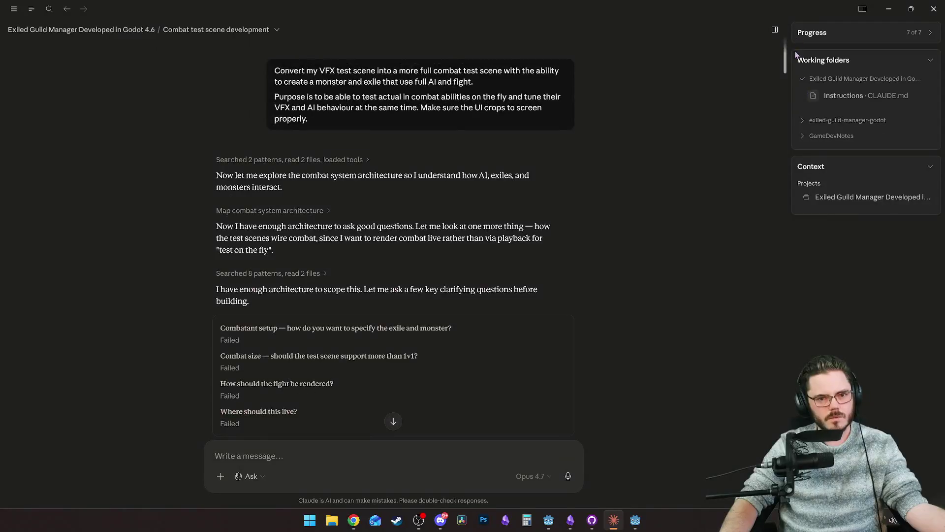
Go to the project home page, maximize Claude, and open the Monster ability system chat.
{"action": "left_click", "coordinate": [95, 30]}
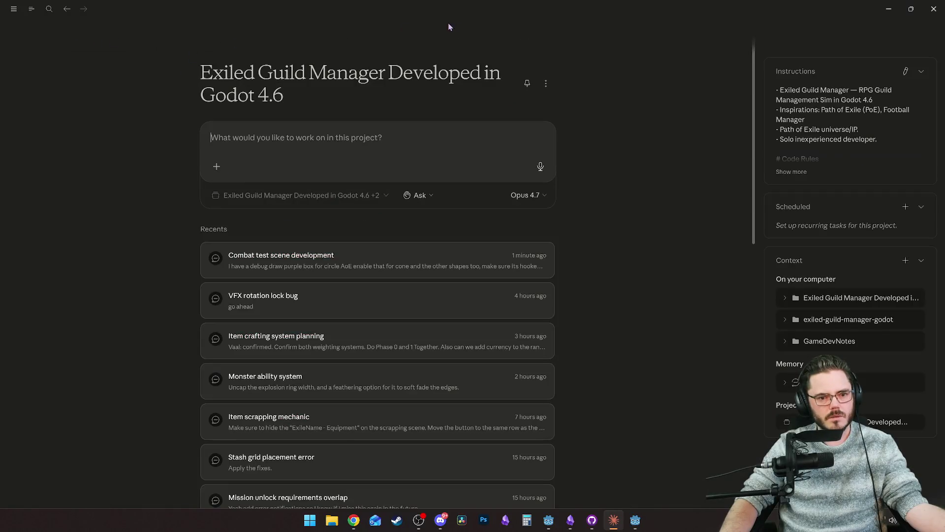
{"action": "double_click", "coordinate": [410, 7]}
{"action": "double_click", "coordinate": [458, 7]}
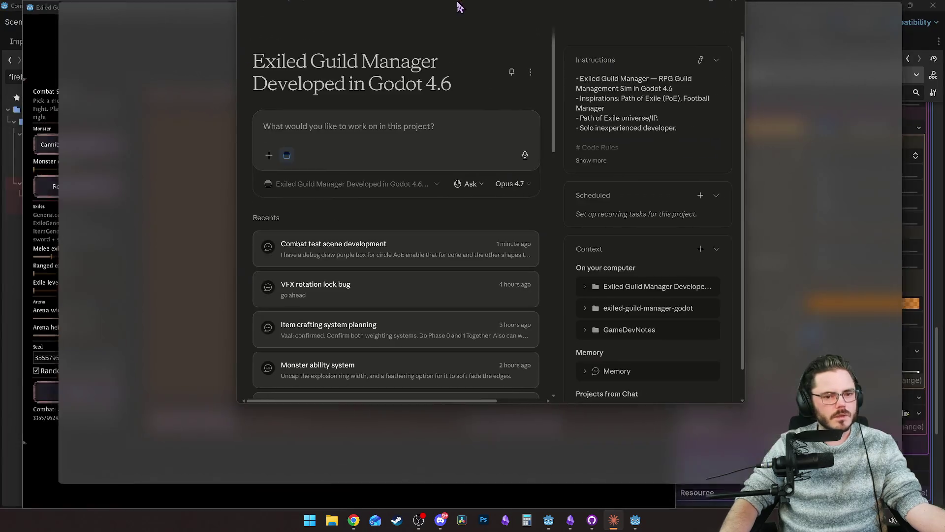
{"action": "scroll", "coordinate": [333, 359], "scroll_direction": "down", "scroll_amount": 2}
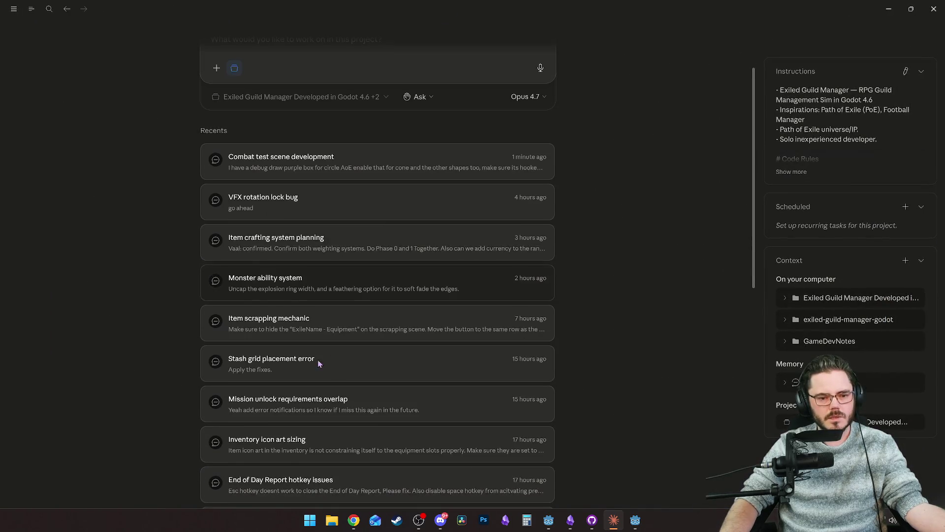
{"action": "left_click", "coordinate": [334, 292]}
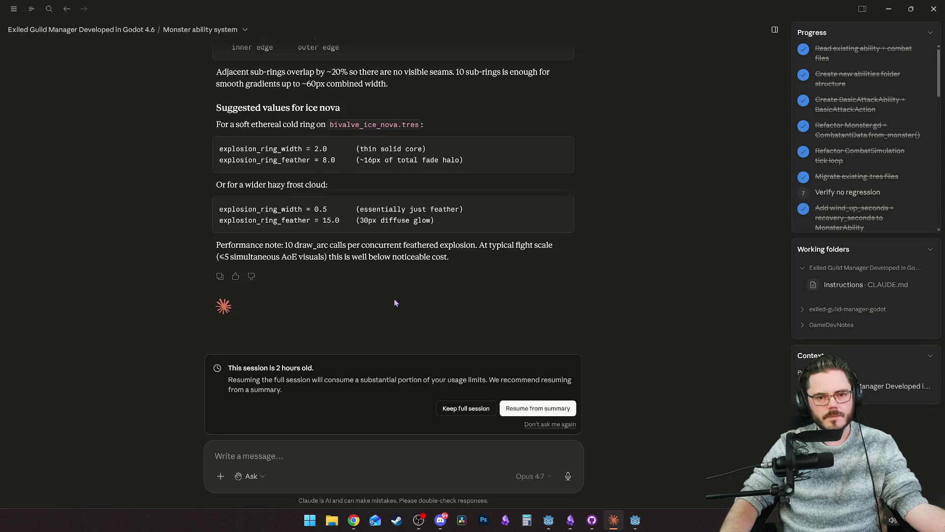
Scroll through the Monster ability system chat, then return to the project home page.
{"action": "scroll", "coordinate": [411, 303], "scroll_direction": "up", "scroll_amount": 5}
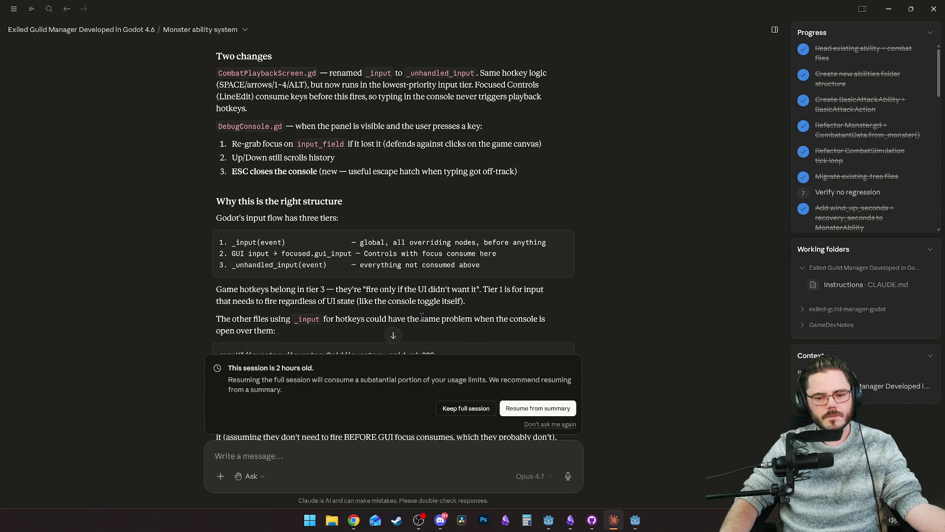
{"action": "scroll", "coordinate": [443, 301], "scroll_direction": "up", "scroll_amount": 10}
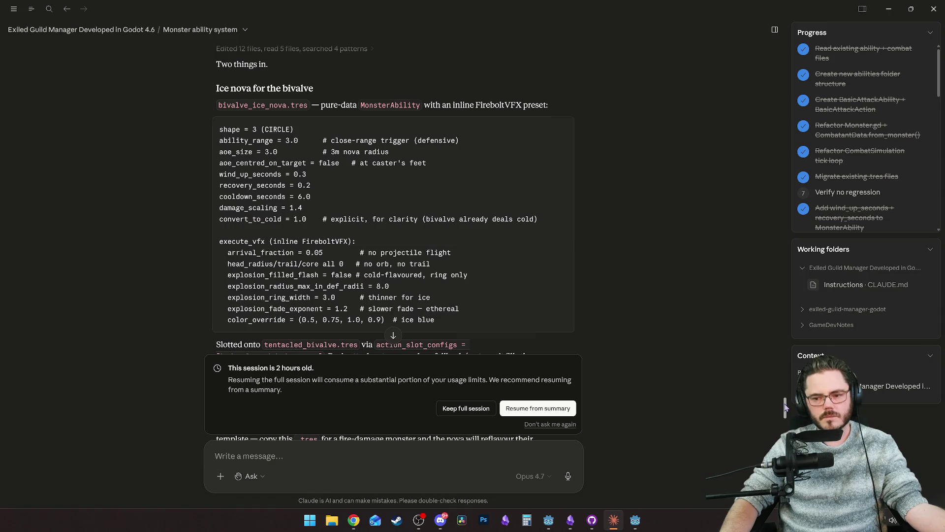
{"action": "scroll", "coordinate": [324, 186], "scroll_direction": "up", "scroll_amount": 15}
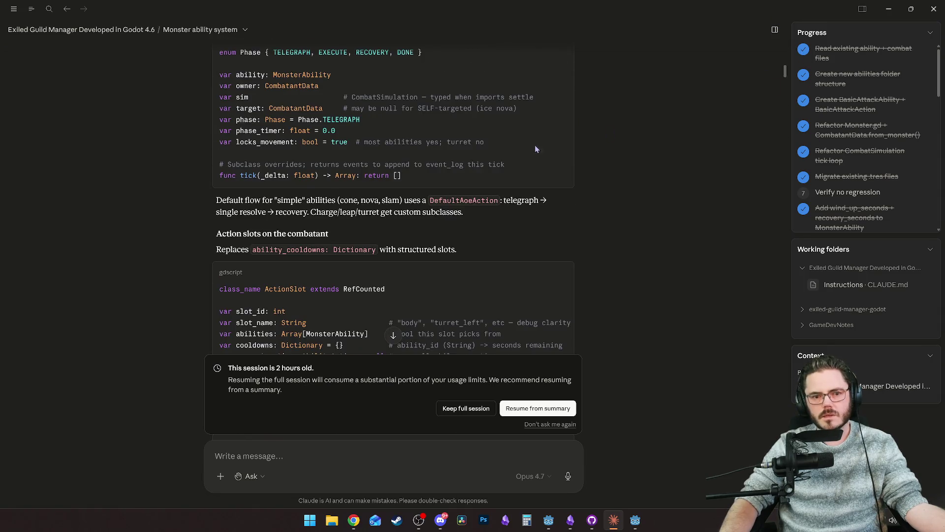
{"action": "scroll", "coordinate": [325, 186], "scroll_direction": "up", "scroll_amount": 15}
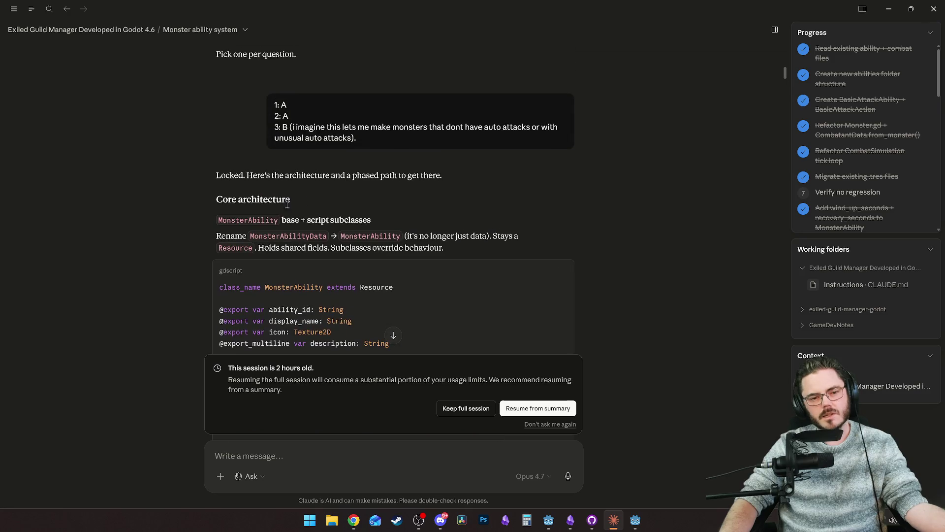
{"action": "scroll", "coordinate": [283, 217], "scroll_direction": "down", "scroll_amount": 15}
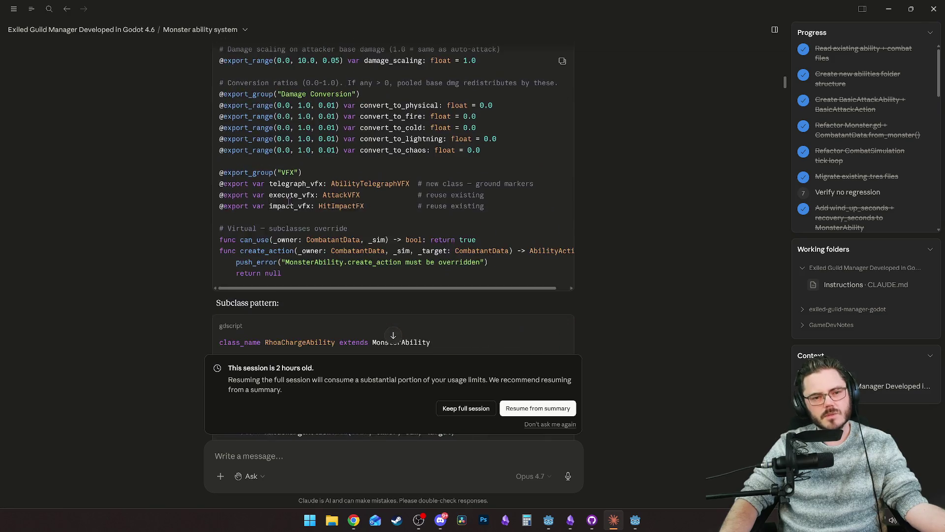
{"action": "scroll", "coordinate": [290, 206], "scroll_direction": "down", "scroll_amount": 15}
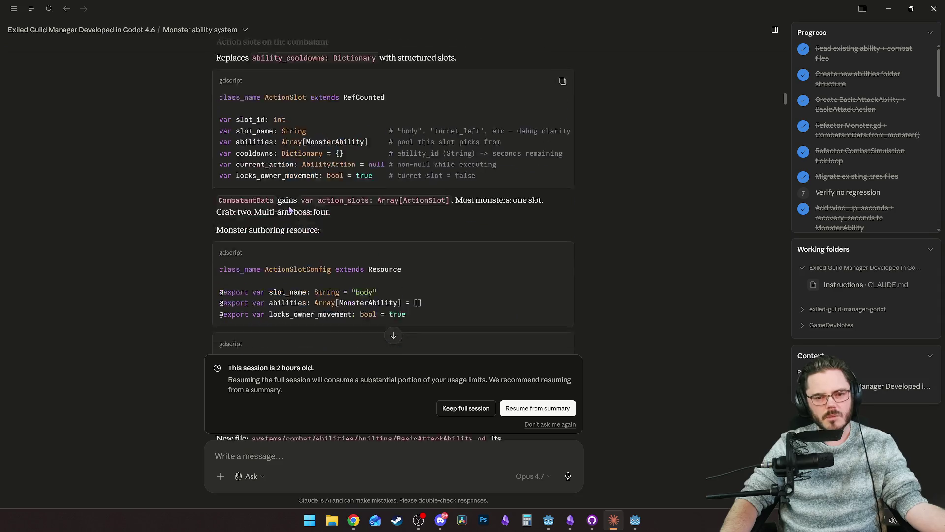
{"action": "scroll", "coordinate": [288, 210], "scroll_direction": "down", "scroll_amount": 10}
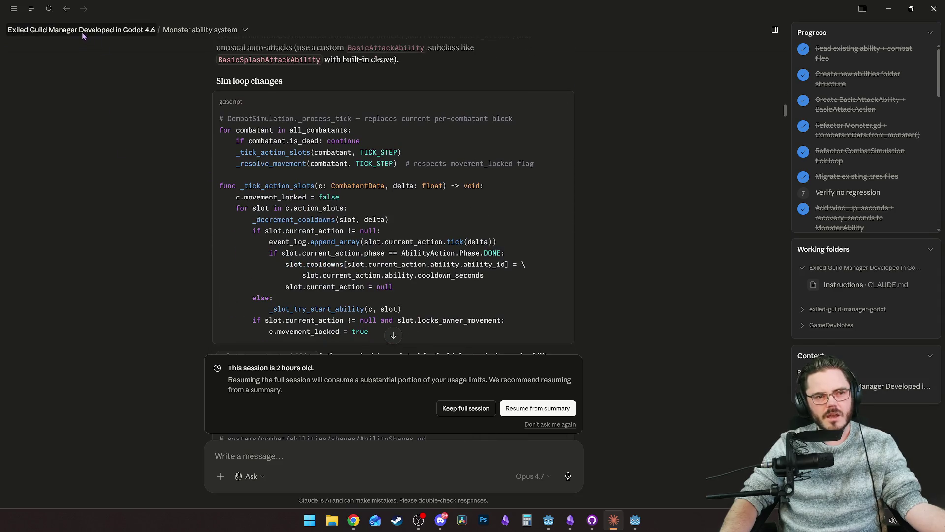
{"action": "left_click", "coordinate": [82, 30]}
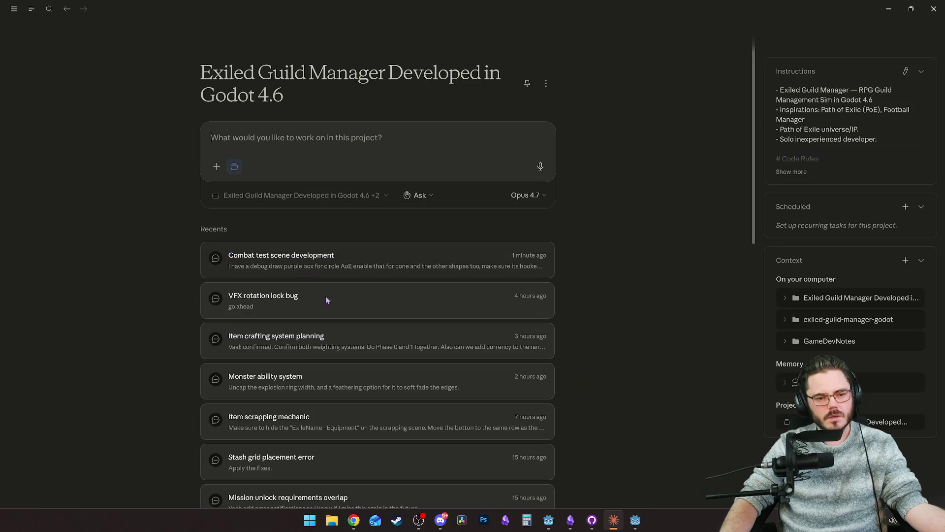
Open the Combat test scene development chat, read its To verify section, then switch back to the game.
{"action": "double_click", "coordinate": [315, 268]}
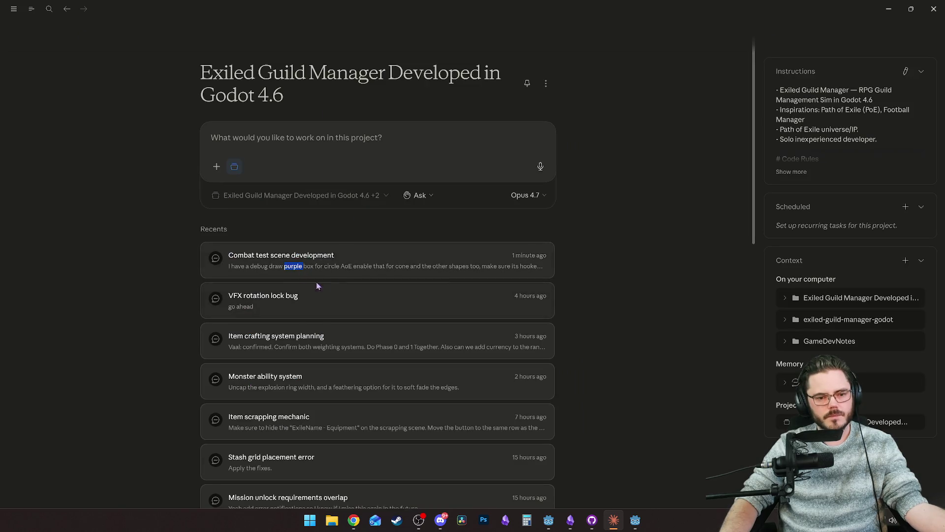
{"action": "scroll", "coordinate": [344, 261], "scroll_direction": "up", "scroll_amount": 6}
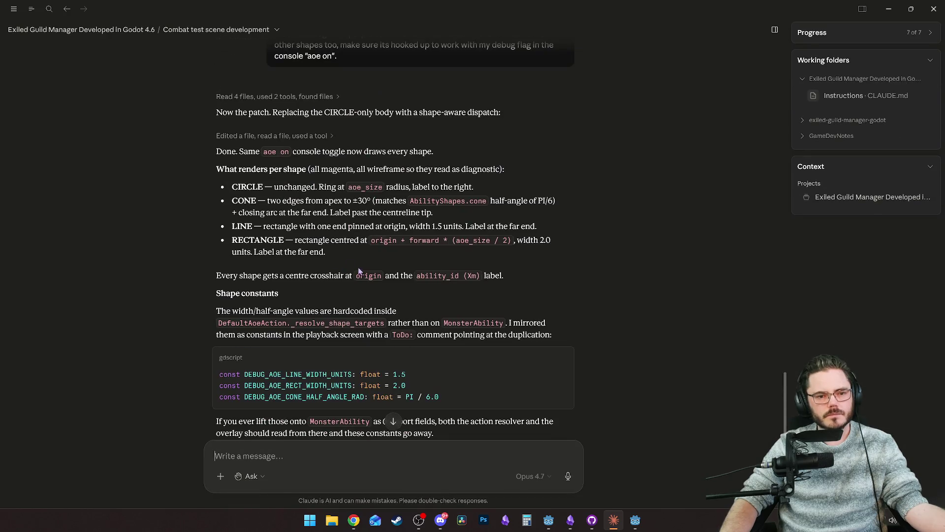
{"action": "scroll", "coordinate": [315, 227], "scroll_direction": "down", "scroll_amount": 5}
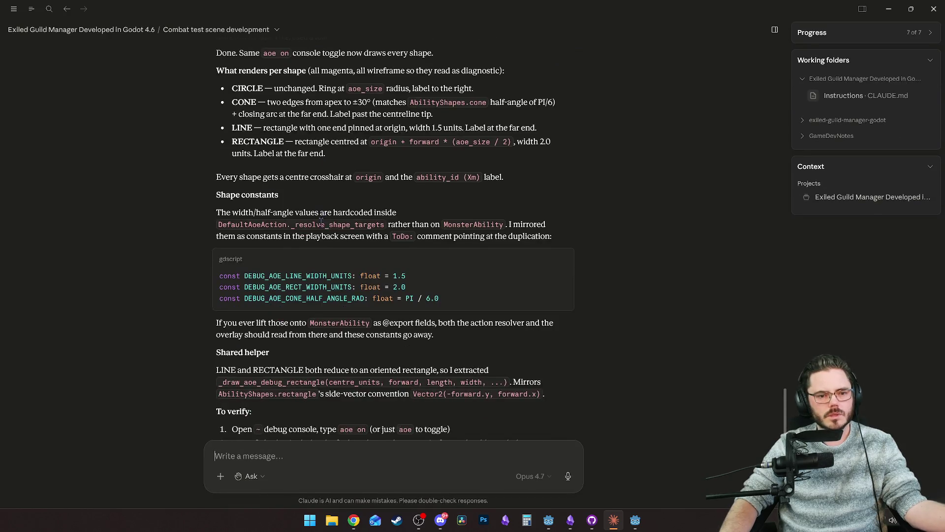
{"action": "scroll", "coordinate": [320, 195], "scroll_direction": "up", "scroll_amount": 5}
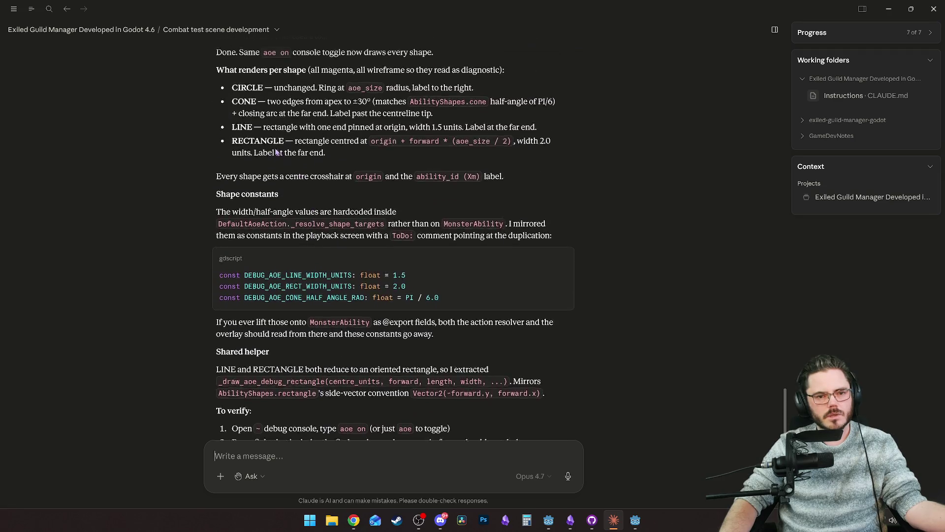
{"action": "scroll", "coordinate": [264, 168], "scroll_direction": "down", "scroll_amount": 1}
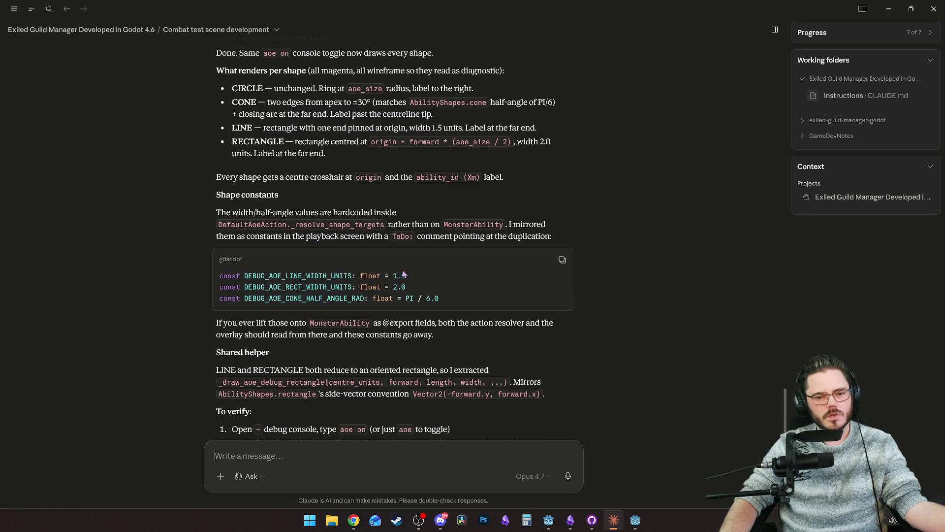
{"action": "scroll", "coordinate": [323, 263], "scroll_direction": "down", "scroll_amount": 3}
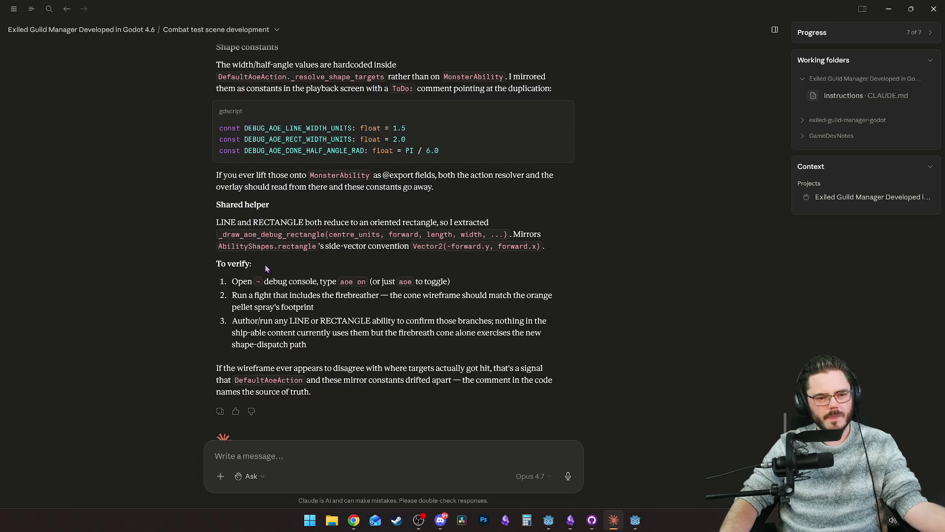
{"action": "key", "text": "alt+Tab"}
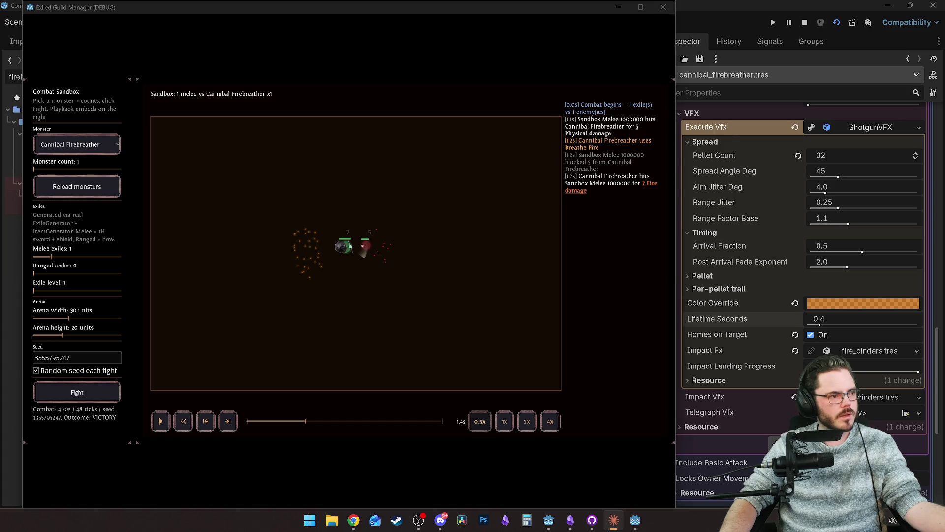
Cycle windows back to the Claude chat and maximize it to read the AoE verification steps.
{"action": "key", "text": "alt+Tab"}
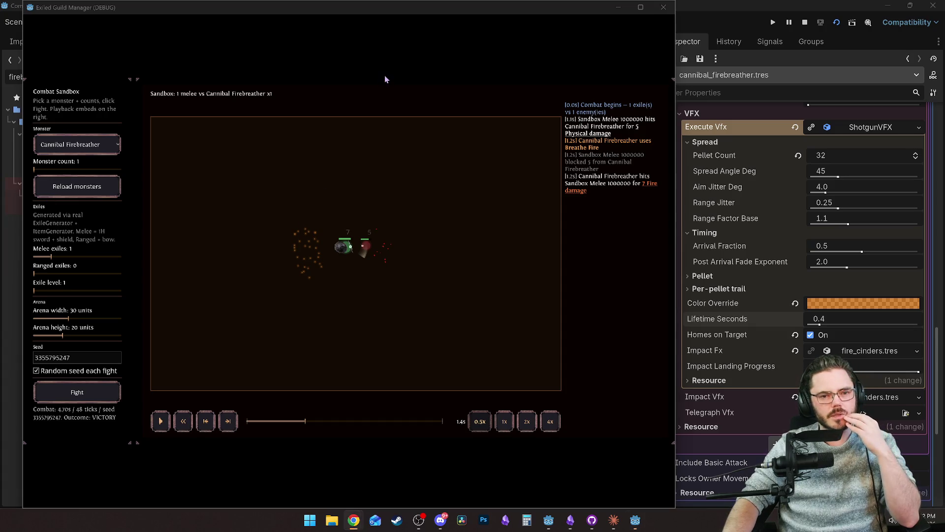
{"action": "key", "text": "alt+Tab"}
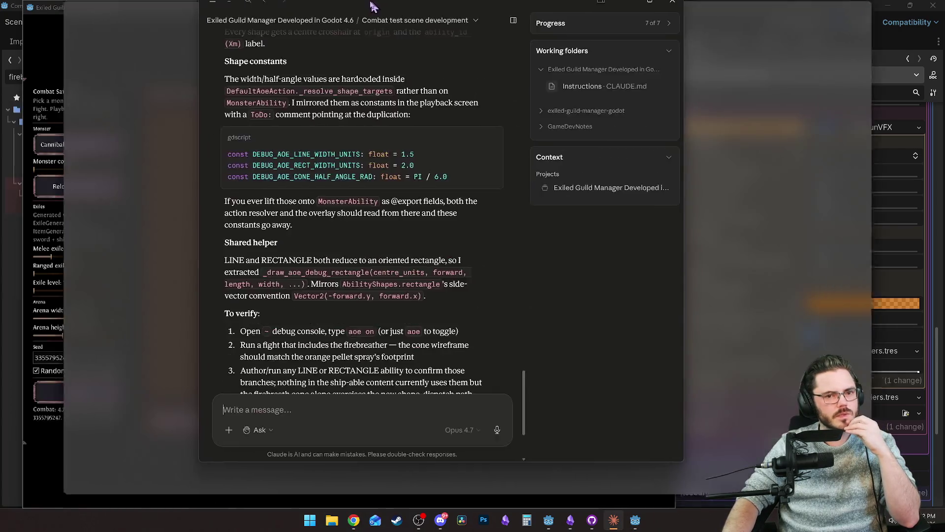
{"action": "key", "text": "alt+Tab"}
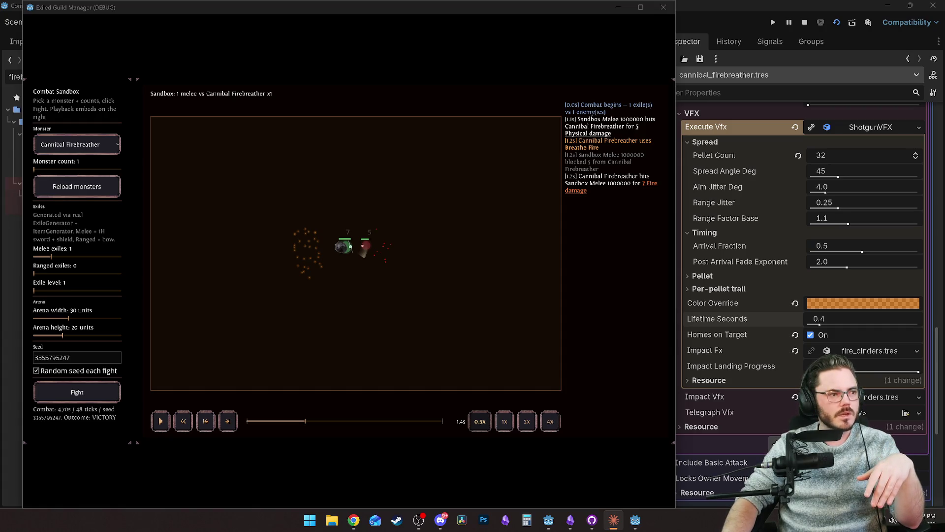
{"action": "key", "text": "alt+Tab"}
{"action": "double_click", "coordinate": [300, 104]}
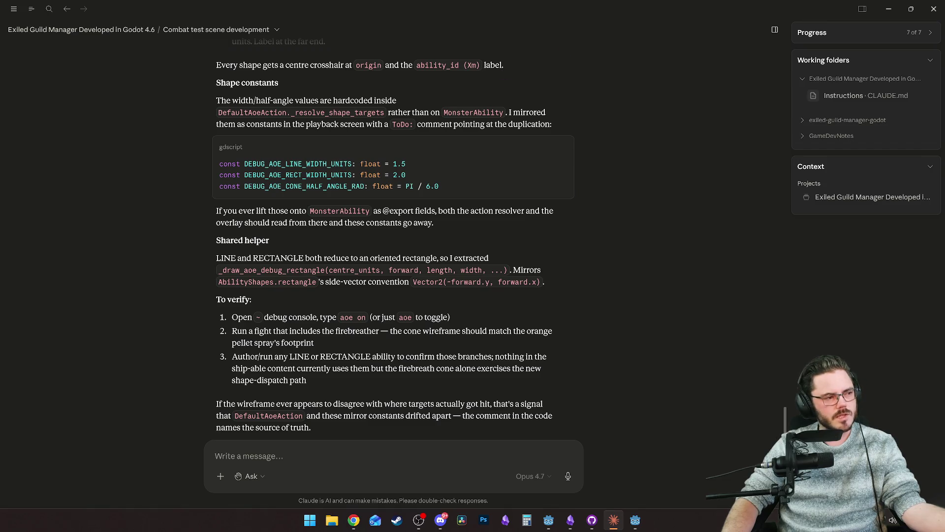
Switch from Claude back to the Exiled Guild Manager (DEBUG) sandbox game window.
{"action": "key", "text": "alt+Tab"}
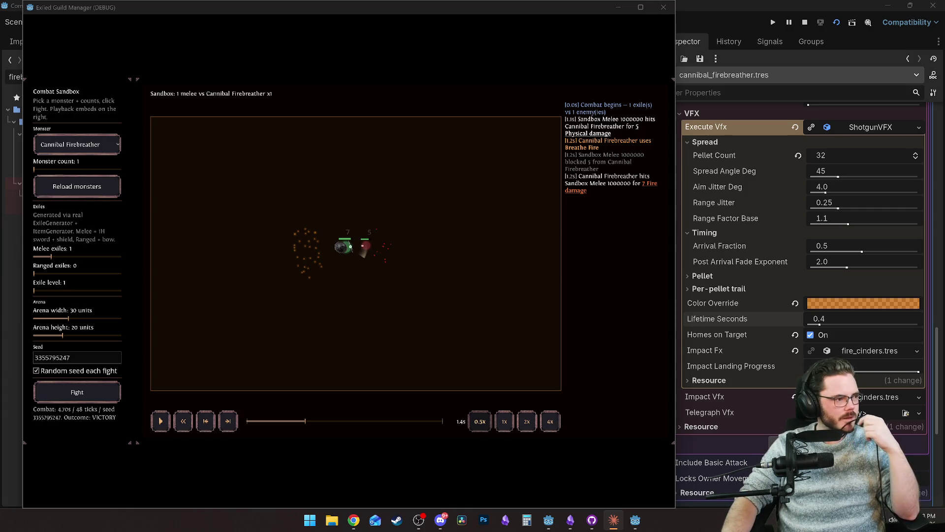
{"action": "key", "text": "alt+Tab"}
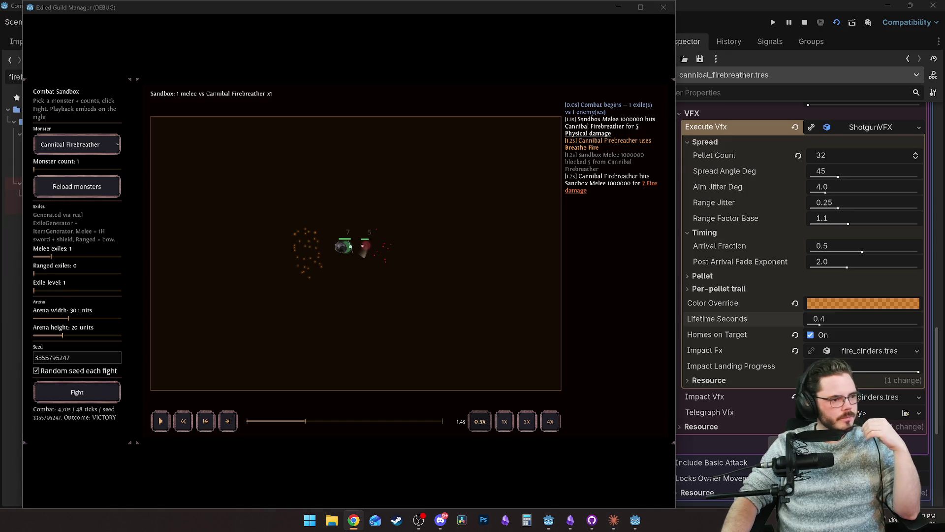
Rewind the Firebreather fight replay to the start and play it.
{"action": "left_click", "coordinate": [416, 290]}
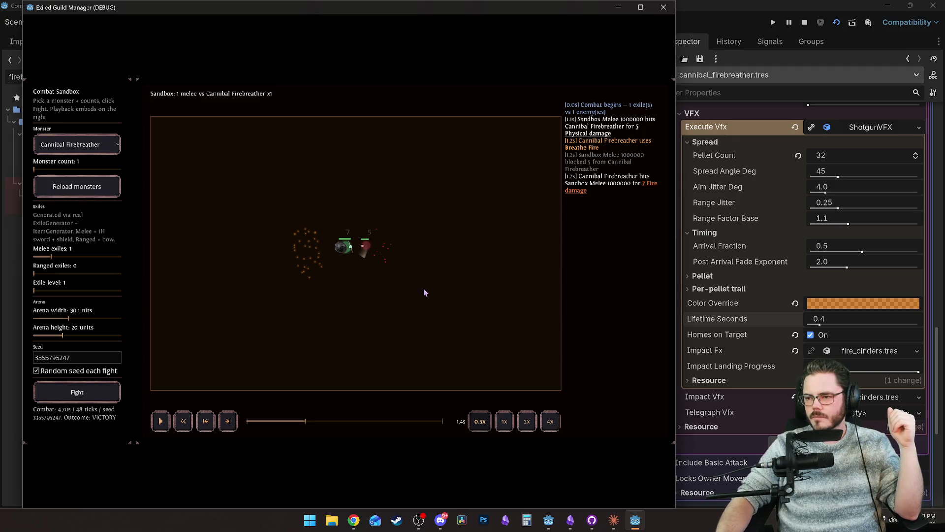
{"action": "left_click_drag", "start_coordinate": [305, 421], "coordinate": [248, 422]}
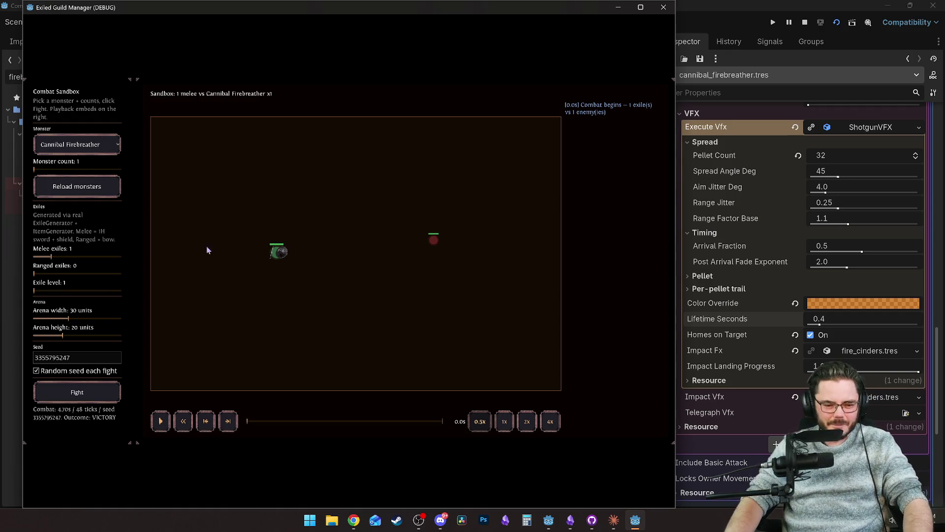
{"action": "left_click_drag", "start_coordinate": [252, 422], "coordinate": [301, 423]}
{"action": "key", "text": "space"}
{"action": "key", "text": "space"}
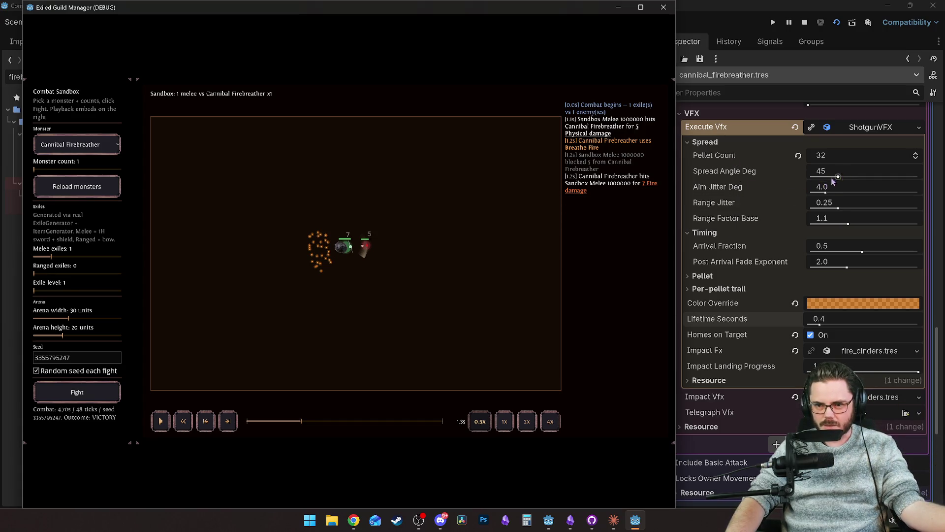
Make the Godot Inspector panel floating in its own window.
{"action": "left_click", "coordinate": [856, 161]}
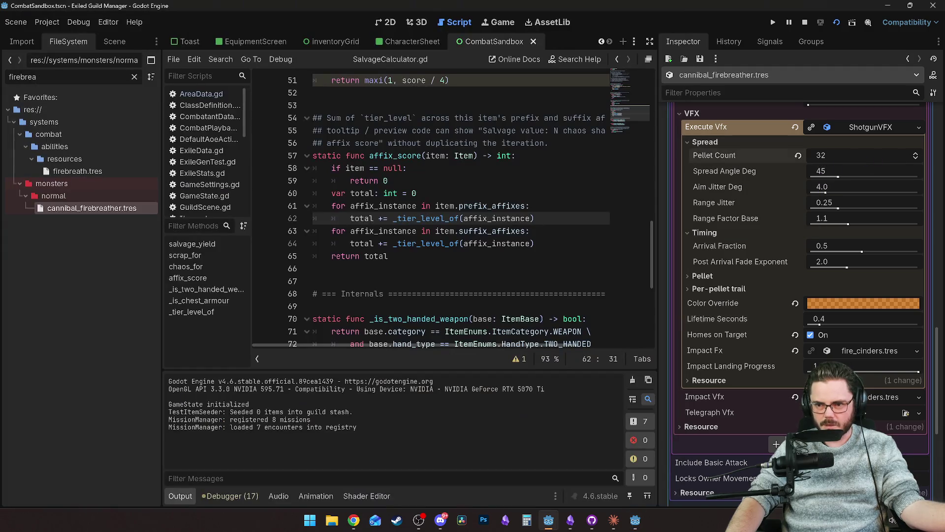
{"action": "left_click", "coordinate": [640, 525]}
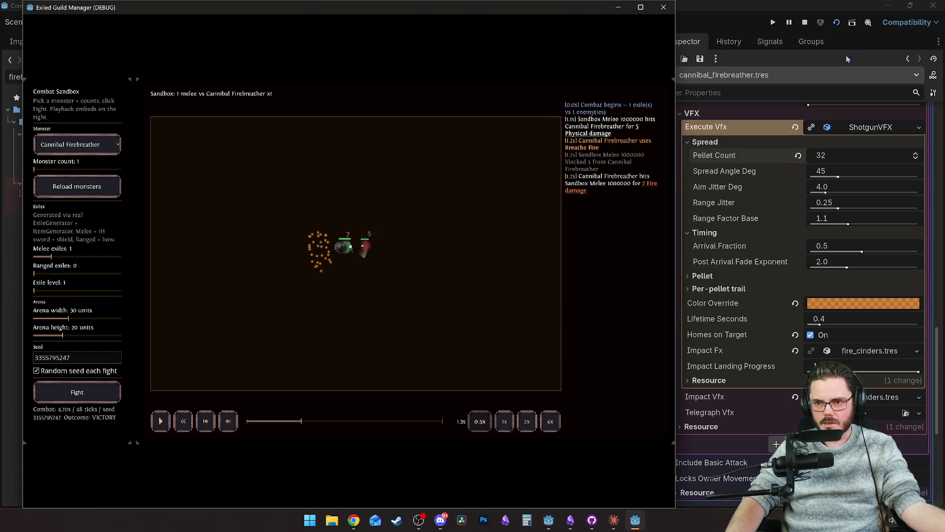
{"action": "left_click", "coordinate": [688, 42]}
{"action": "right_click", "coordinate": [688, 41]}
{"action": "left_click", "coordinate": [729, 104]}
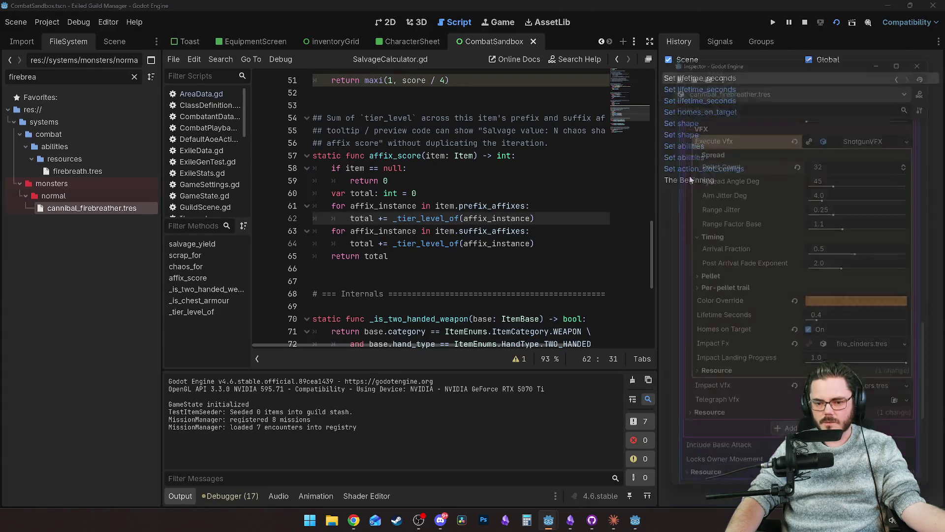
{"action": "left_click", "coordinate": [640, 521]}
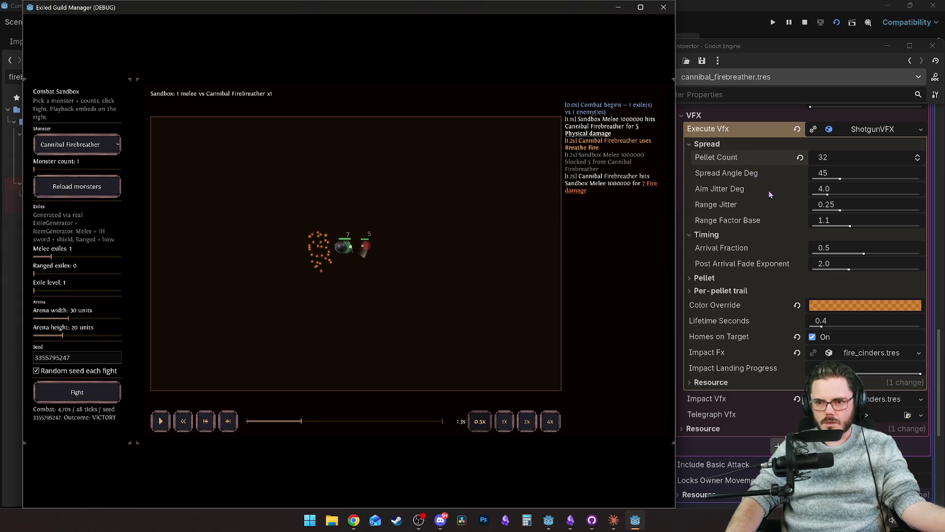
{"action": "mouse_move", "coordinate": [764, 185]}
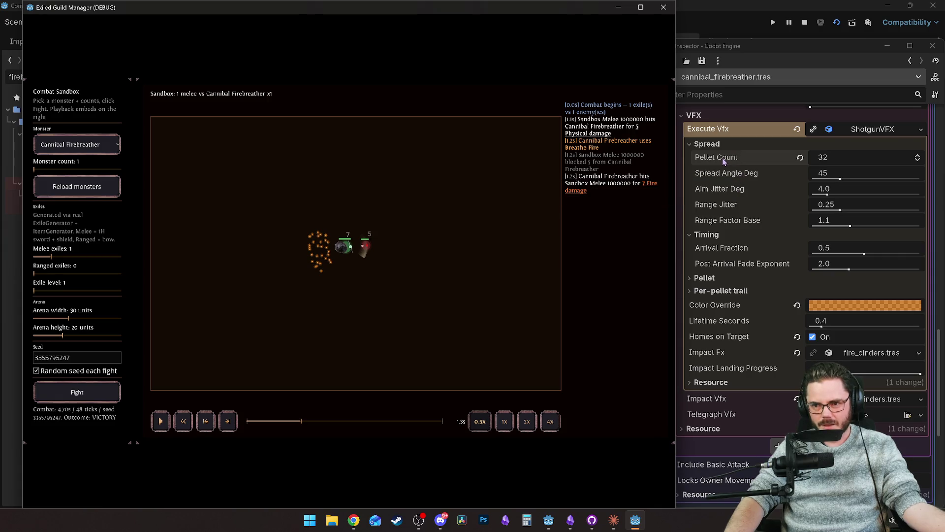
{"action": "left_click", "coordinate": [757, 191]}
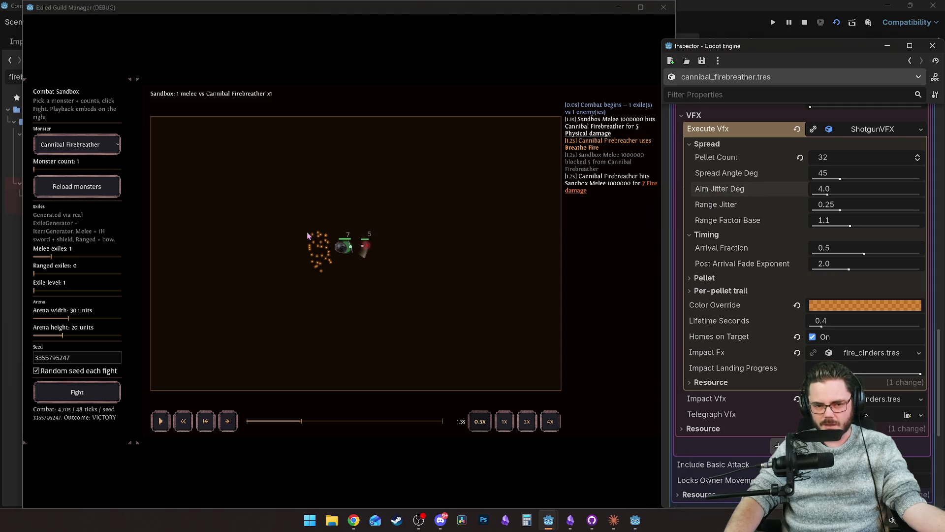
{"action": "left_click_drag", "start_coordinate": [829, 194], "coordinate": [914, 195]}
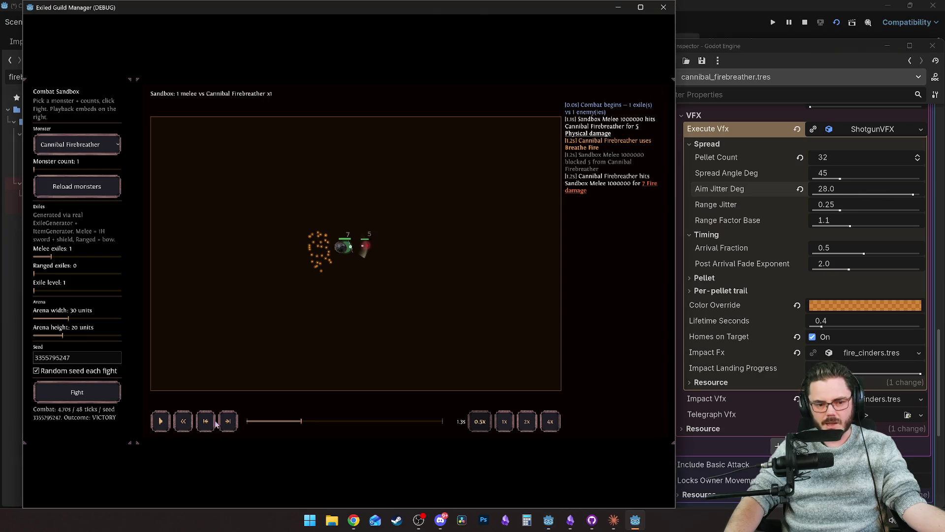
{"action": "mouse_move", "coordinate": [301, 422]}
{"action": "left_mouse_down"}
{"action": "mouse_move", "coordinate": [266, 425]}
{"action": "mouse_move", "coordinate": [300, 426]}
{"action": "left_mouse_up"}
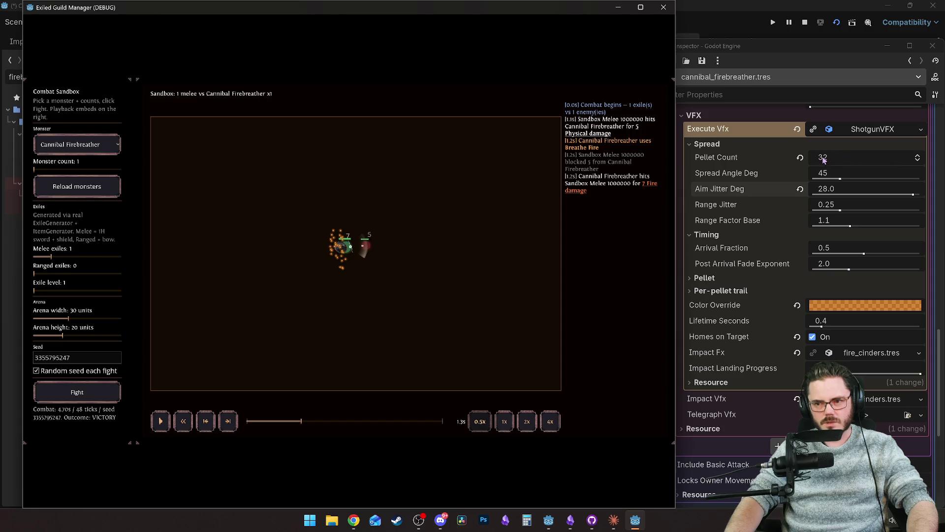
{"action": "left_click", "coordinate": [800, 157]}
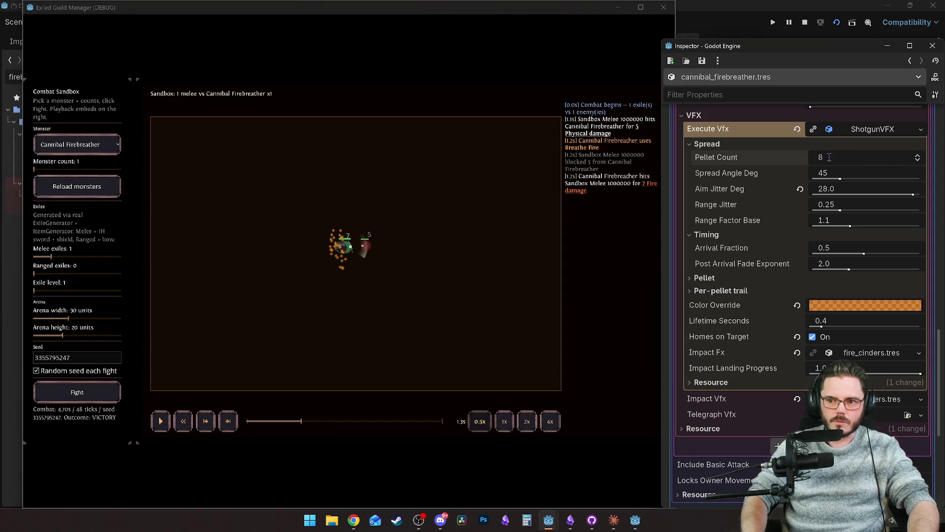
{"action": "left_click", "coordinate": [654, 179]}
{"action": "left_click", "coordinate": [277, 422]}
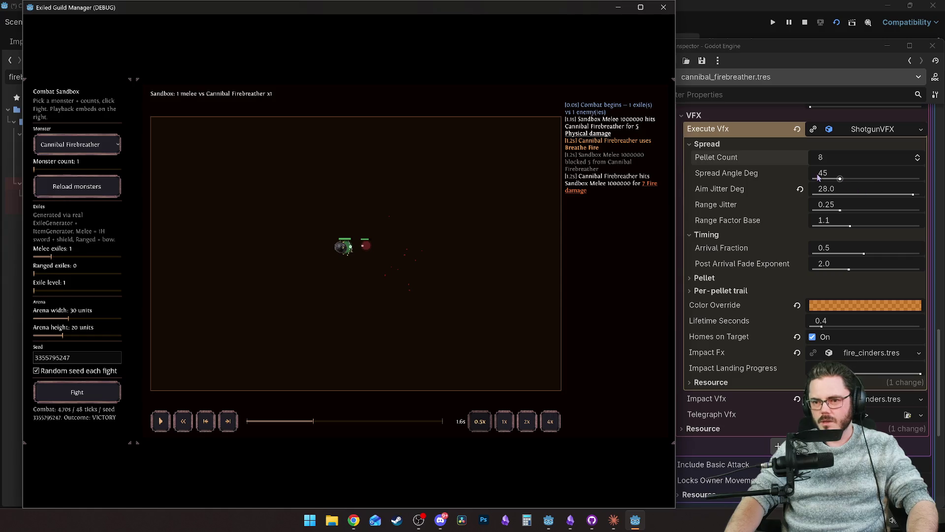
{"action": "left_click", "coordinate": [896, 162]}
{"action": "type", "text": "32"}
{"action": "key", "text": "Return"}
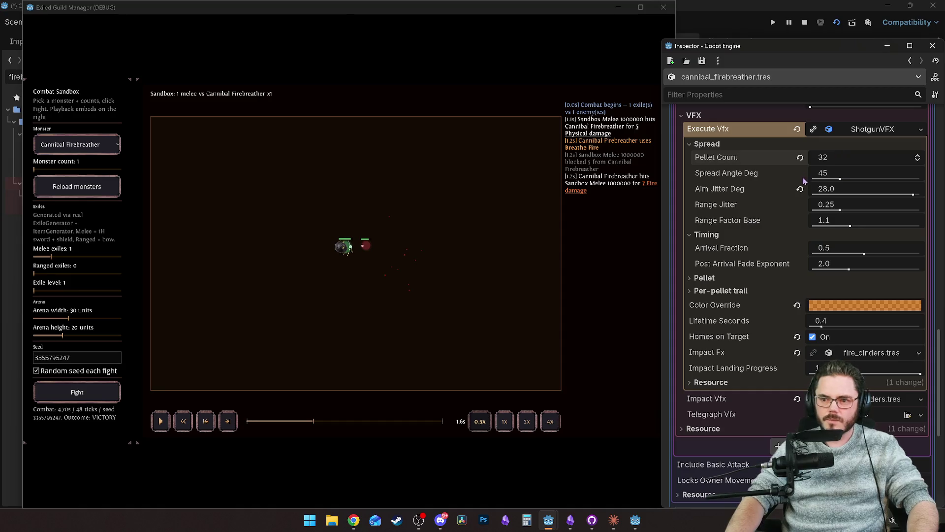
{"action": "left_click_drag", "start_coordinate": [913, 195], "coordinate": [828, 194]}
{"action": "left_click", "coordinate": [333, 303]}
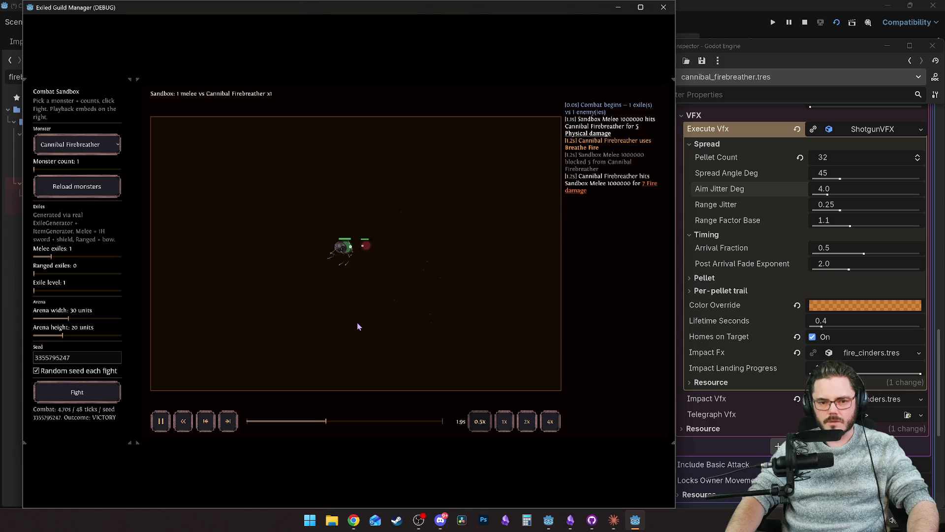
{"action": "left_click", "coordinate": [283, 427]}
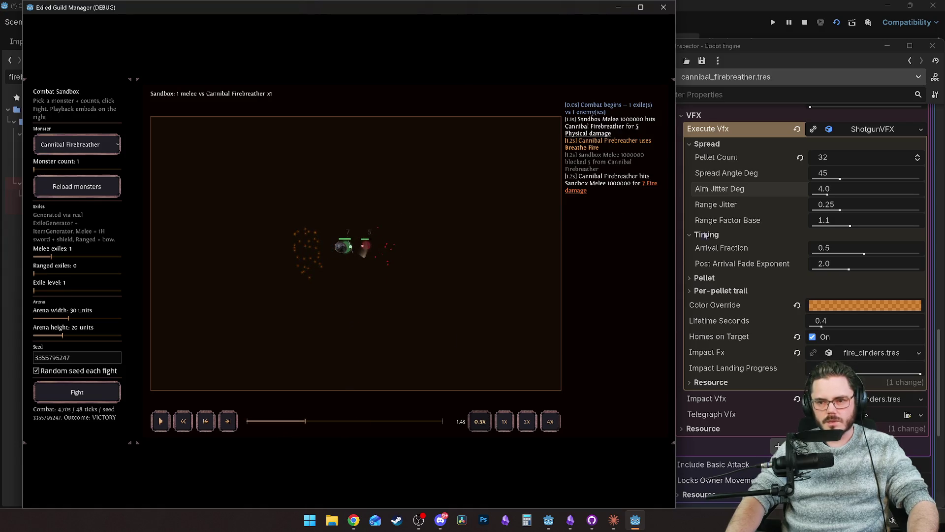
Raise Range Jitter from 0.25 to 0.5 and replay the fire breath, pausing at 1.4s.
{"action": "left_click", "coordinate": [841, 211]}
{"action": "left_click_drag", "start_coordinate": [840, 210], "coordinate": [856, 211]}
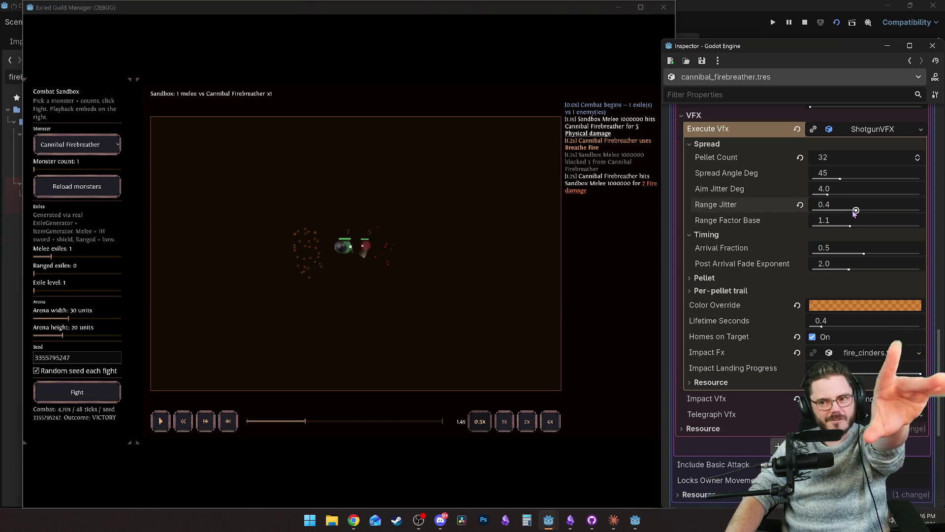
{"action": "left_click_drag", "start_coordinate": [857, 211], "coordinate": [867, 211]}
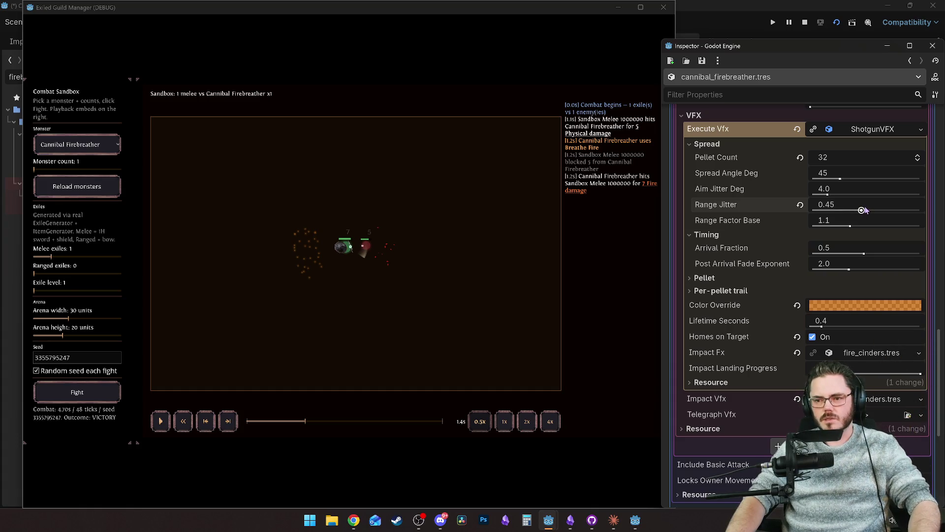
{"action": "left_click", "coordinate": [426, 305]}
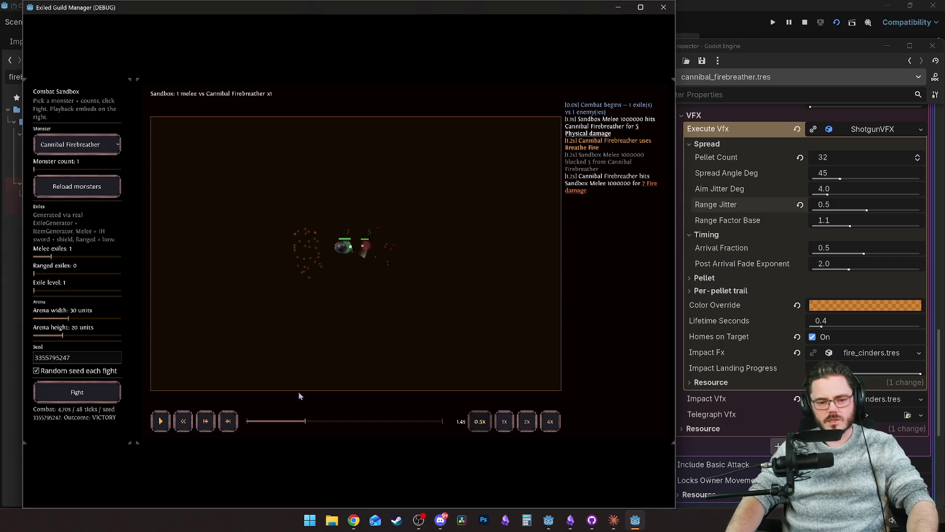
{"action": "left_click_drag", "start_coordinate": [302, 423], "coordinate": [291, 422]}
{"action": "key", "text": "space"}
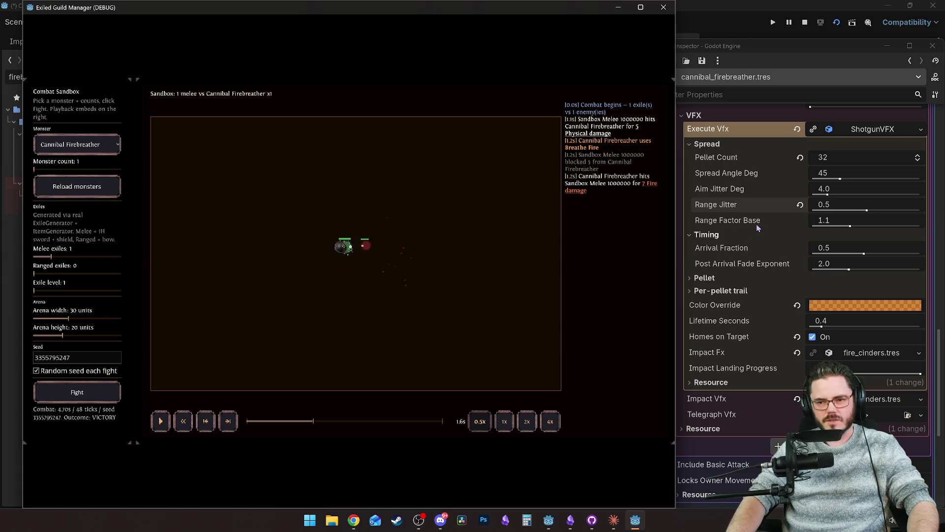
{"action": "left_click", "coordinate": [300, 422]}
{"action": "key", "text": "space"}
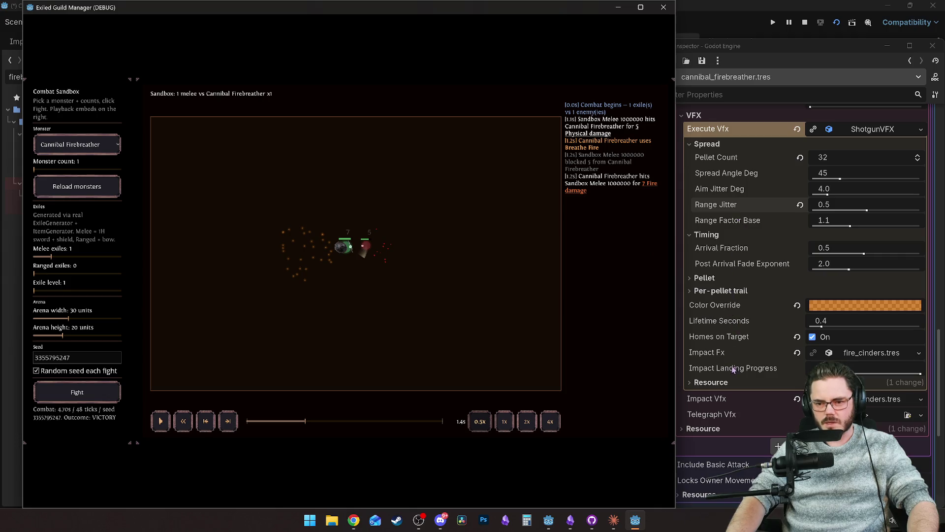
Lengthen Lifetime Seconds from 0.4 to 0.8 and resume the replay.
{"action": "left_click_drag", "start_coordinate": [832, 328], "coordinate": [846, 327]}
{"action": "left_click", "coordinate": [325, 347]}
{"action": "key", "text": "space"}
{"action": "key", "text": "space"}
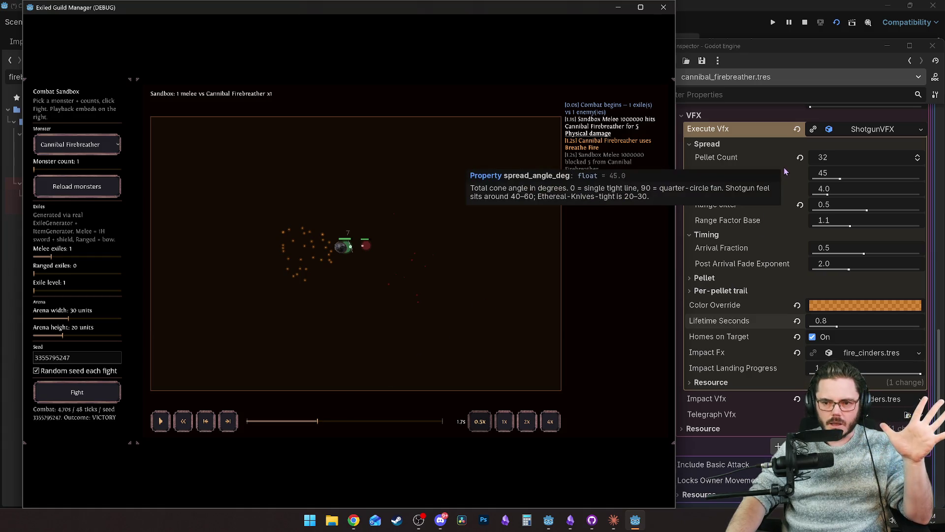
Try Arrival Fraction at 0.35 and then 0.7, replaying the fire attack.
{"action": "left_click_drag", "start_coordinate": [832, 248], "coordinate": [744, 249]}
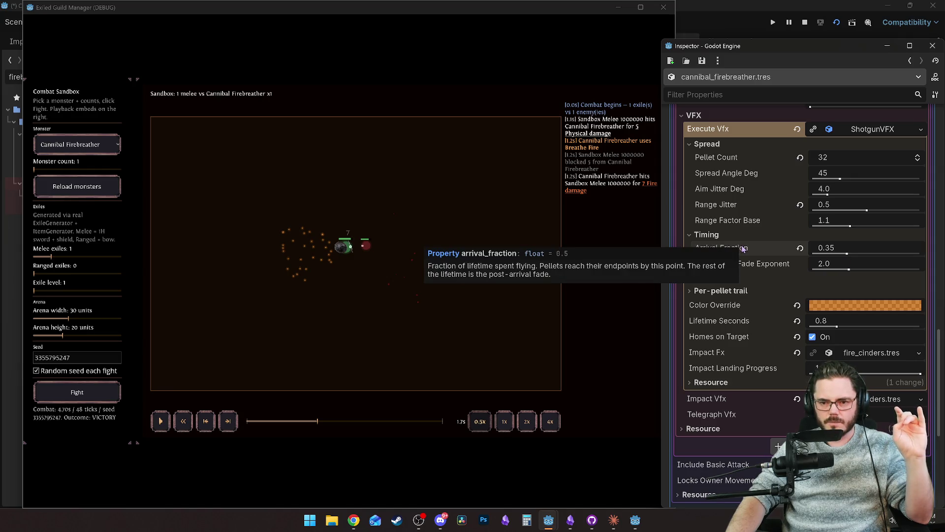
{"action": "left_click_drag", "start_coordinate": [851, 259], "coordinate": [889, 255]}
{"action": "left_click", "coordinate": [379, 289]}
{"action": "left_click", "coordinate": [284, 422]}
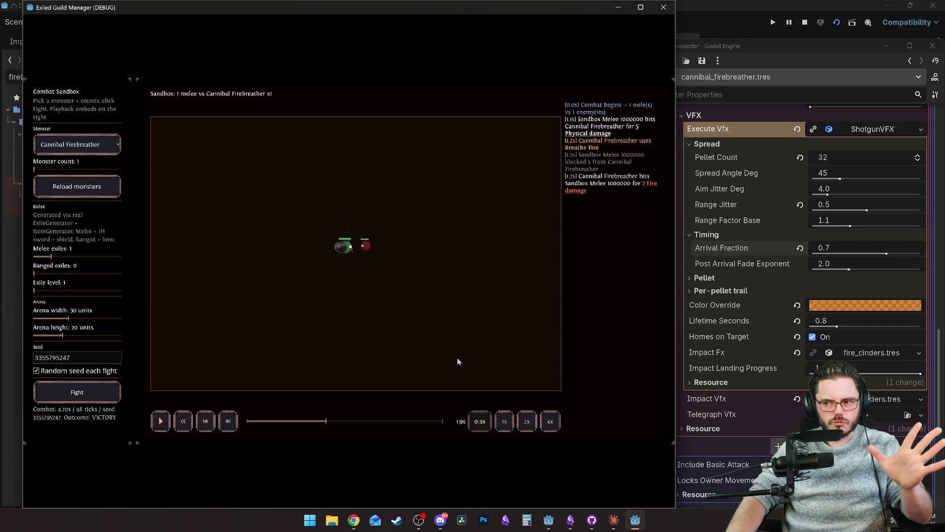
Lower Arrival Fraction to 0.6 and rewind the fight to before the breath.
{"action": "left_click", "coordinate": [886, 254]}
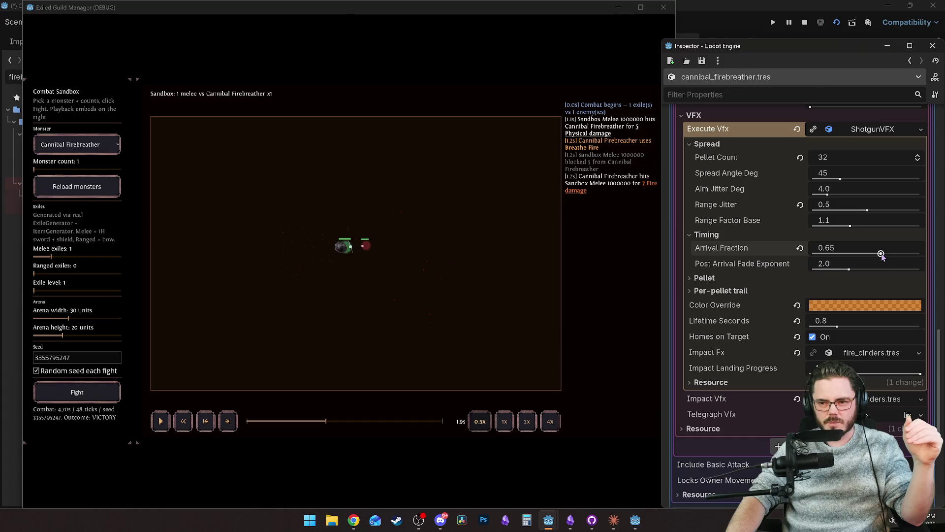
{"action": "left_click", "coordinate": [313, 422]}
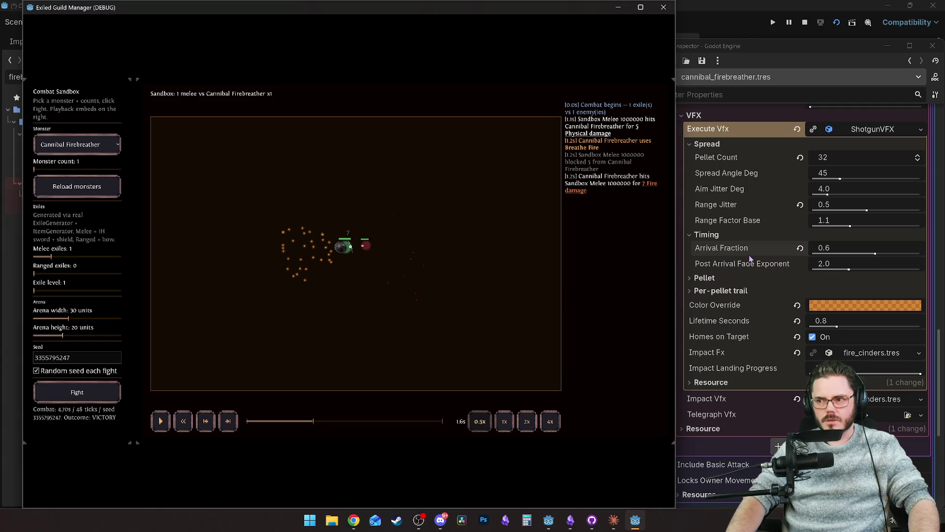
{"action": "mouse_move", "coordinate": [750, 259]}
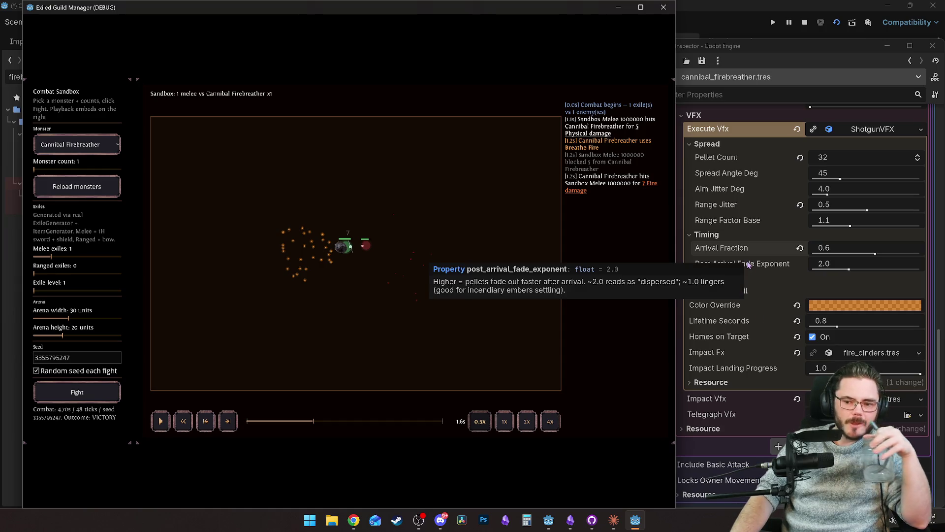
{"action": "mouse_move", "coordinate": [740, 336]}
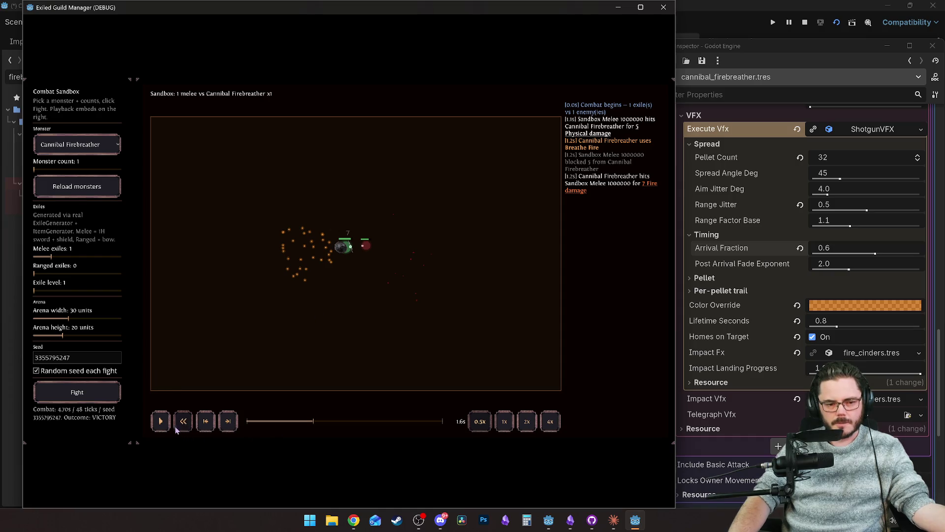
{"action": "left_click_drag", "start_coordinate": [325, 421], "coordinate": [297, 421]}
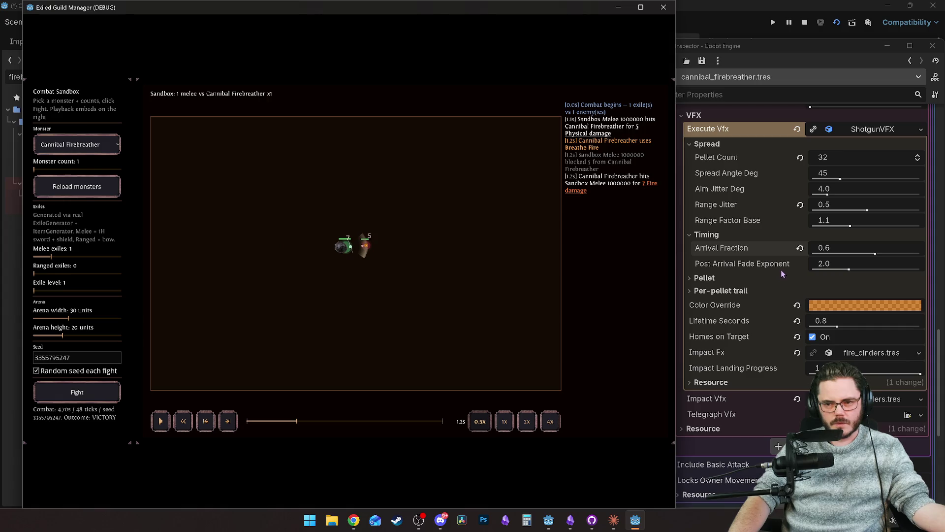
{"action": "left_click", "coordinate": [816, 342]}
{"action": "mouse_move", "coordinate": [291, 421]}
{"action": "left_mouse_down"}
{"action": "mouse_move", "coordinate": [323, 421]}
{"action": "mouse_move", "coordinate": [284, 422]}
{"action": "left_mouse_up"}
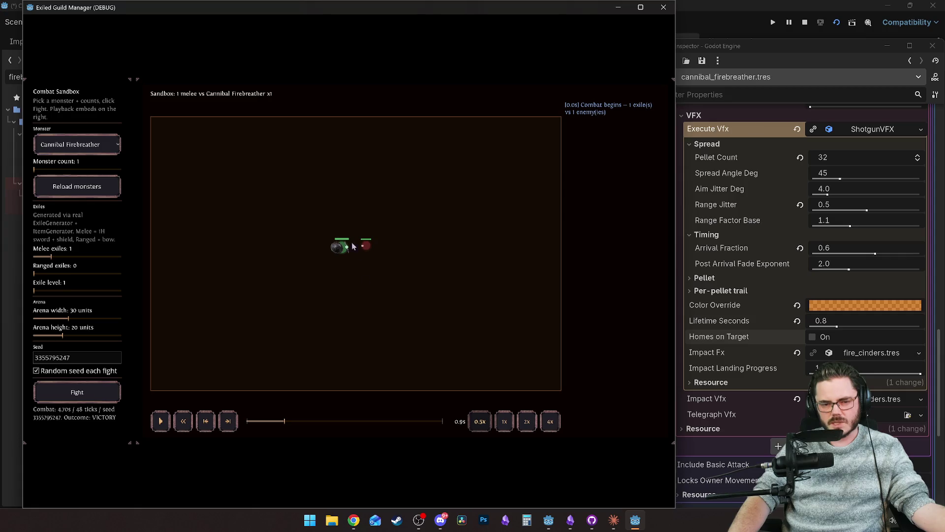
{"action": "mouse_move", "coordinate": [284, 421]}
{"action": "left_mouse_down"}
{"action": "mouse_move", "coordinate": [319, 419]}
{"action": "mouse_move", "coordinate": [288, 421]}
{"action": "left_mouse_up"}
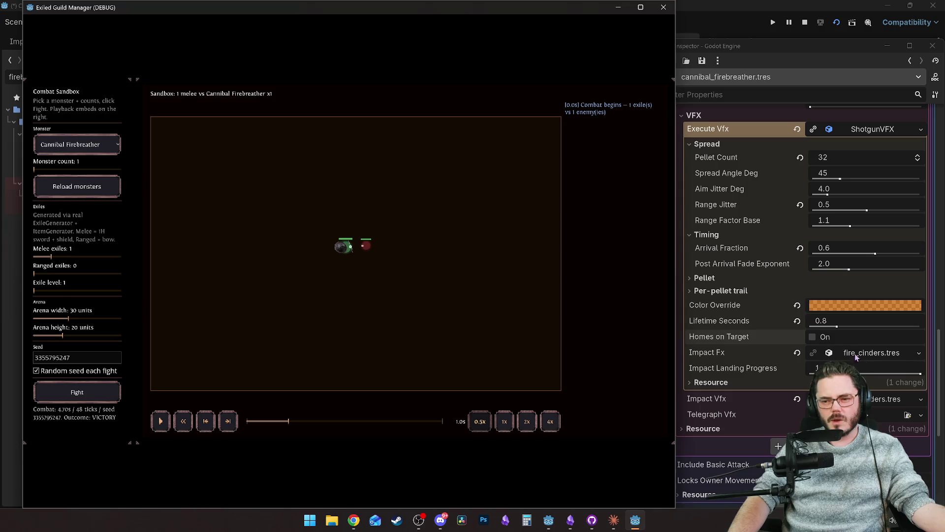
{"action": "left_click", "coordinate": [812, 337]}
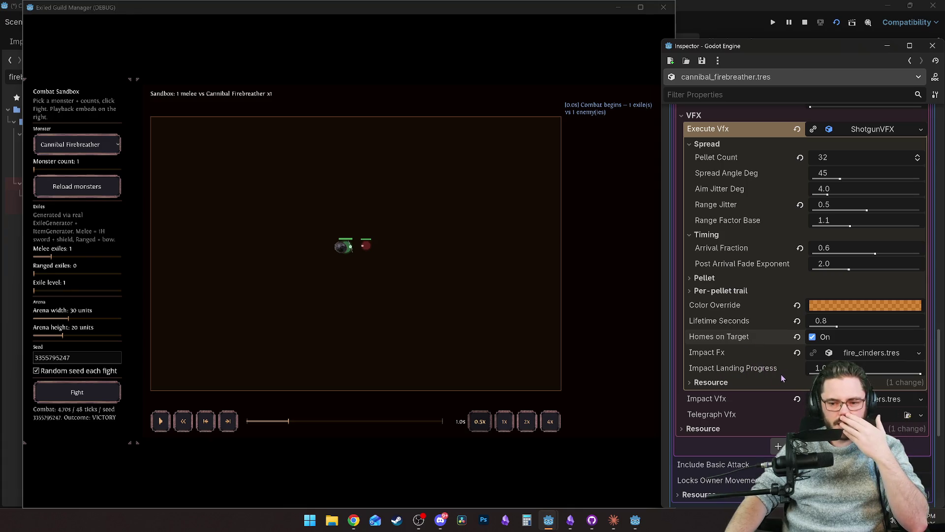
Restart and pause the fight, then drop Impact Landing Progress to about 0.1.
{"action": "mouse_move", "coordinate": [723, 373]}
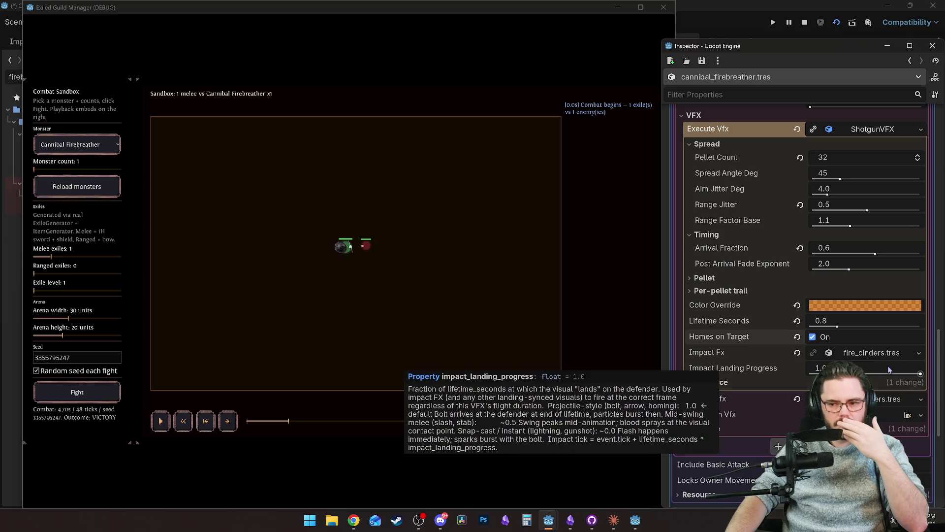
{"action": "left_click", "coordinate": [252, 421]}
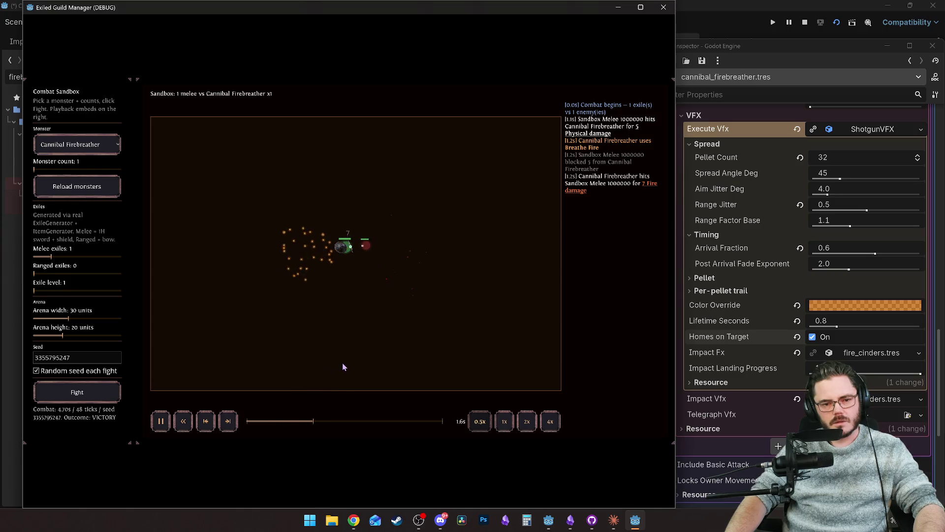
{"action": "key", "text": "space"}
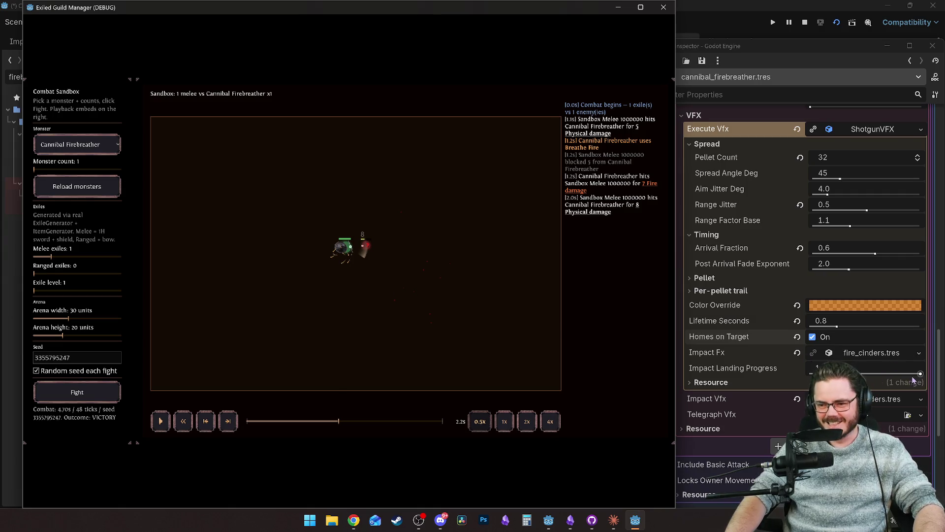
{"action": "left_click_drag", "start_coordinate": [918, 374], "coordinate": [890, 378]}
Replay the fire breath repeatedly around 1.0s to check the new impact timing.
{"action": "left_click", "coordinate": [205, 421]}
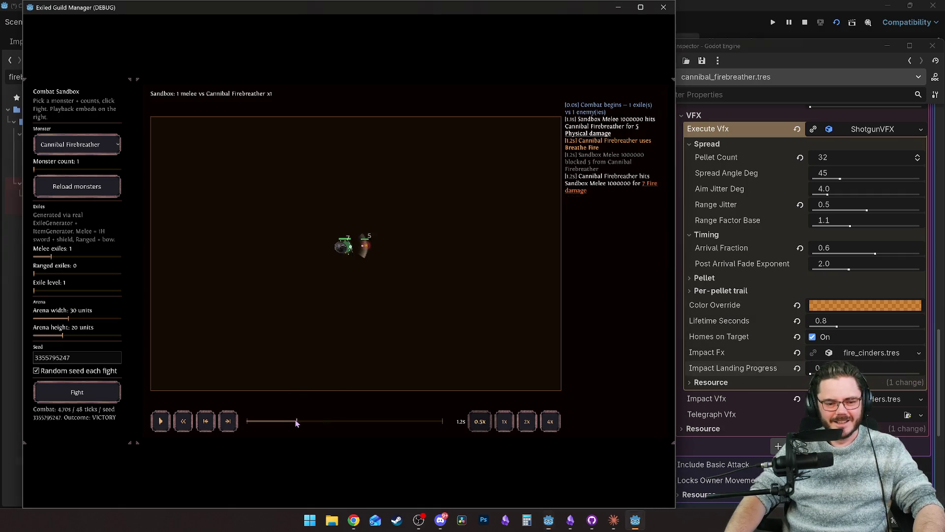
{"action": "key", "text": "space"}
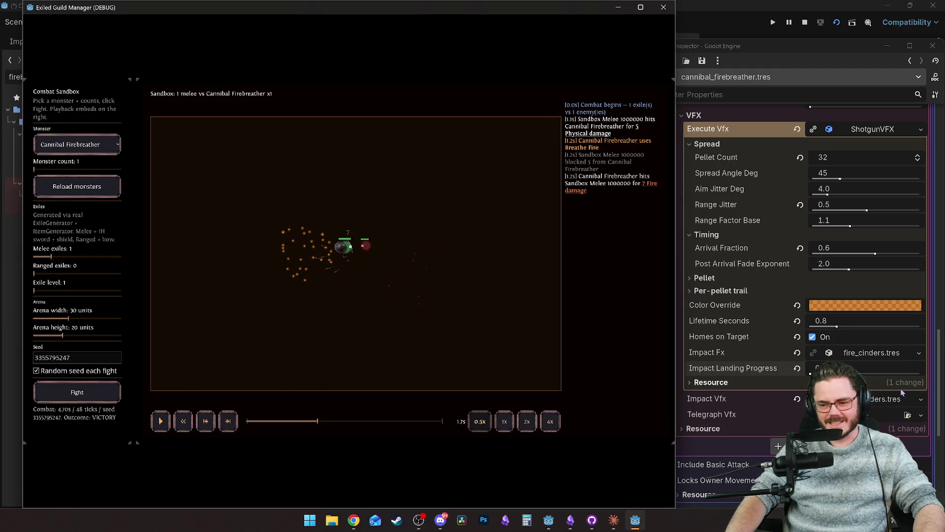
{"action": "left_click", "coordinate": [810, 373]}
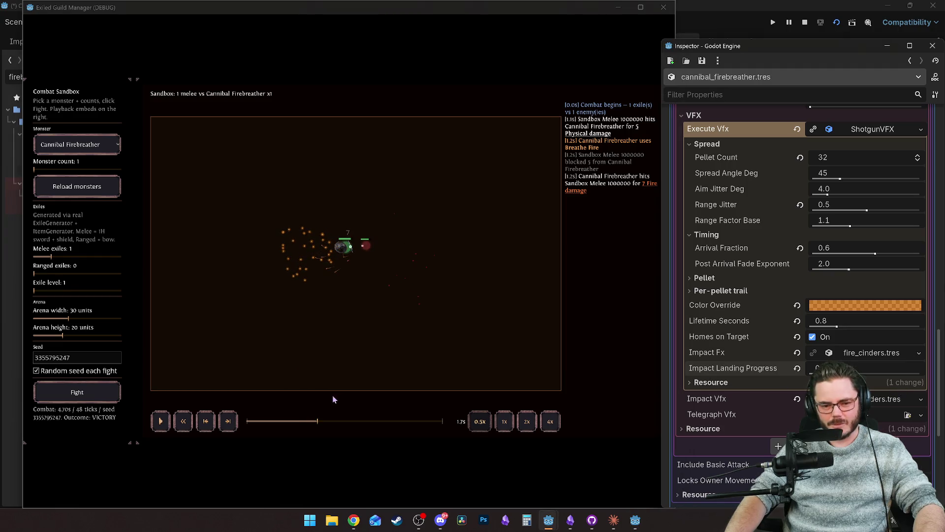
{"action": "left_click", "coordinate": [284, 421]}
{"action": "key", "text": "space"}
{"action": "left_click", "coordinate": [288, 422]}
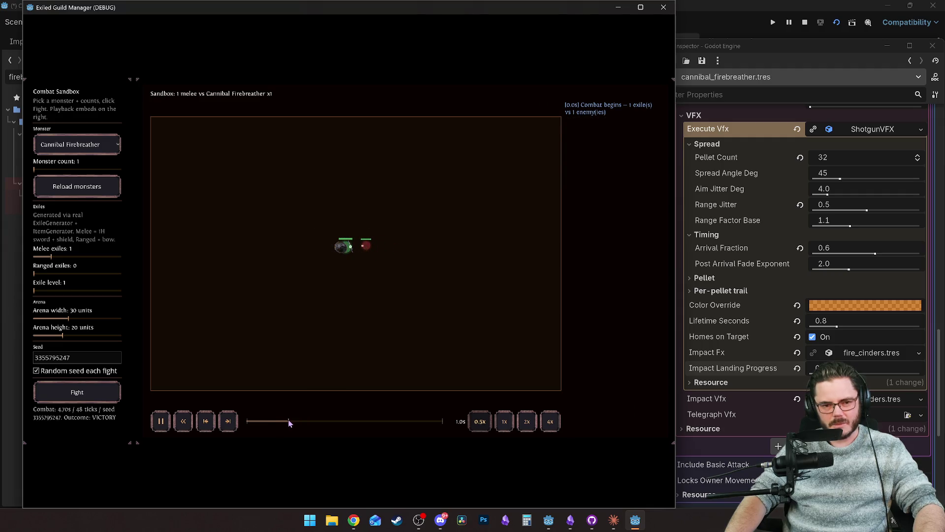
{"action": "left_click", "coordinate": [289, 423]}
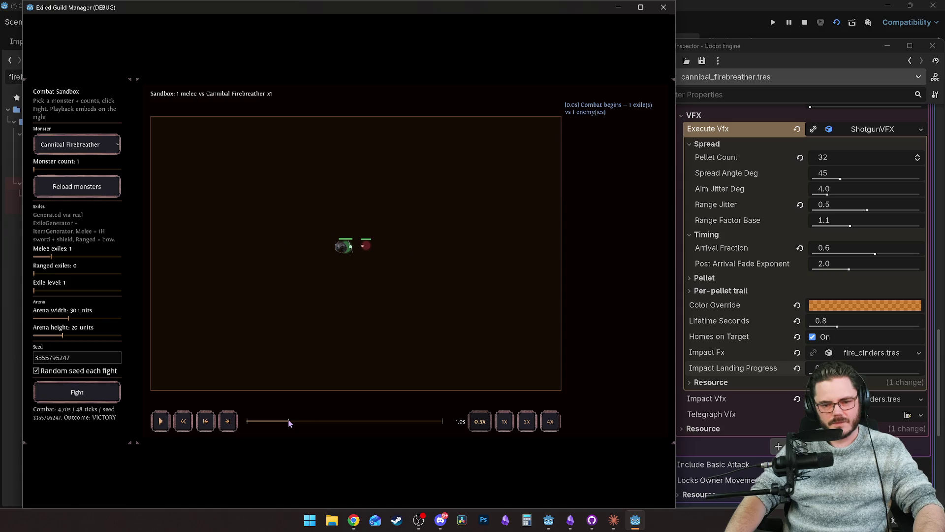
{"action": "left_click", "coordinate": [290, 422]}
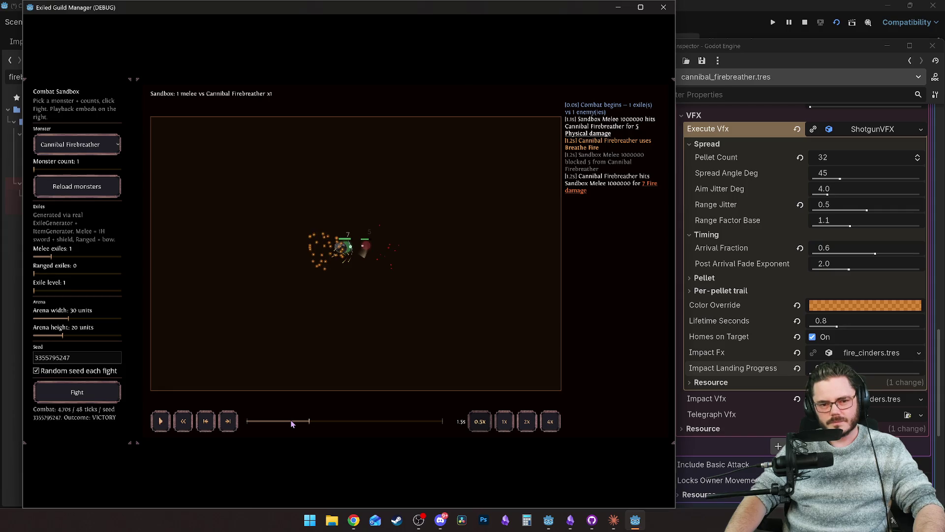
{"action": "left_click", "coordinate": [292, 422]}
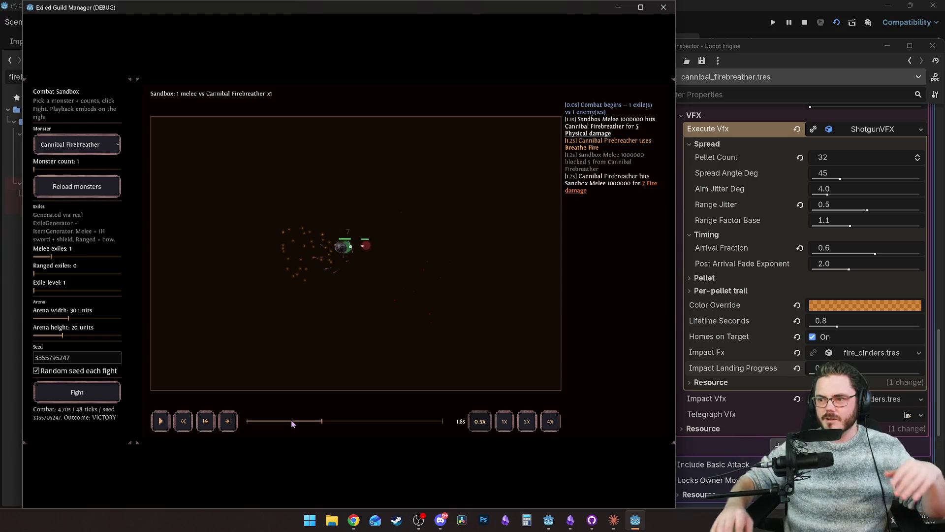
{"action": "scroll", "coordinate": [787, 318], "scroll_direction": "down", "scroll_amount": 2}
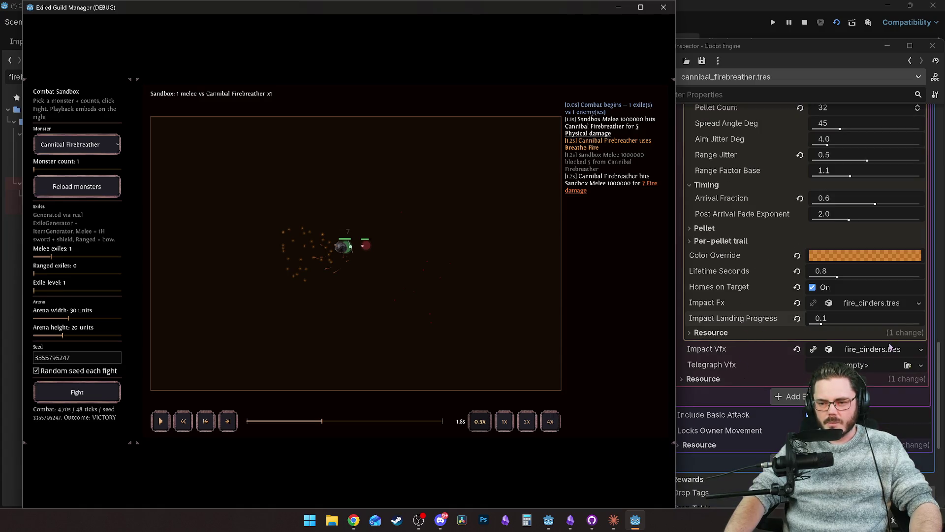
Try Post Arrival Fade Exponent at 0.8 and 5.0, settling on 4.5, replaying each change.
{"action": "scroll", "coordinate": [734, 261], "scroll_direction": "up", "scroll_amount": 4}
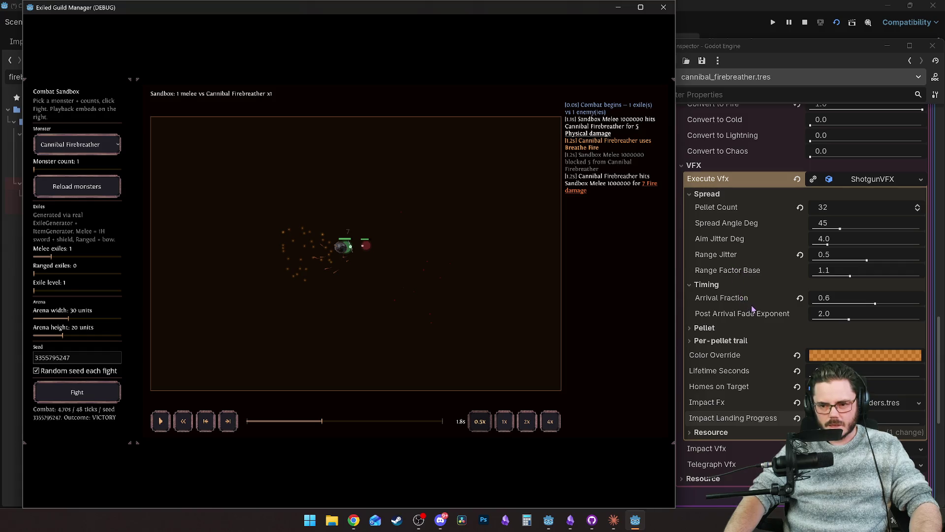
{"action": "mouse_move", "coordinate": [752, 315]}
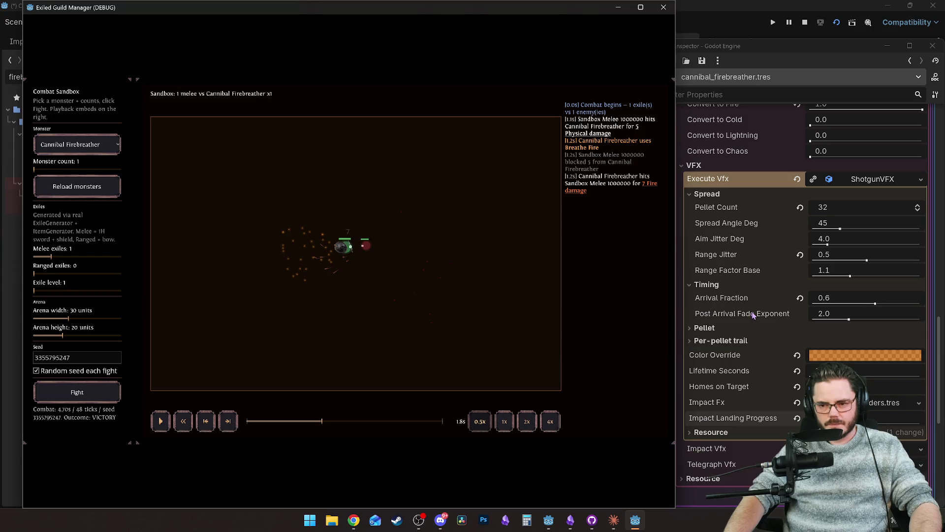
{"action": "left_click_drag", "start_coordinate": [847, 319], "coordinate": [821, 319]}
{"action": "left_click", "coordinate": [313, 426]}
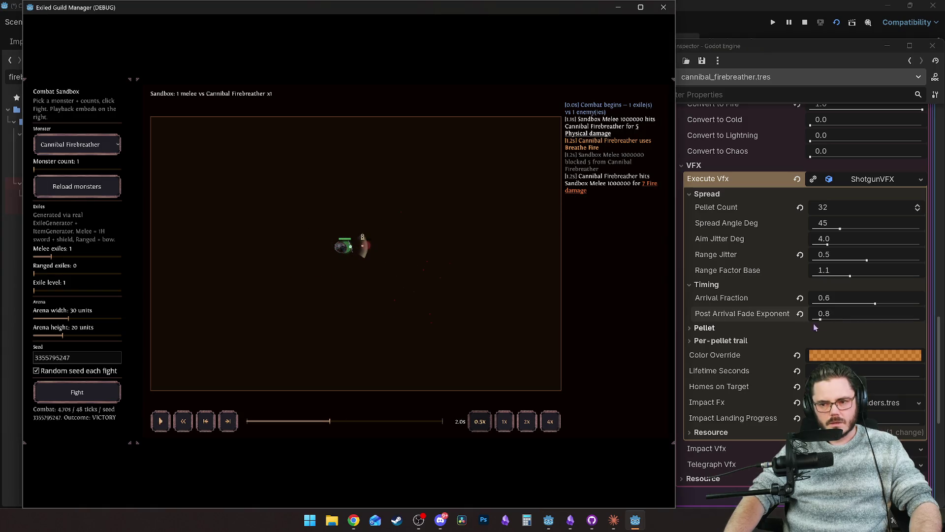
{"action": "left_click_drag", "start_coordinate": [835, 320], "coordinate": [921, 319]}
{"action": "left_click", "coordinate": [297, 426]}
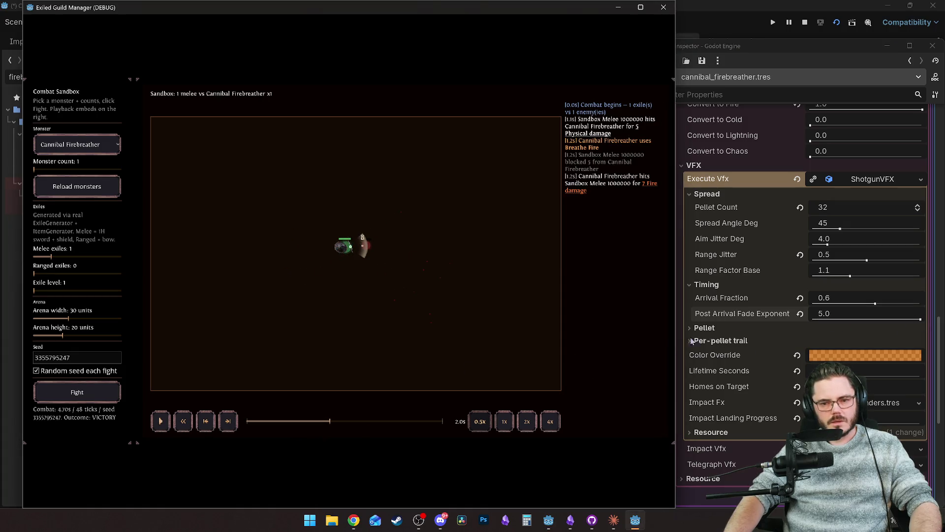
{"action": "left_click_drag", "start_coordinate": [920, 319], "coordinate": [909, 319]}
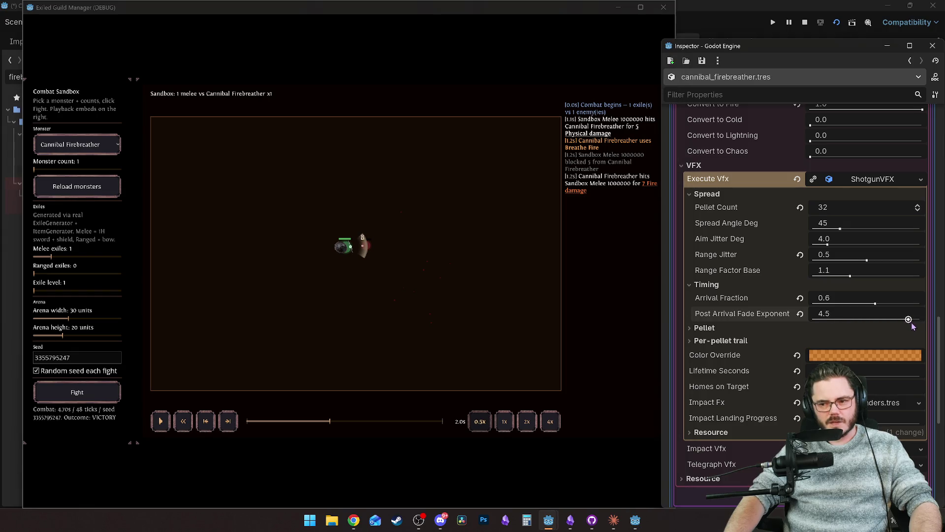
{"action": "left_click", "coordinate": [301, 423]}
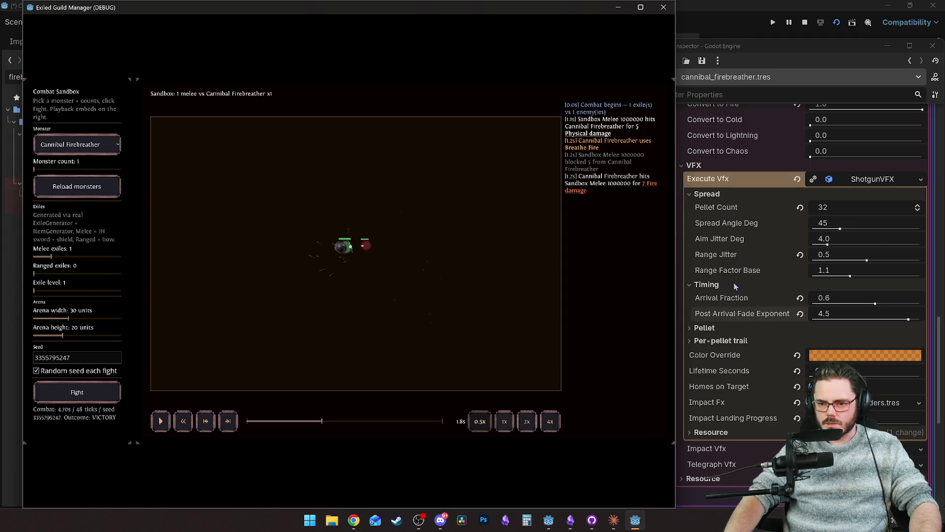
{"action": "left_click", "coordinate": [705, 328]}
Enlarge Pellet Radius to about 9 and stretch Pellet Length to about 24, replaying the burst.
{"action": "scroll", "coordinate": [727, 329], "scroll_direction": "down", "scroll_amount": 2}
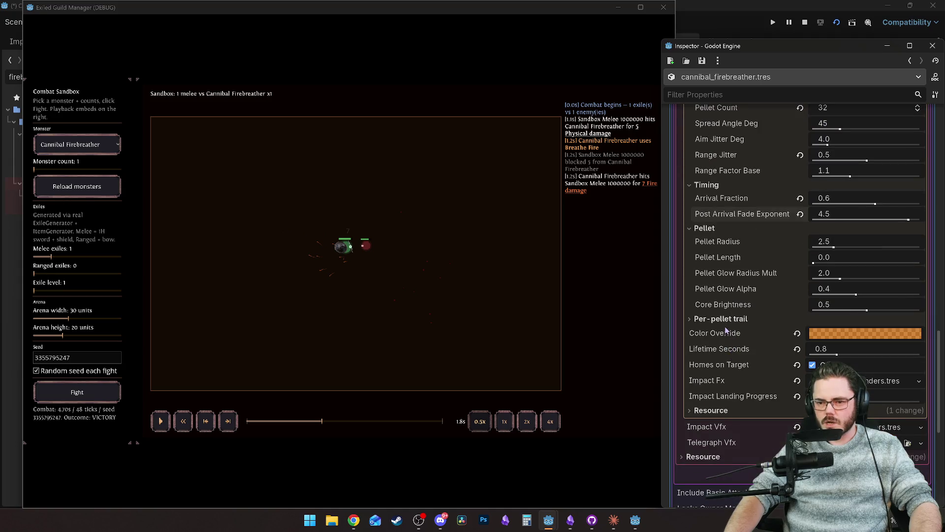
{"action": "mouse_move", "coordinate": [834, 248]}
{"action": "left_mouse_down"}
{"action": "mouse_move", "coordinate": [910, 247]}
{"action": "mouse_move", "coordinate": [893, 251]}
{"action": "left_mouse_up"}
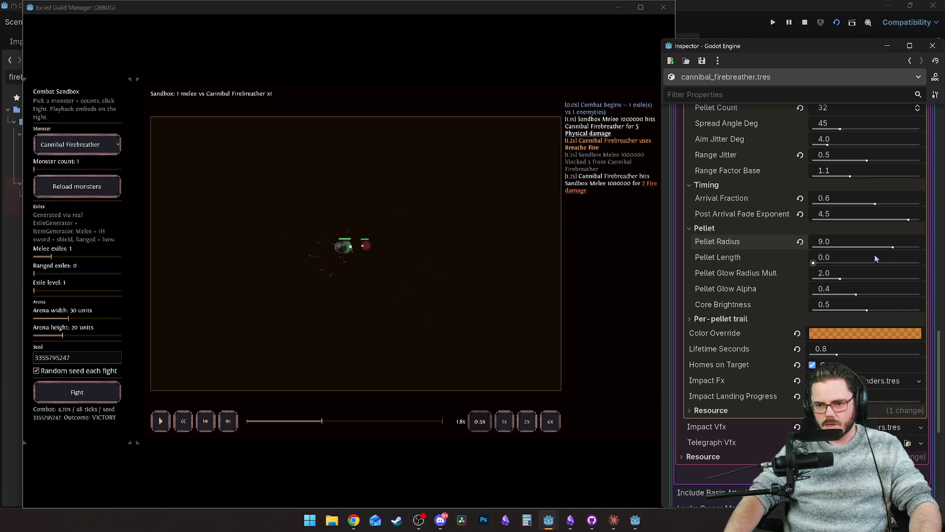
{"action": "left_click_drag", "start_coordinate": [815, 263], "coordinate": [870, 265]}
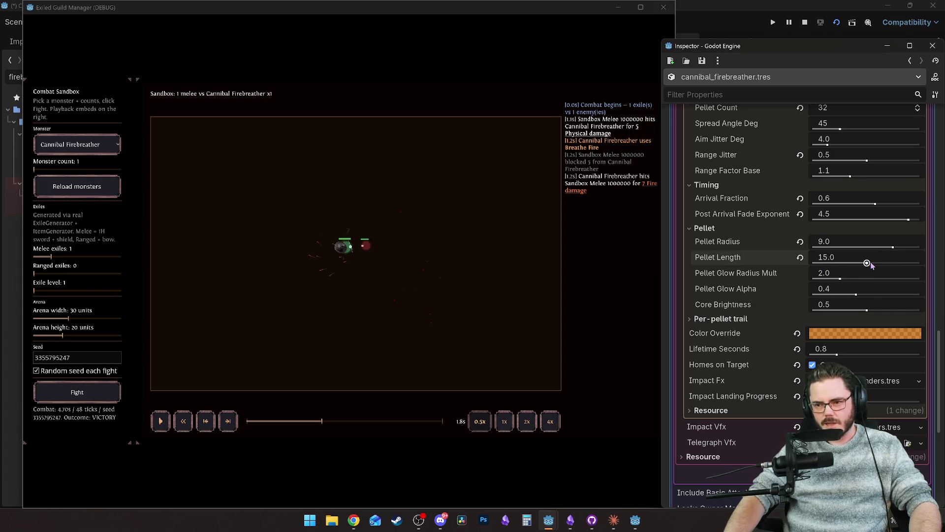
{"action": "left_click_drag", "start_coordinate": [319, 423], "coordinate": [297, 424]}
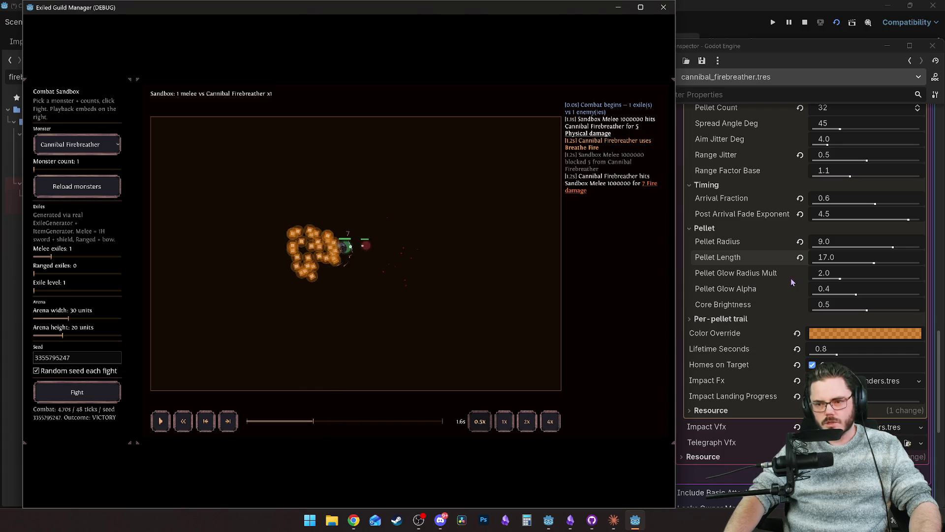
{"action": "left_click_drag", "start_coordinate": [873, 263], "coordinate": [899, 264]}
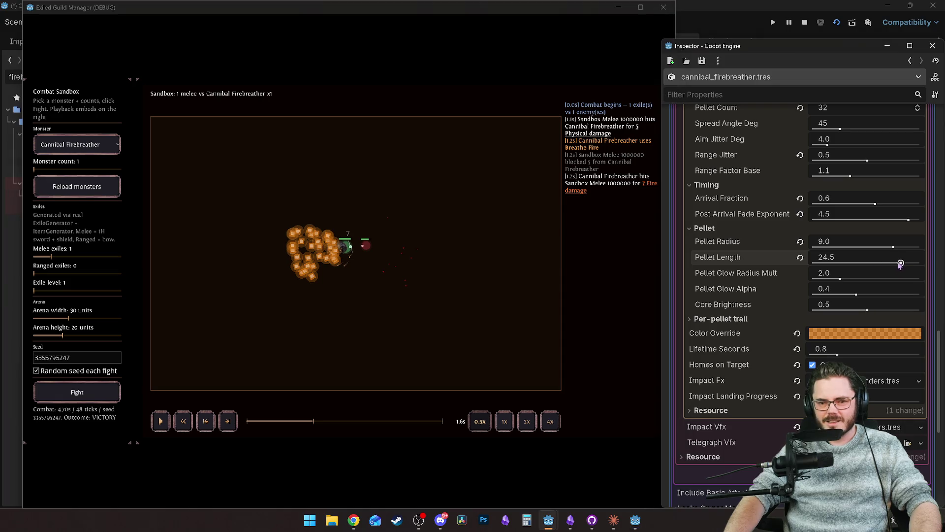
{"action": "left_click", "coordinate": [272, 425]}
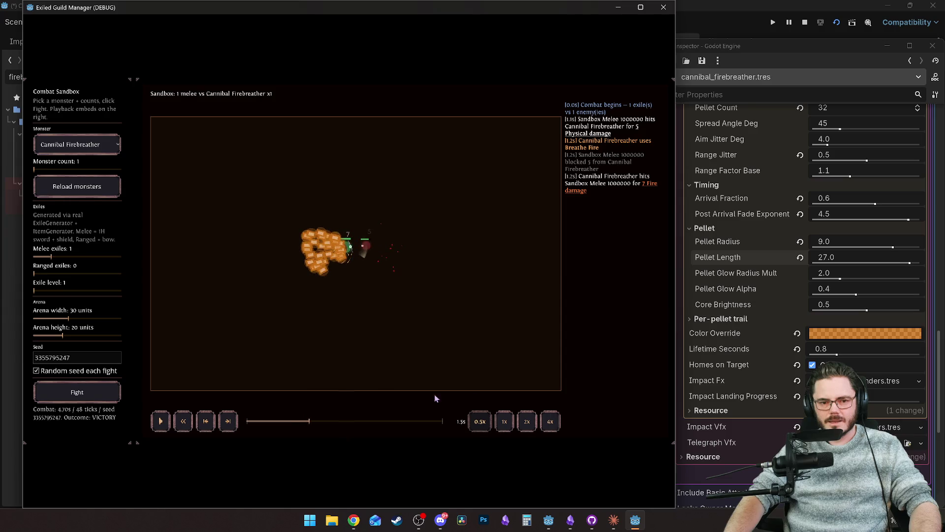
Shrink Pellet Radius to 3.0, set Pellet Length 24.5 and Glow Radius Mult 4.3, then replay.
{"action": "left_click_drag", "start_coordinate": [894, 247], "coordinate": [848, 247]}
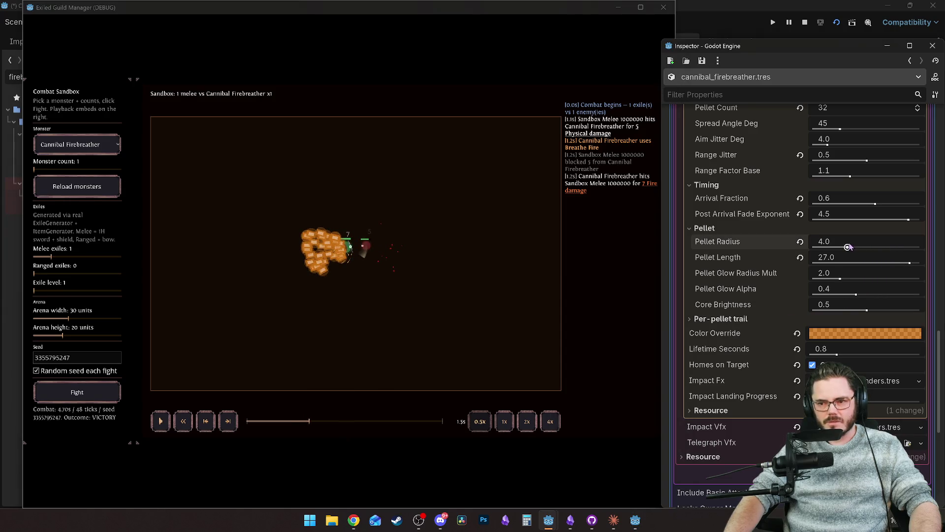
{"action": "left_click", "coordinate": [288, 421]}
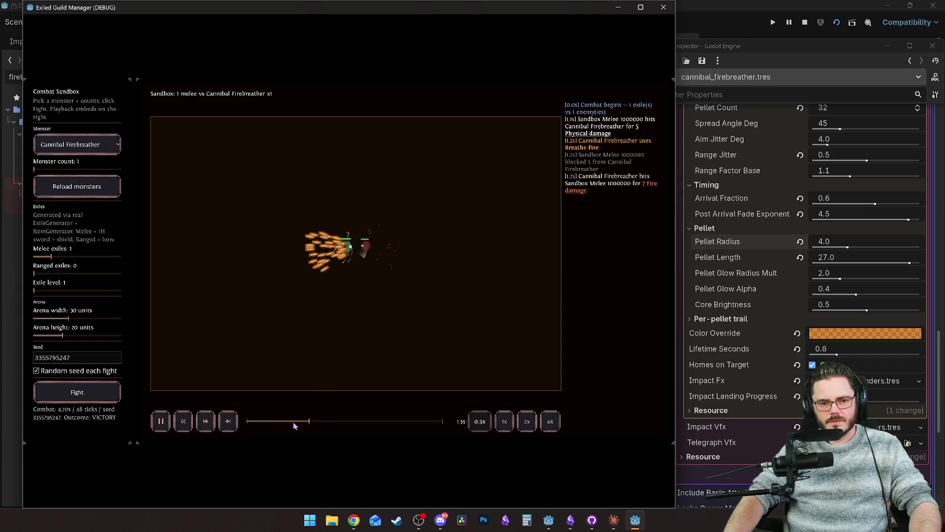
{"action": "left_click", "coordinate": [841, 249]}
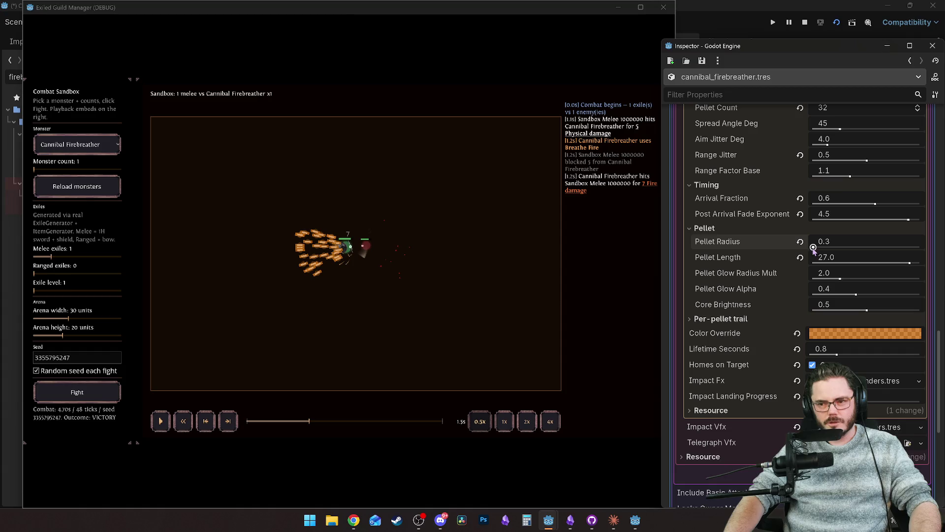
{"action": "mouse_move", "coordinate": [813, 247]}
{"action": "left_mouse_down"}
{"action": "mouse_move", "coordinate": [921, 247]}
{"action": "mouse_move", "coordinate": [839, 248]}
{"action": "left_mouse_up"}
{"action": "left_click", "coordinate": [909, 263]}
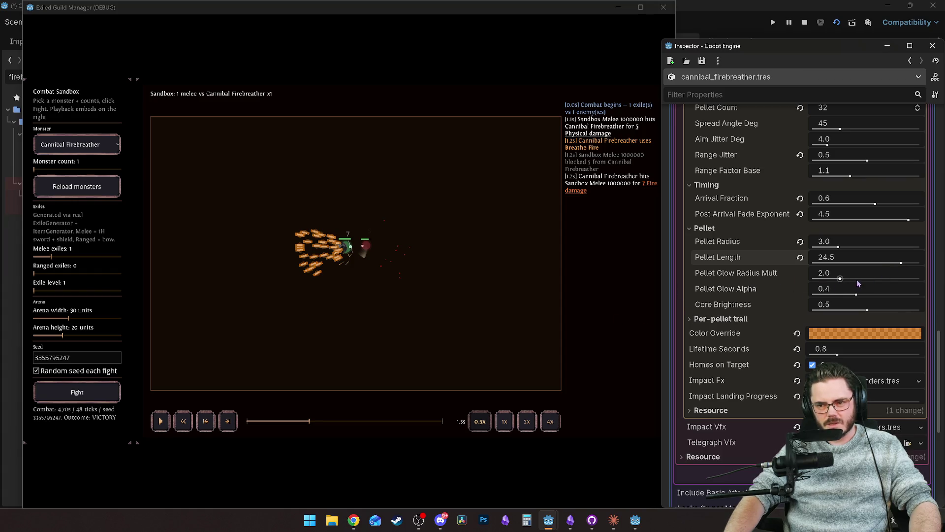
{"action": "left_click_drag", "start_coordinate": [839, 279], "coordinate": [903, 279]}
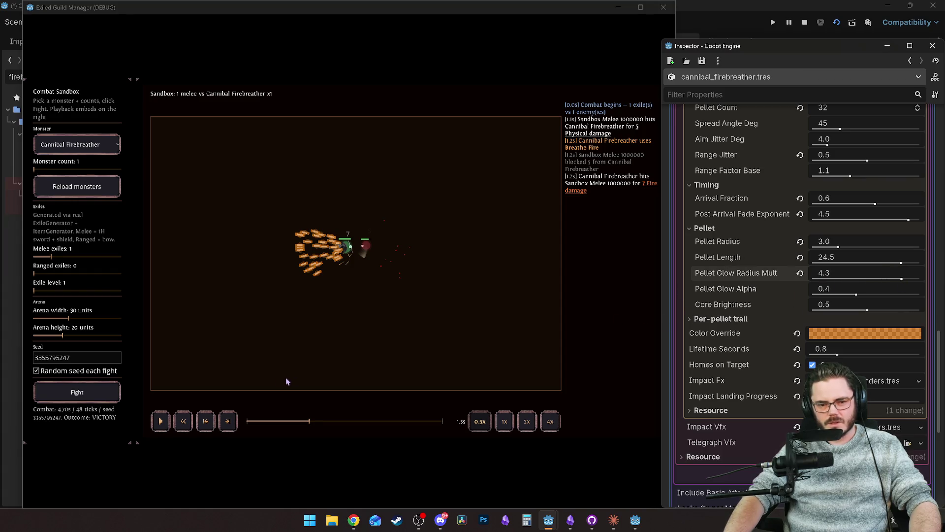
{"action": "left_click", "coordinate": [294, 421]}
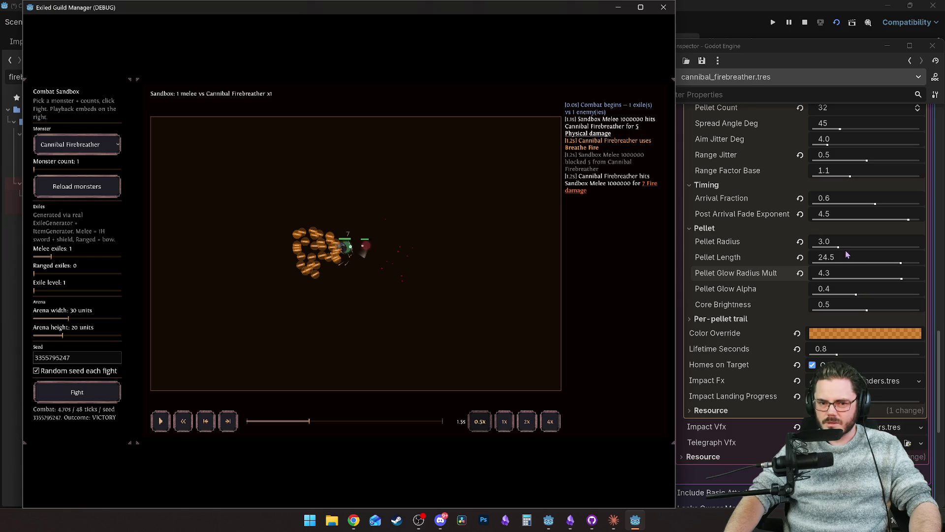
Raise Pellet Glow Alpha to 0.6 and Core Brightness to 0.8, replaying the breath.
{"action": "left_click", "coordinate": [857, 295]}
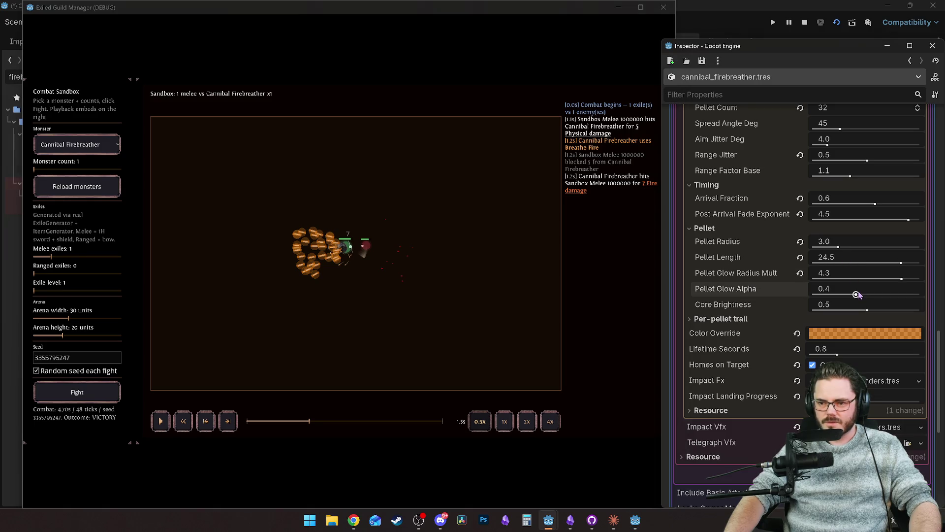
{"action": "left_click_drag", "start_coordinate": [856, 295], "coordinate": [878, 294]}
{"action": "left_click_drag", "start_coordinate": [867, 311], "coordinate": [899, 311]}
{"action": "left_click", "coordinate": [289, 421]}
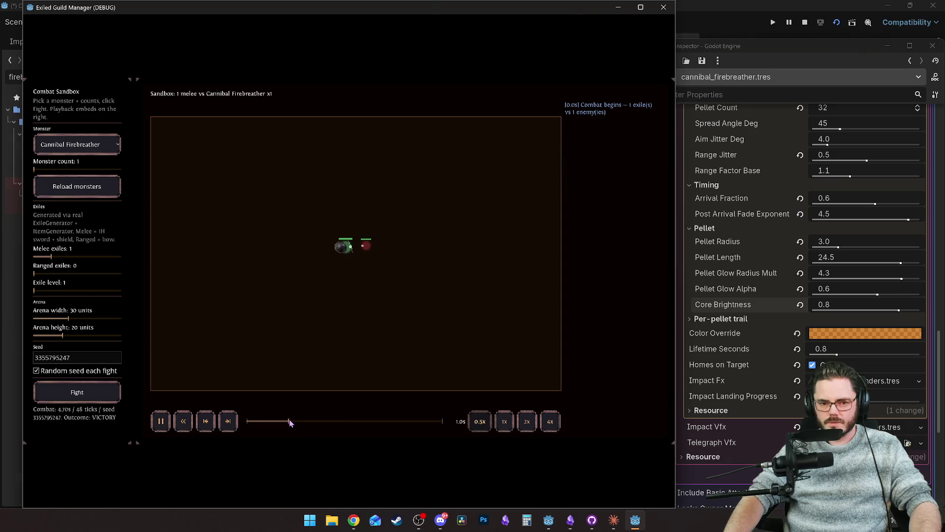
{"action": "key", "text": "space"}
Settle Core Brightness at 0.45 after trying 0.2, then expand the Per-pellet trail section.
{"action": "left_click_drag", "start_coordinate": [899, 310], "coordinate": [834, 311]}
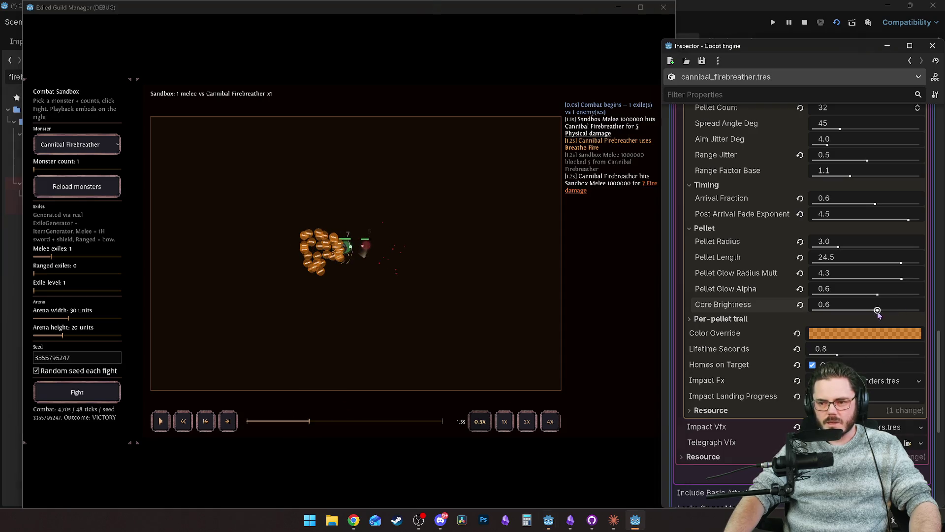
{"action": "left_click", "coordinate": [291, 421]}
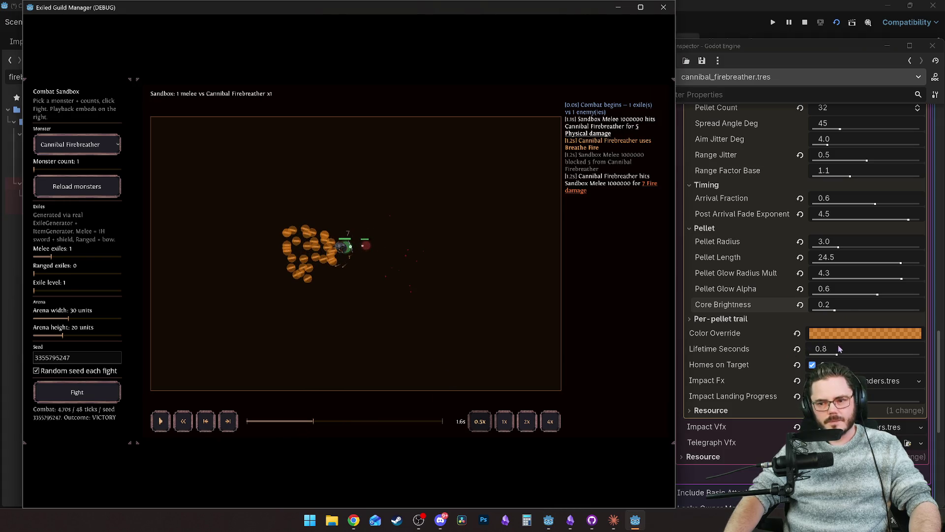
{"action": "mouse_move", "coordinate": [845, 310]}
{"action": "left_mouse_down"}
{"action": "mouse_move", "coordinate": [813, 310]}
{"action": "mouse_move", "coordinate": [843, 314]}
{"action": "left_mouse_up"}
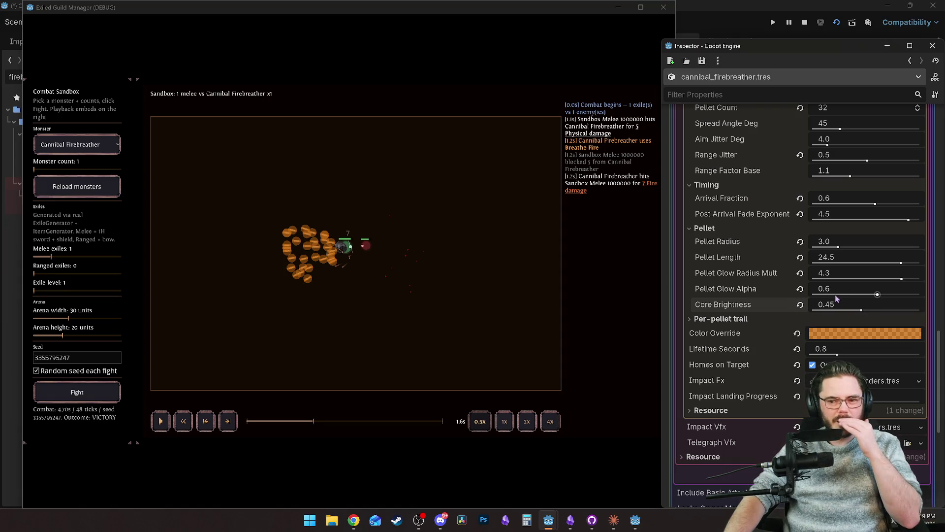
{"action": "scroll", "coordinate": [742, 294], "scroll_direction": "up", "scroll_amount": 2}
{"action": "scroll", "coordinate": [733, 298], "scroll_direction": "down", "scroll_amount": 2}
{"action": "scroll", "coordinate": [727, 301], "scroll_direction": "up", "scroll_amount": 2}
{"action": "scroll", "coordinate": [727, 316], "scroll_direction": "down", "scroll_amount": 2}
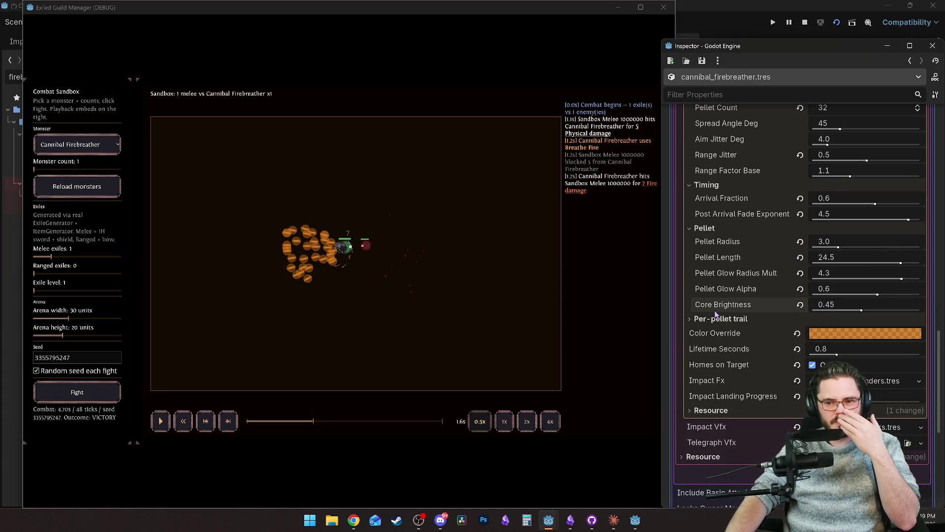
{"action": "left_click", "coordinate": [721, 321]}
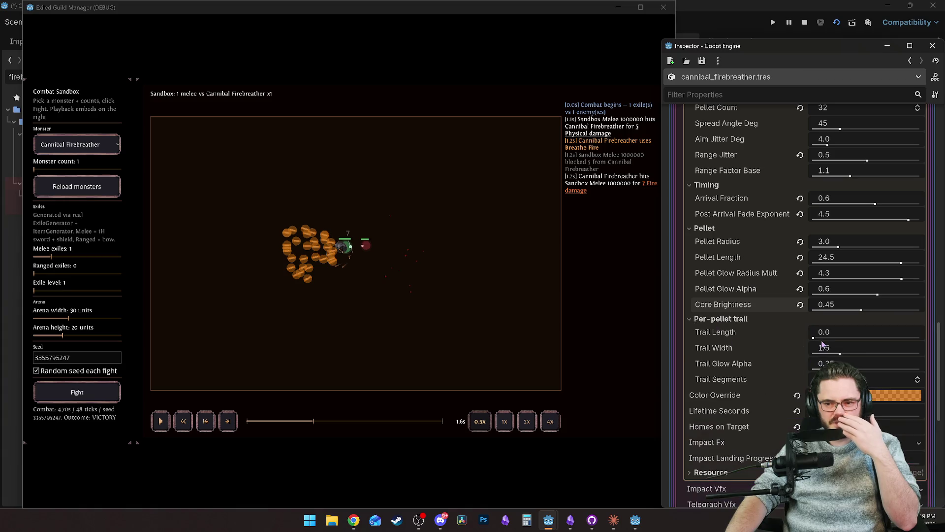
Give the pellets a Trail Length of 1.4 and replay the breath to see the trails.
{"action": "mouse_move", "coordinate": [821, 339]}
{"action": "left_mouse_down"}
{"action": "mouse_move", "coordinate": [889, 338]}
{"action": "mouse_move", "coordinate": [919, 354]}
{"action": "left_mouse_up"}
{"action": "left_click_drag", "start_coordinate": [311, 422], "coordinate": [288, 421]}
{"action": "left_click", "coordinate": [291, 418]}
{"action": "left_click", "coordinate": [291, 418]}
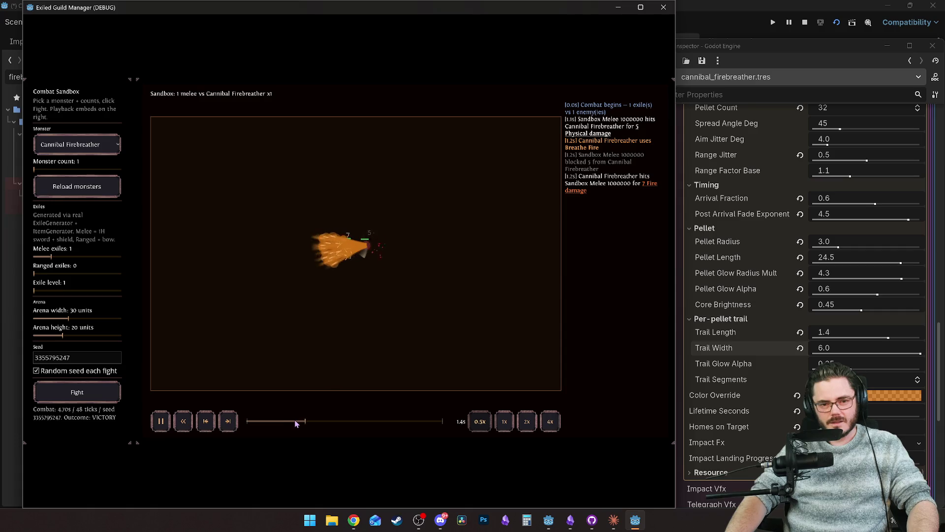
{"action": "left_click", "coordinate": [300, 422]}
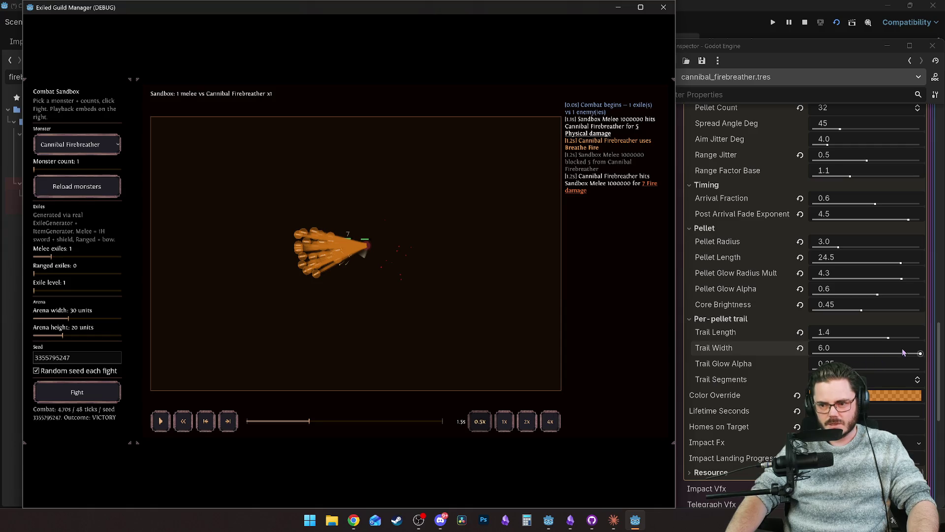
Lengthen the trails to 2.0 with Trail Width 5.5 and replay the fight from 1.1s.
{"action": "left_click", "coordinate": [919, 354]}
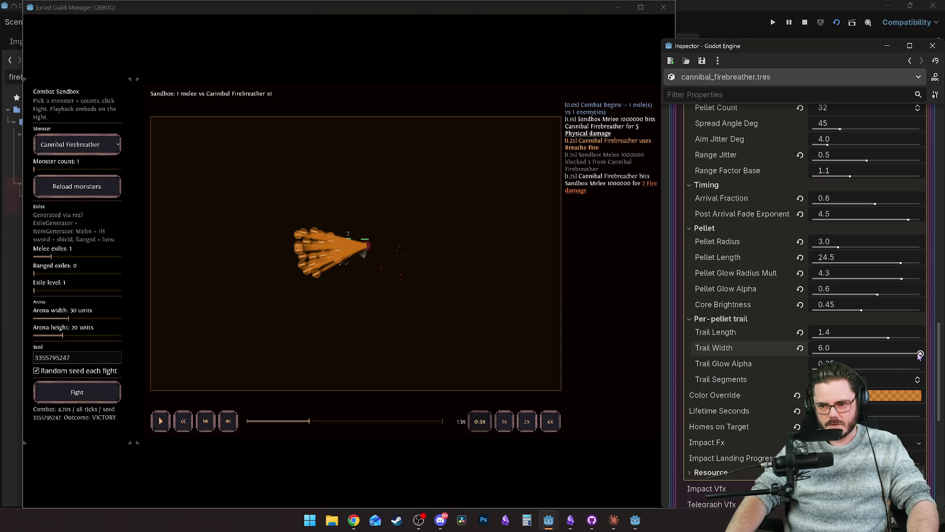
{"action": "left_click_drag", "start_coordinate": [888, 339], "coordinate": [921, 339]}
{"action": "left_click", "coordinate": [290, 422]}
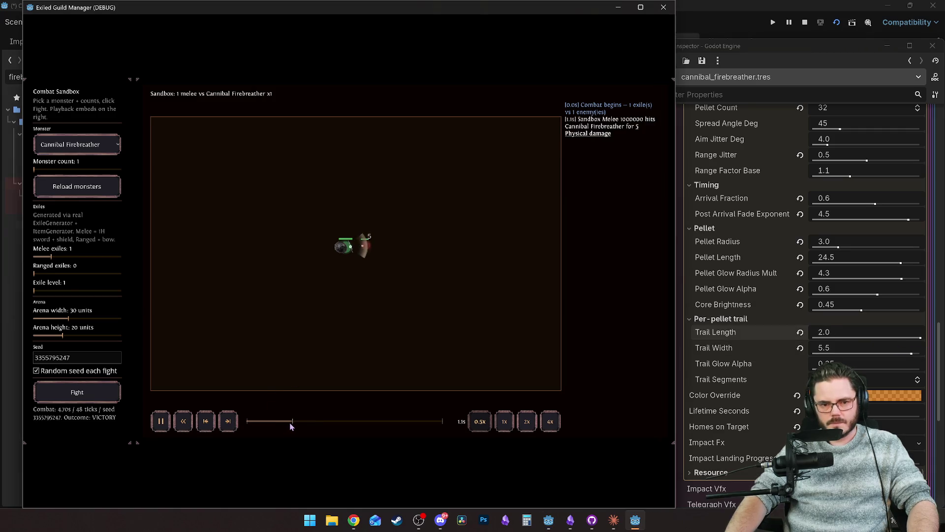
{"action": "key", "text": "space"}
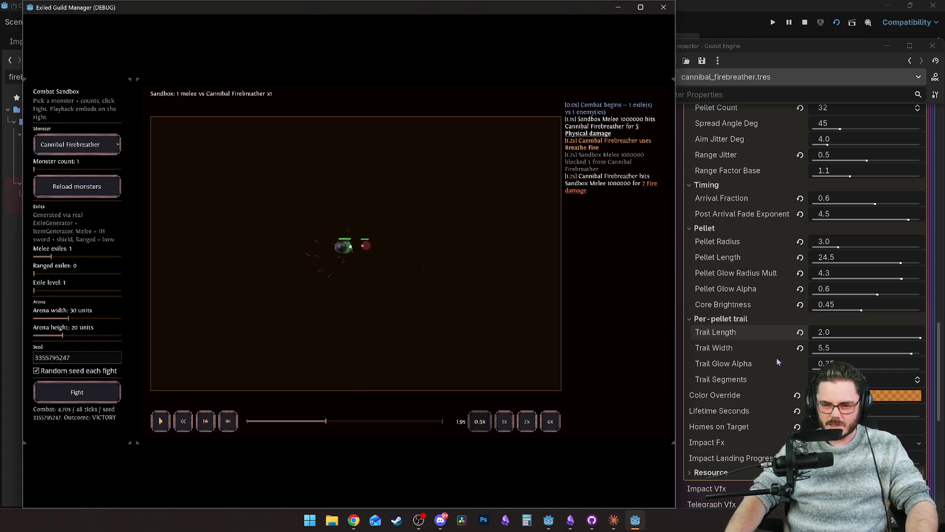
{"action": "scroll", "coordinate": [747, 332], "scroll_direction": "down", "scroll_amount": 3}
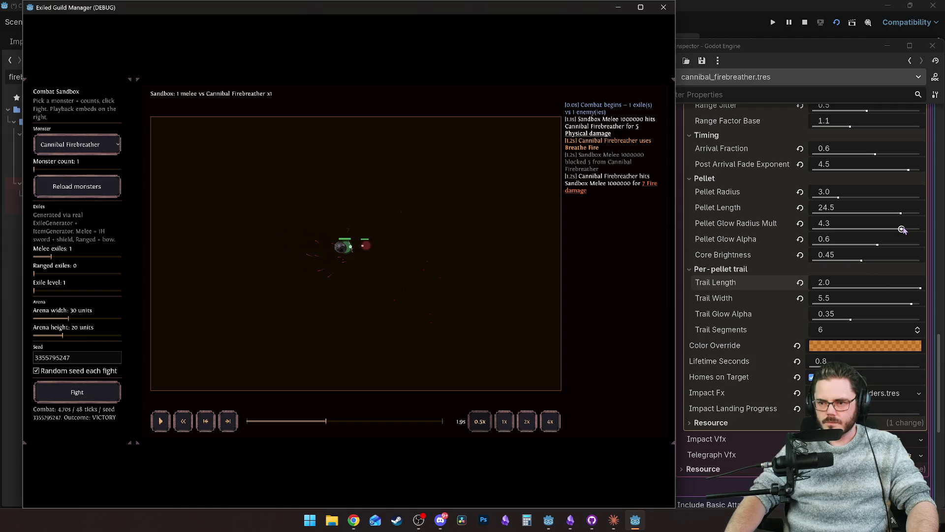
Trim Pellet Glow Radius Mult to about 4.1 and shrink Pellet Radius to 0.8, replaying each try.
{"action": "left_click_drag", "start_coordinate": [902, 229], "coordinate": [899, 230]}
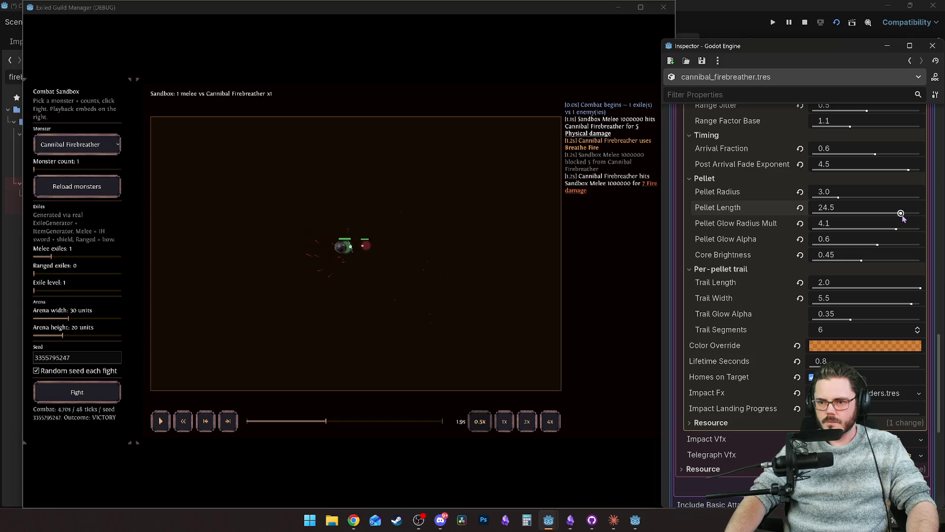
{"action": "left_click_drag", "start_coordinate": [839, 198], "coordinate": [830, 197]}
{"action": "mouse_move", "coordinate": [311, 418]}
{"action": "left_mouse_down"}
{"action": "mouse_move", "coordinate": [288, 426]}
{"action": "mouse_move", "coordinate": [352, 424]}
{"action": "mouse_move", "coordinate": [330, 427]}
{"action": "left_mouse_up"}
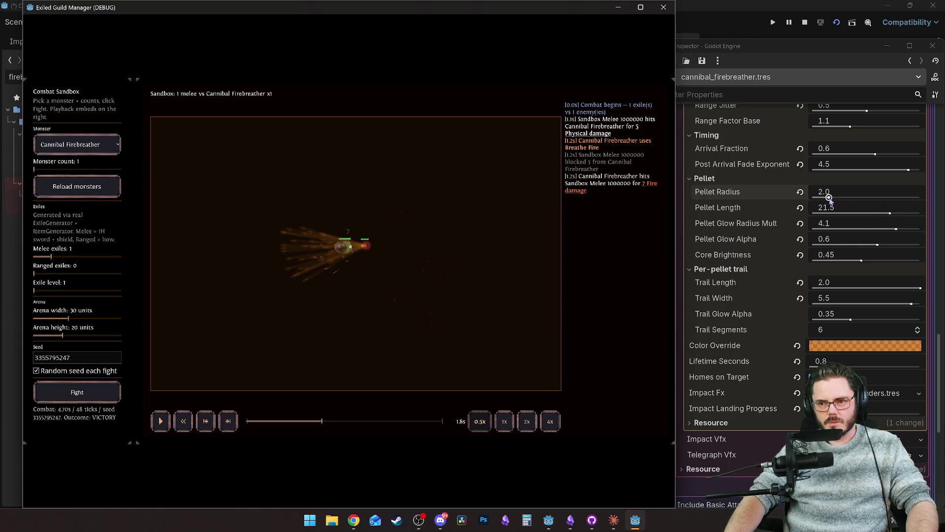
{"action": "left_click_drag", "start_coordinate": [829, 197], "coordinate": [834, 198]}
{"action": "left_click_drag", "start_coordinate": [295, 426], "coordinate": [289, 424]}
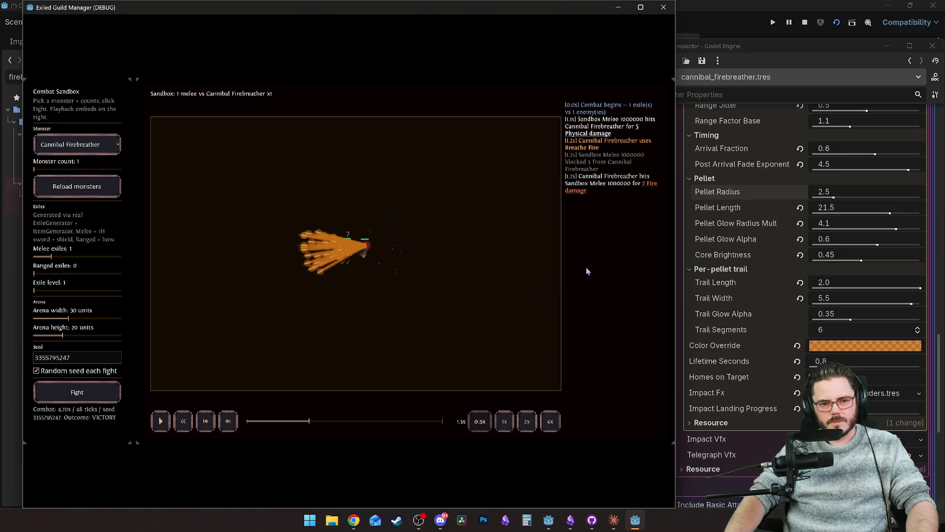
{"action": "left_click_drag", "start_coordinate": [837, 196], "coordinate": [822, 197]}
{"action": "left_click", "coordinate": [288, 424]}
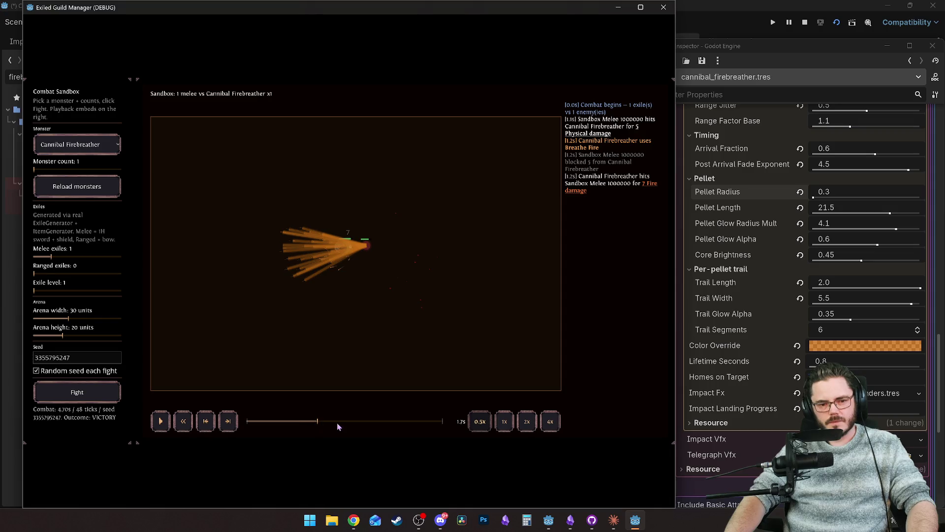
{"action": "left_click", "coordinate": [307, 421]}
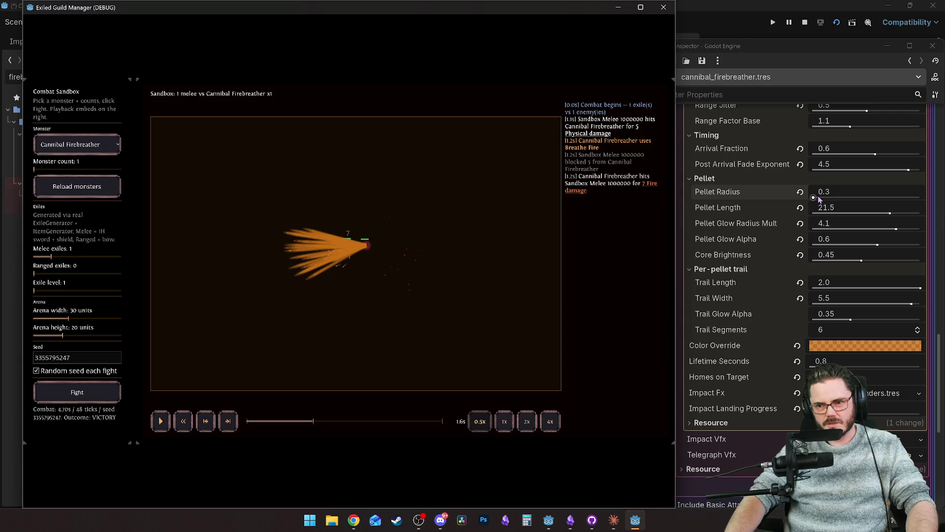
{"action": "left_click_drag", "start_coordinate": [818, 197], "coordinate": [821, 198]}
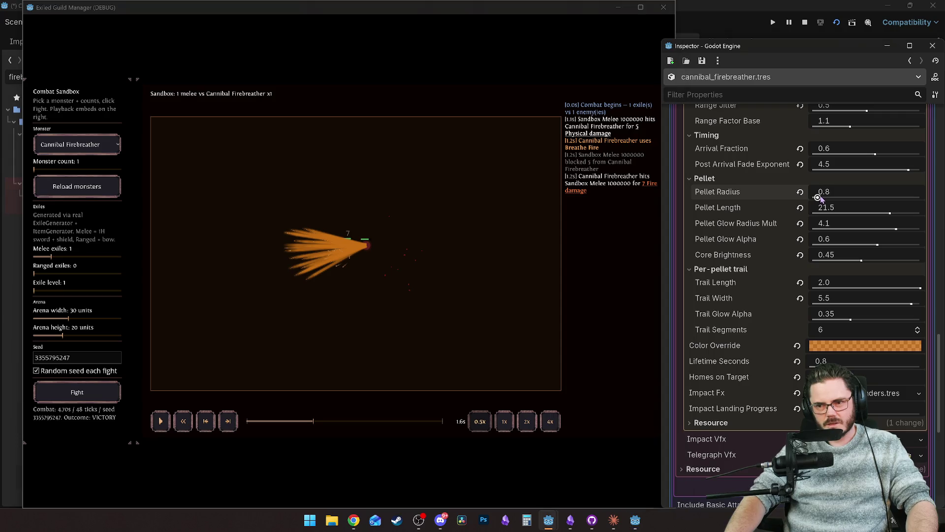
{"action": "left_click", "coordinate": [297, 422]}
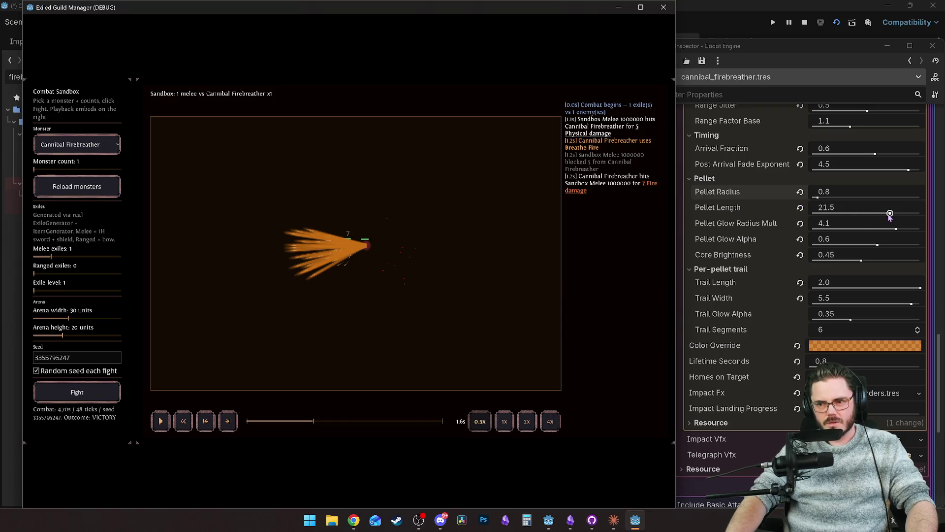
Shorten Pellet Length to 7.0 and replay the fire breath.
{"action": "left_click_drag", "start_coordinate": [889, 215], "coordinate": [867, 215]}
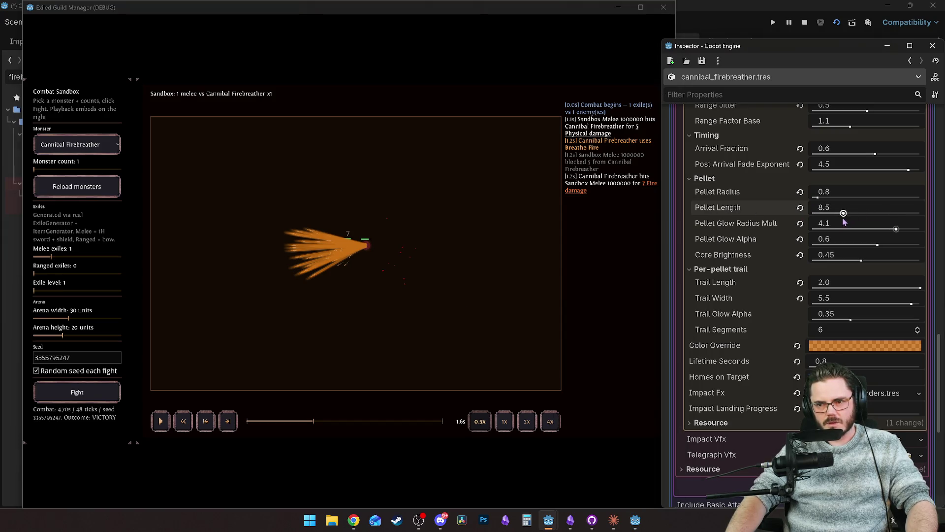
{"action": "left_click", "coordinate": [283, 421]}
{"action": "key", "text": "space"}
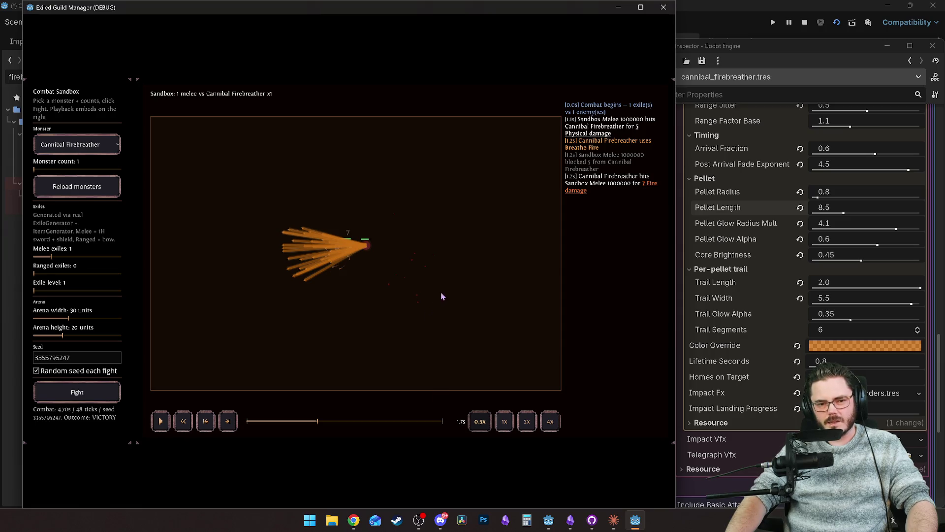
{"action": "left_click", "coordinate": [844, 213]}
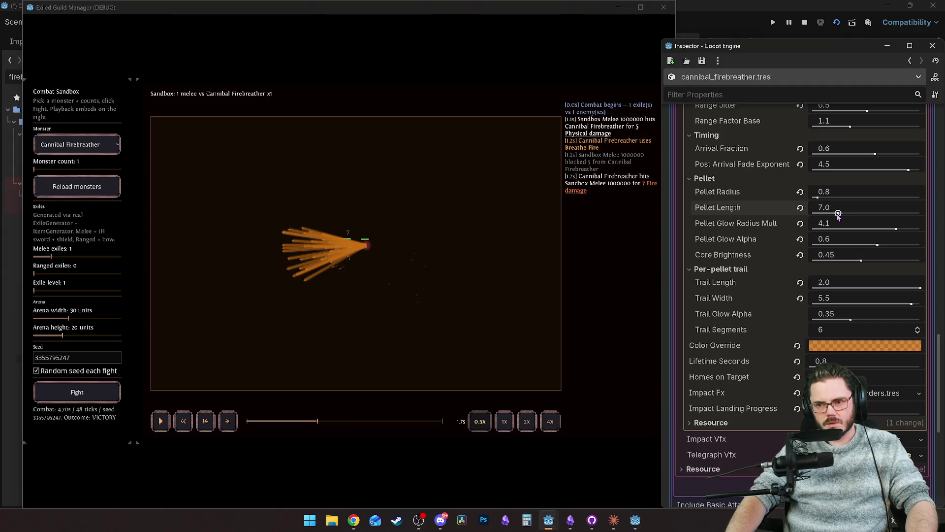
{"action": "left_click", "coordinate": [300, 423]}
{"action": "key", "text": "space"}
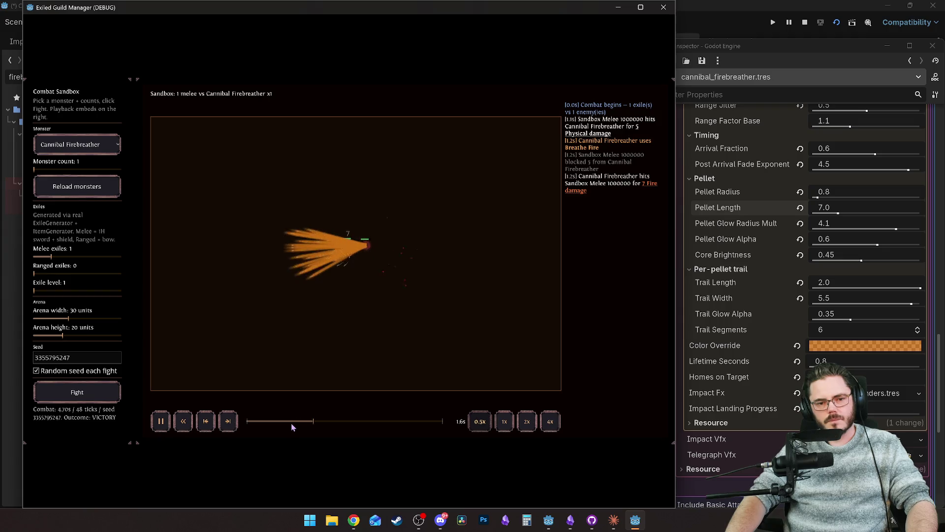
{"action": "left_click", "coordinate": [291, 422]}
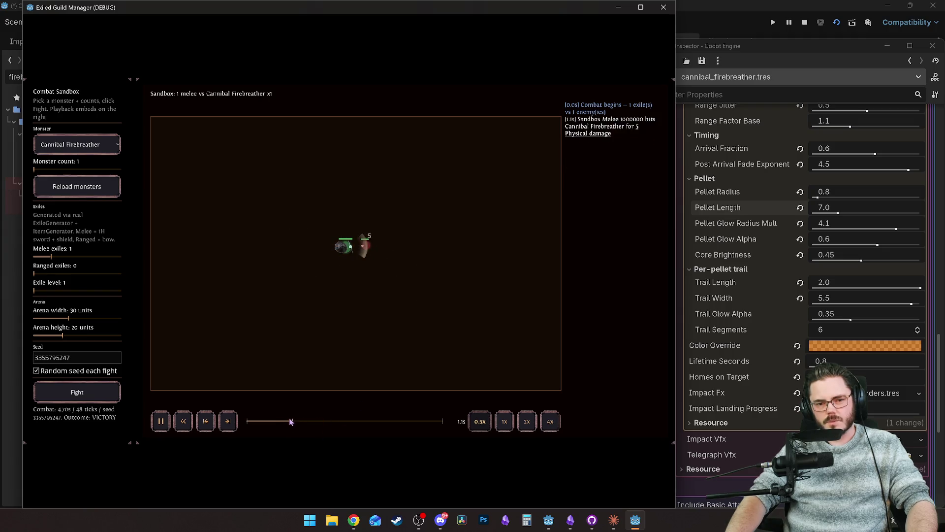
{"action": "key", "text": "space"}
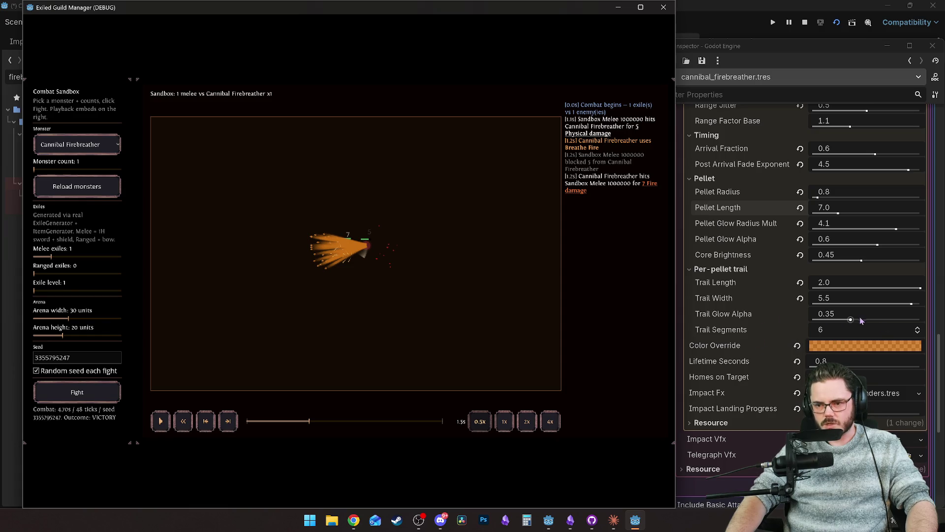
Set Trail Segments to 16 and rewatch the fire breath several times.
{"action": "type", "text": "16"}
{"action": "key", "text": "Return"}
{"action": "left_click", "coordinate": [290, 420]}
{"action": "key", "text": "space"}
{"action": "key", "text": "space"}
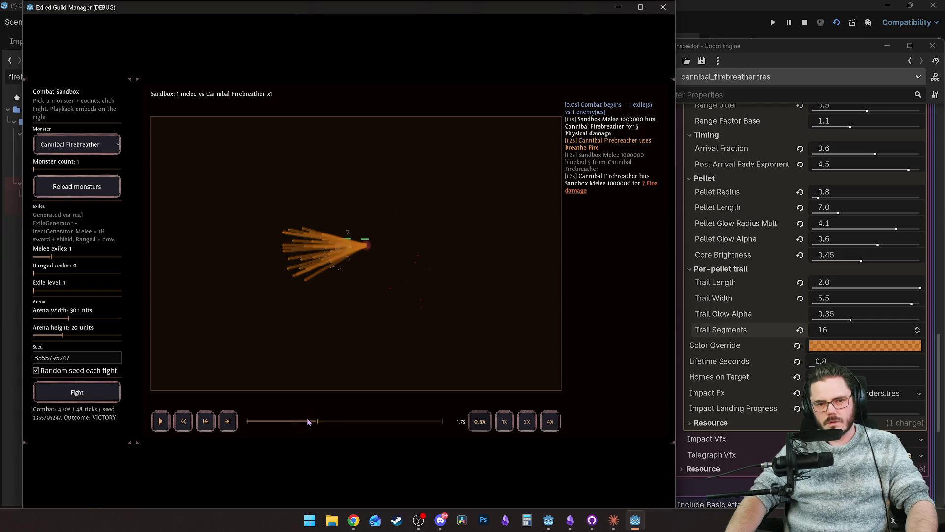
{"action": "left_click", "coordinate": [298, 420]}
{"action": "key", "text": "space"}
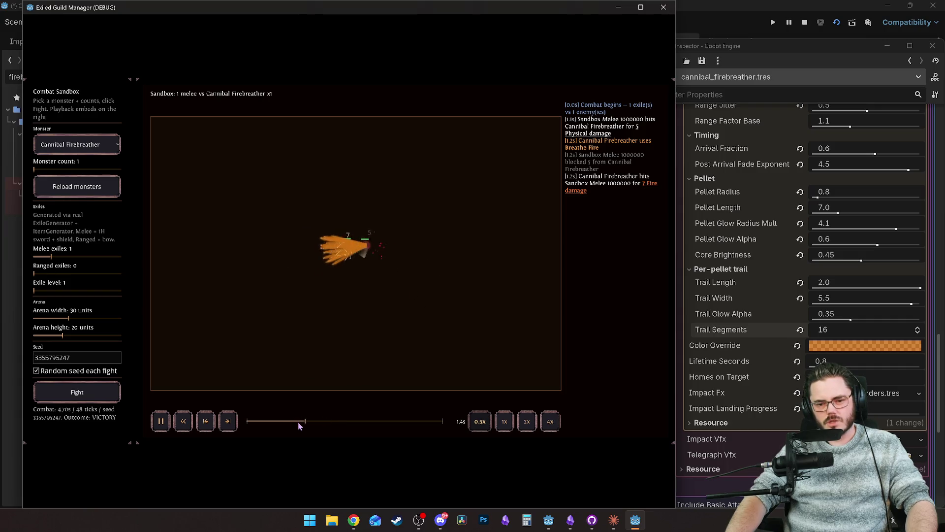
{"action": "key", "text": "space"}
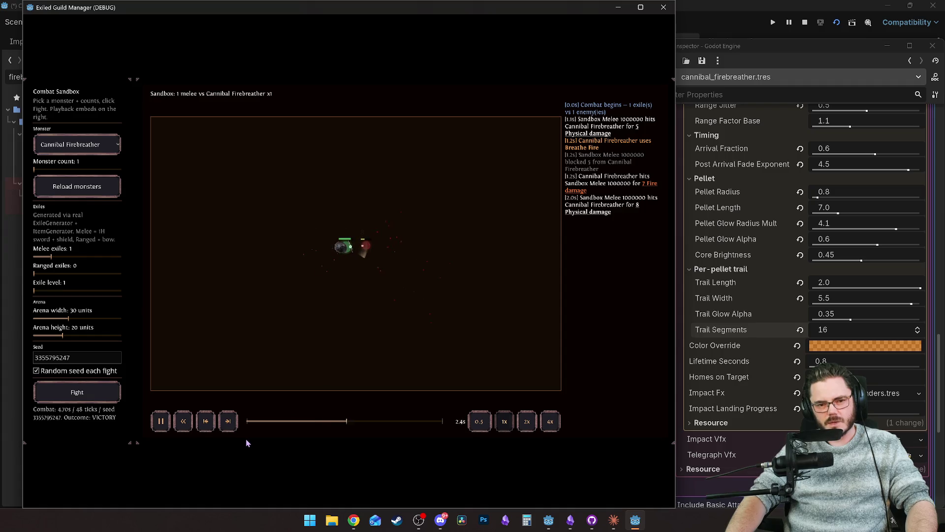
{"action": "left_click", "coordinate": [271, 419]}
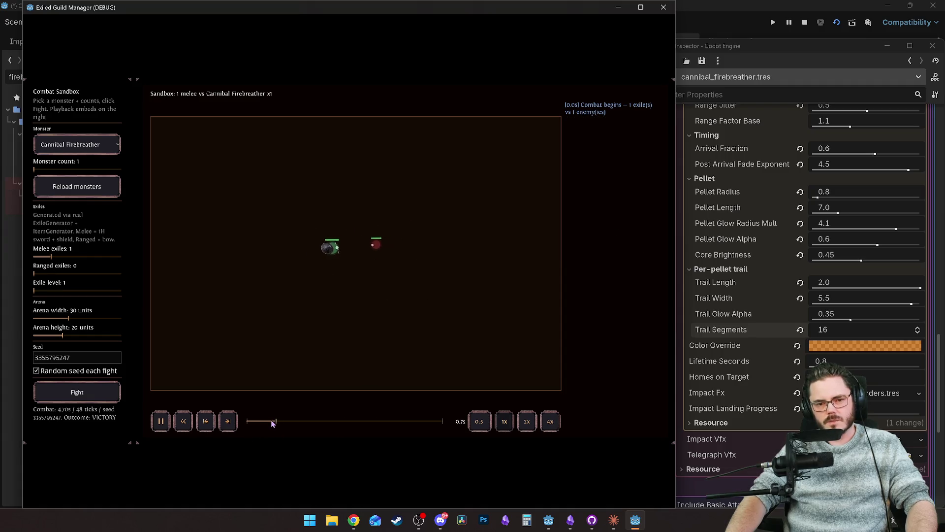
{"action": "left_click", "coordinate": [270, 419]}
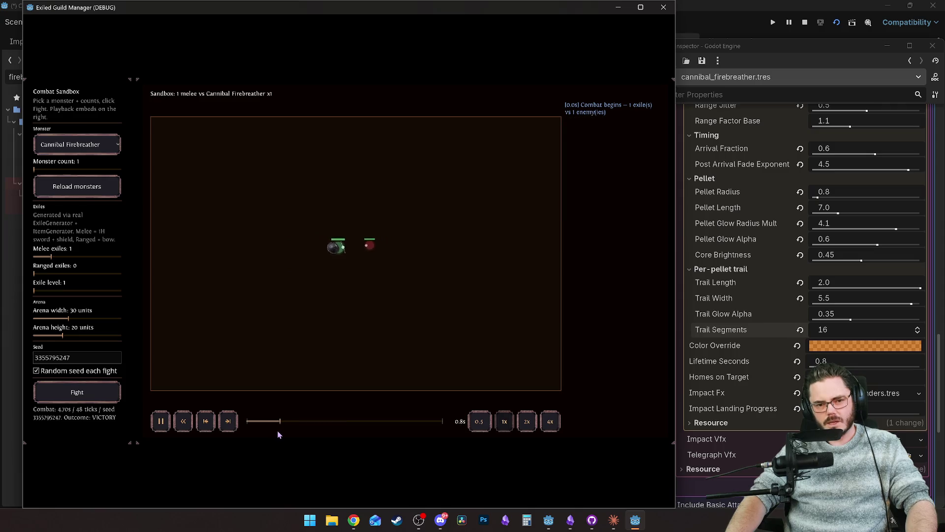
{"action": "key", "text": "space"}
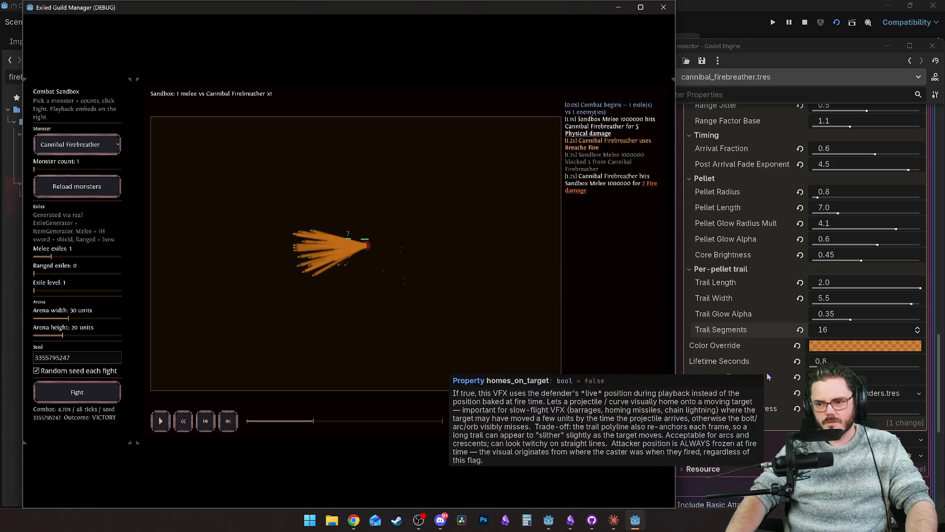
Set the fire breath's Lifetime Seconds to 2.0 and replay the breath.
{"action": "left_click_drag", "start_coordinate": [819, 362], "coordinate": [925, 362]}
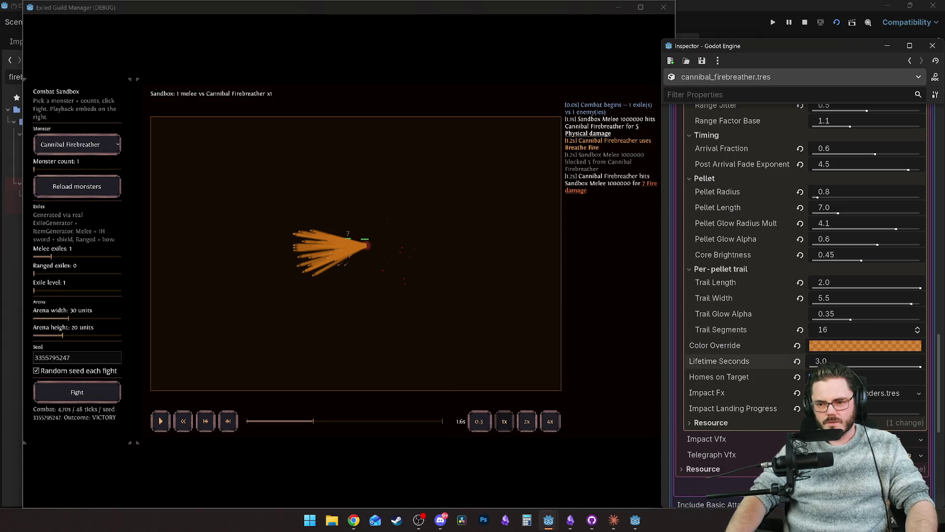
{"action": "left_click", "coordinate": [277, 418]}
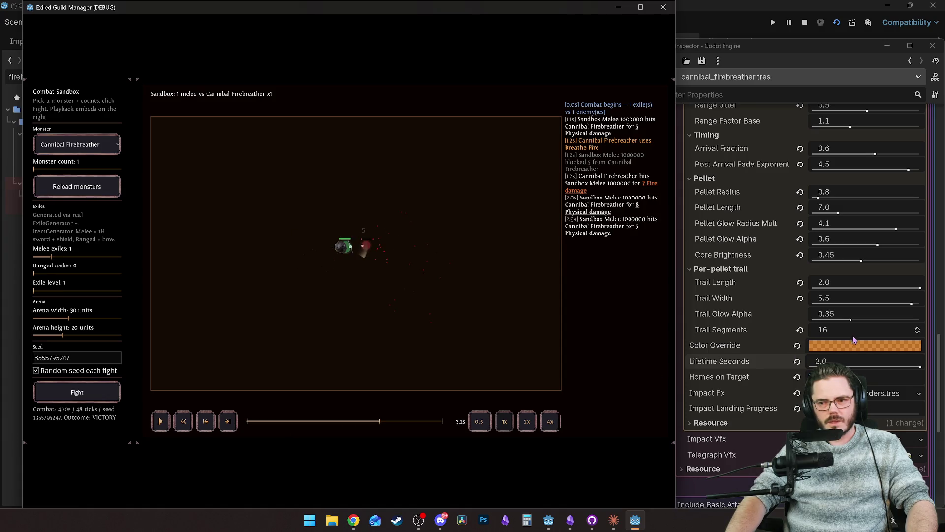
{"action": "left_click_drag", "start_coordinate": [920, 367], "coordinate": [906, 367]}
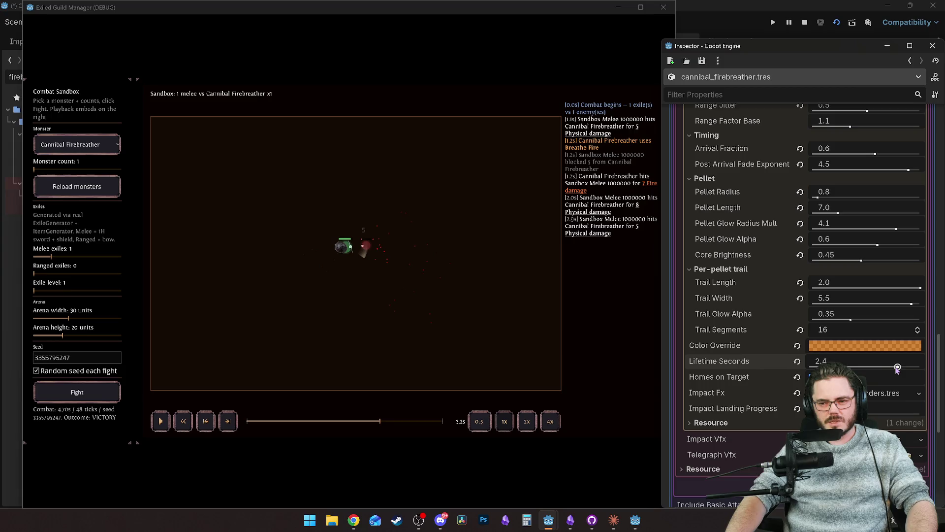
{"action": "left_click", "coordinate": [281, 418]}
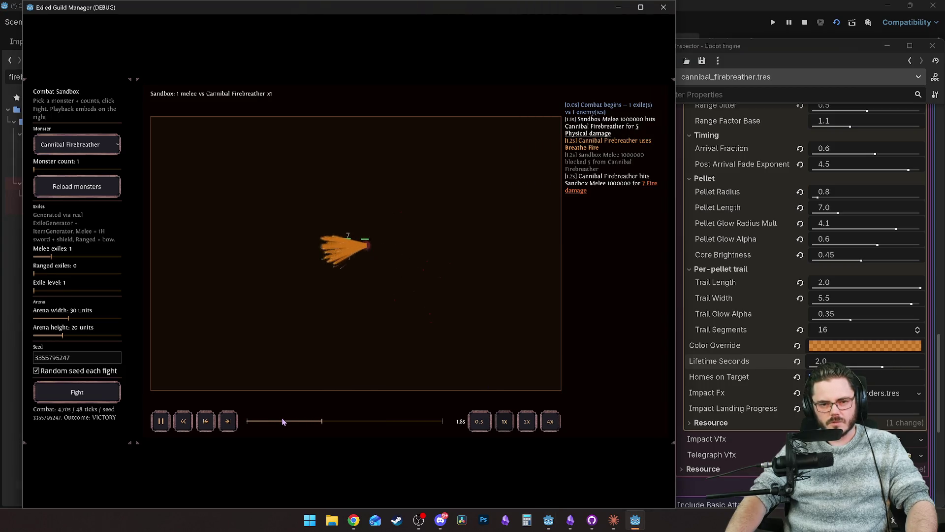
Rewatch the breath from around 0.75–0.95s, then run a fresh fight with a new seed.
{"action": "left_click", "coordinate": [284, 422]}
{"action": "left_click", "coordinate": [286, 423]}
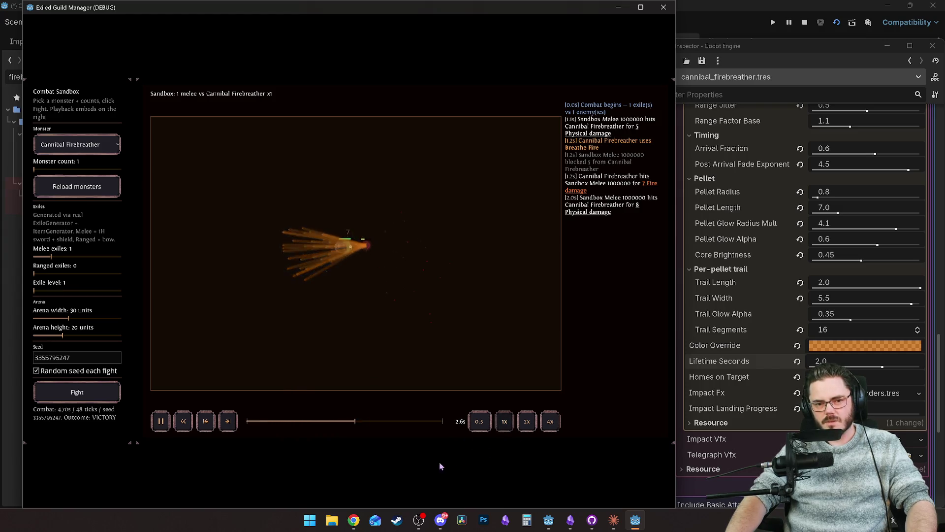
{"action": "left_click", "coordinate": [261, 422]}
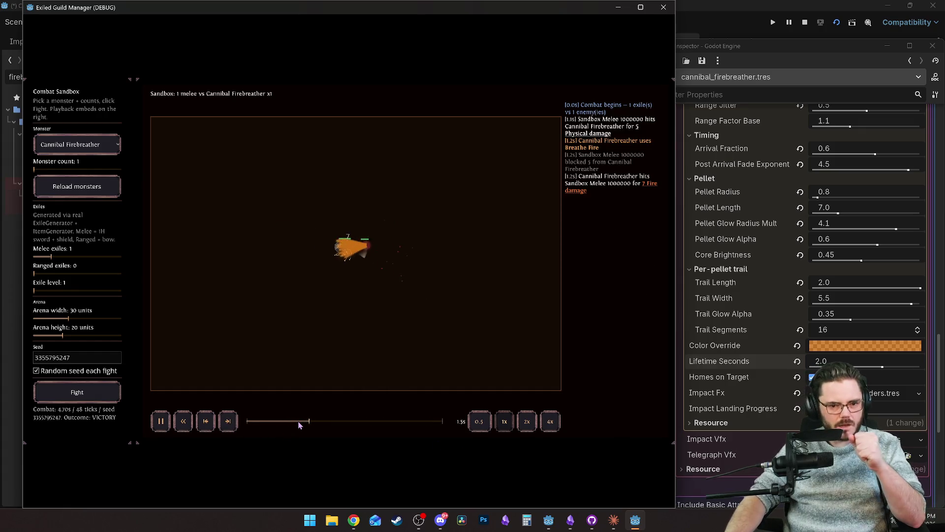
{"action": "key", "text": "space"}
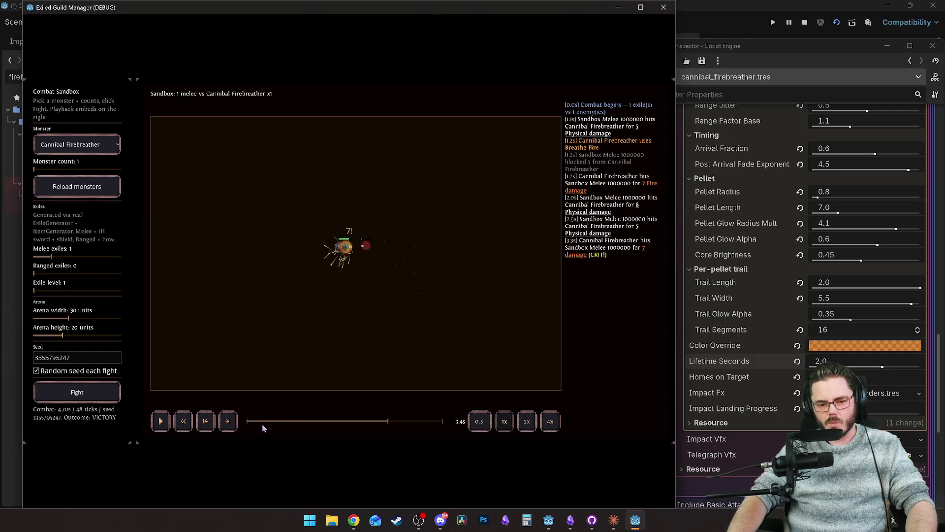
{"action": "left_click", "coordinate": [280, 421]}
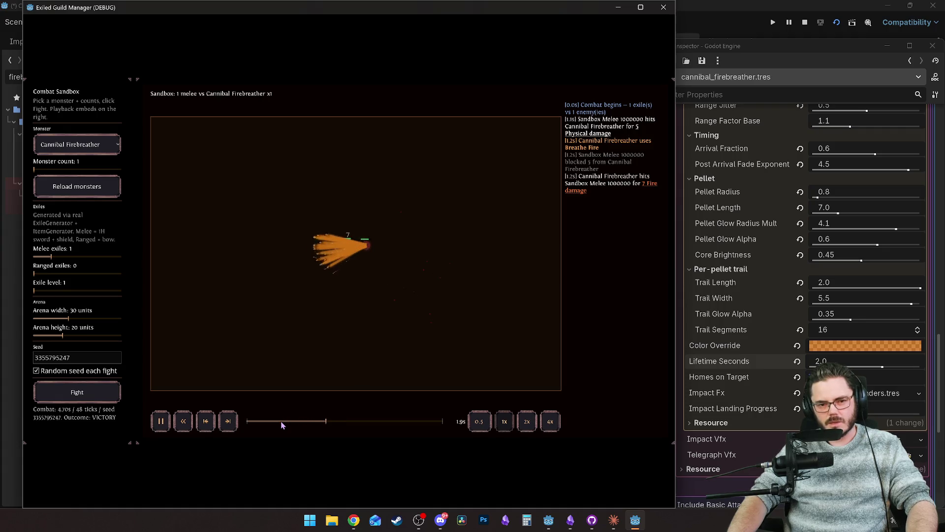
{"action": "left_click", "coordinate": [277, 419]}
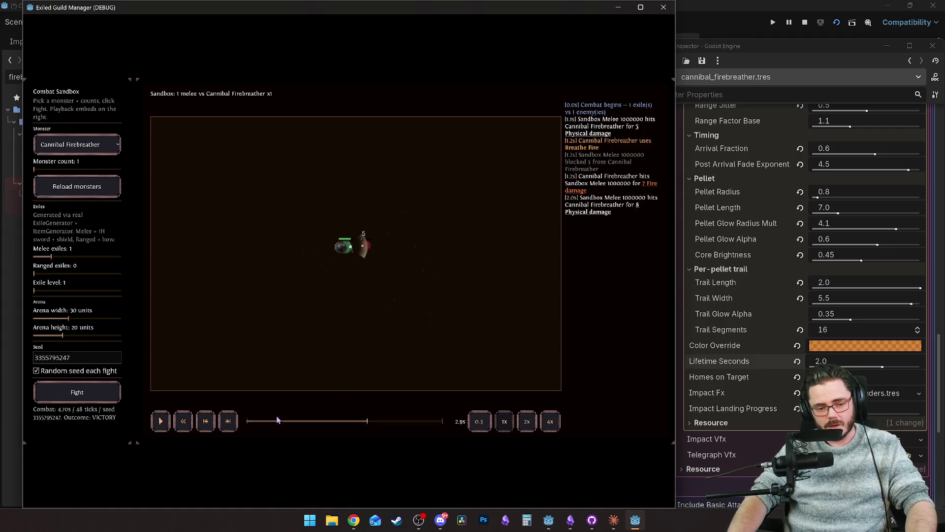
{"action": "key", "text": "space"}
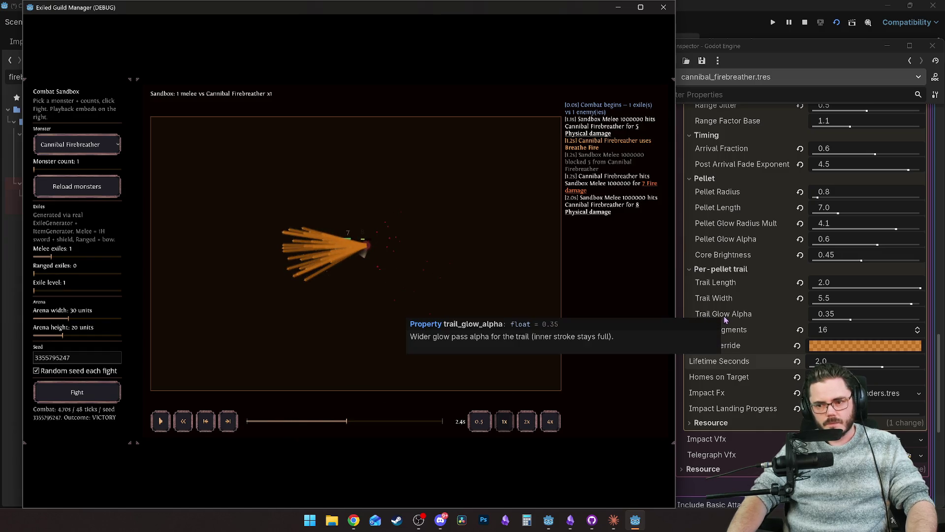
{"action": "mouse_move", "coordinate": [651, 189]}
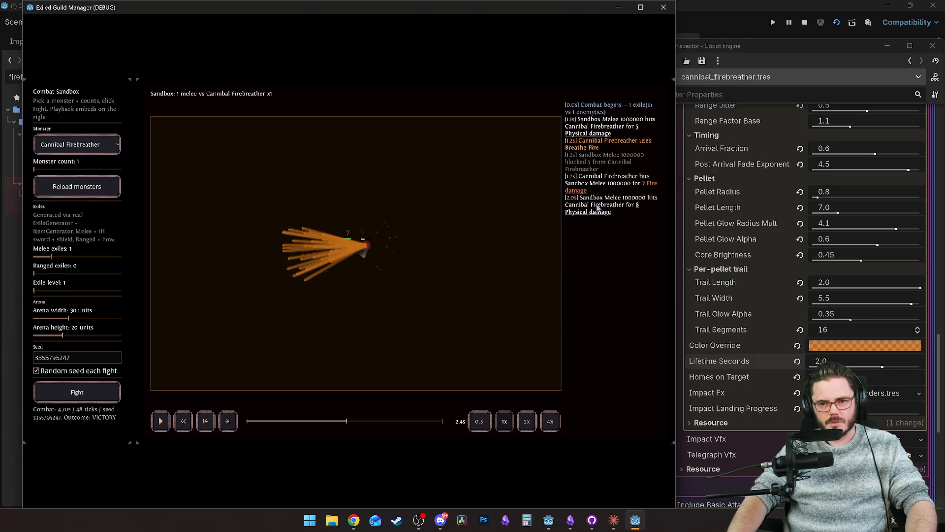
{"action": "left_click", "coordinate": [272, 422]}
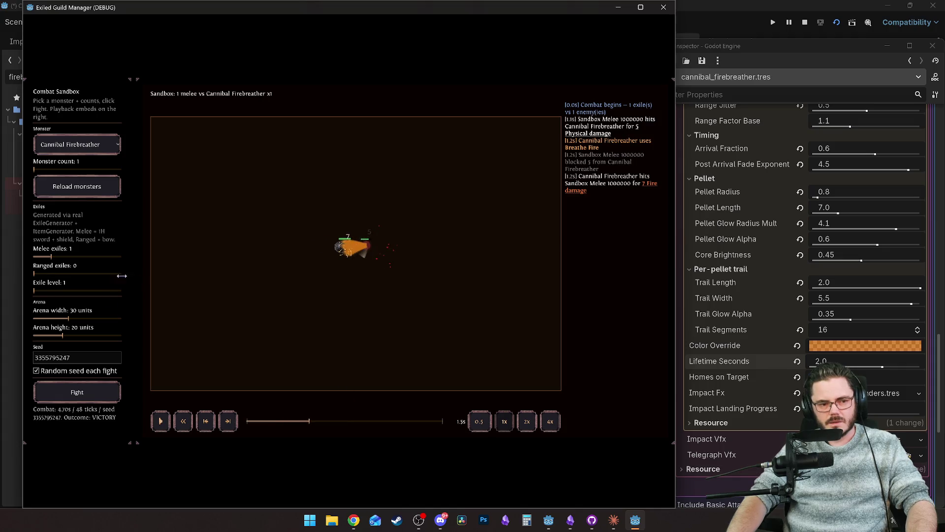
{"action": "left_click", "coordinate": [71, 393]}
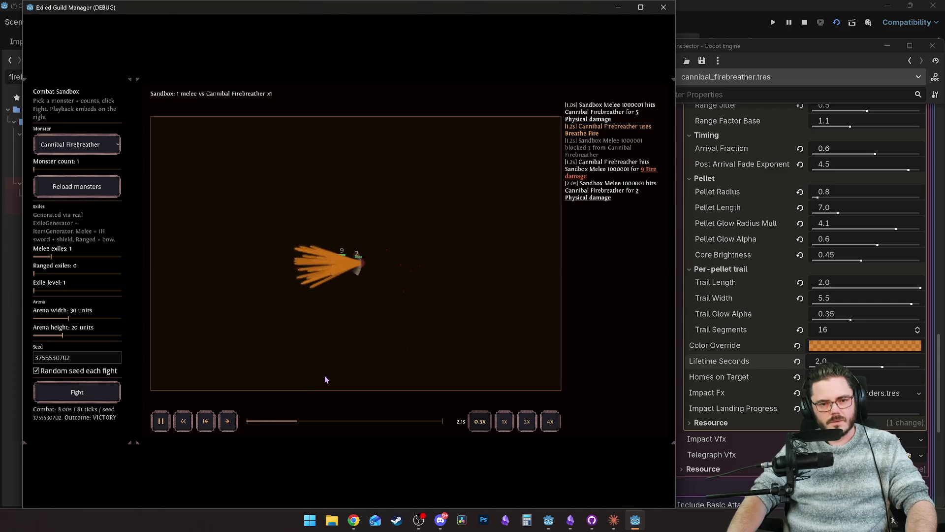
Drop the melee exile and fight one ranged exile against five Firebreathers, viewed maximized.
{"action": "key", "text": "space"}
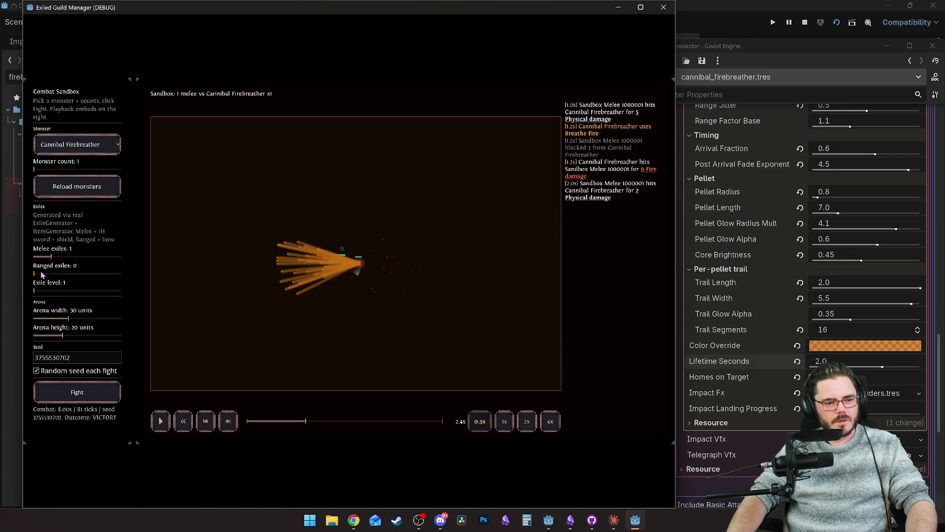
{"action": "left_click_drag", "start_coordinate": [47, 258], "coordinate": [35, 278]}
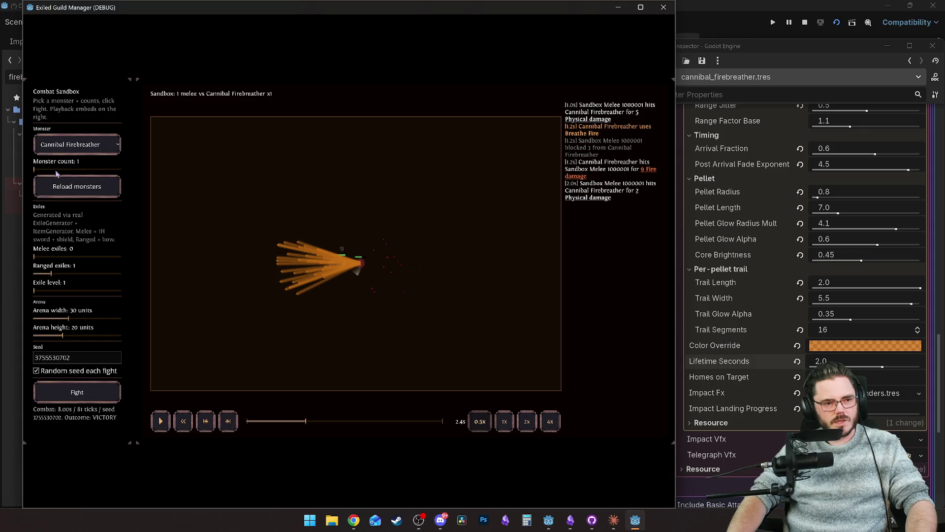
{"action": "left_click", "coordinate": [77, 392]}
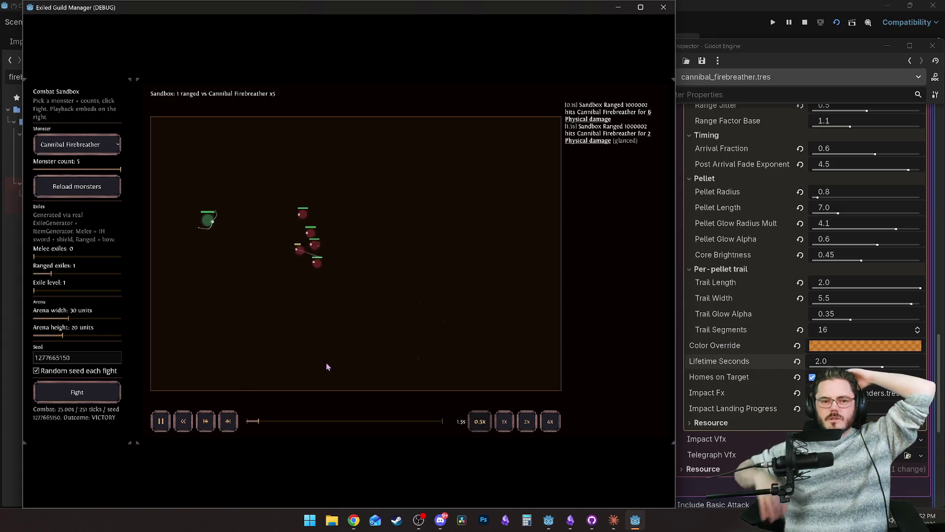
{"action": "left_click", "coordinate": [641, 7]}
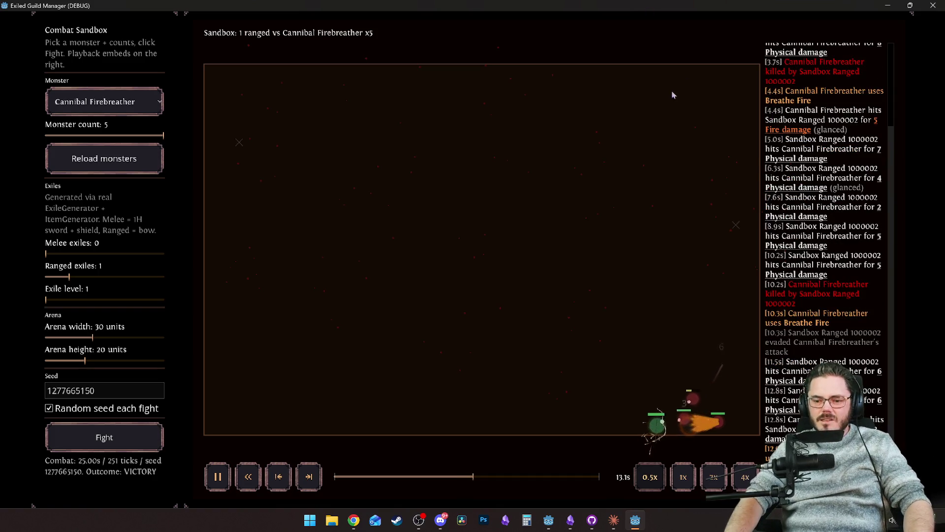
{"action": "mouse_move", "coordinate": [680, 6]}
{"action": "left_mouse_down"}
{"action": "mouse_move", "coordinate": [285, 50]}
{"action": "mouse_move", "coordinate": [396, 48]}
{"action": "left_mouse_up"}
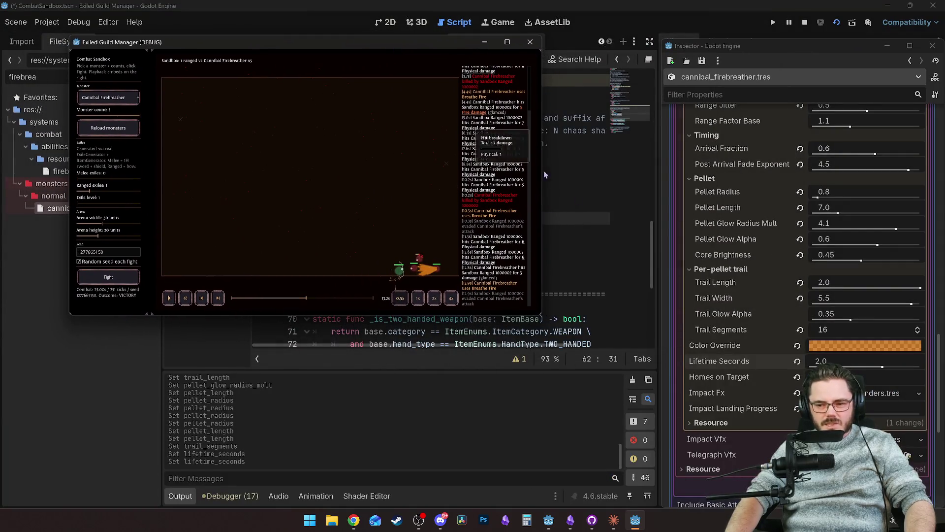
Raise Ability Range to 6.0, enable 'aoe on' in the debug console, and replay full-screen.
{"action": "scroll", "coordinate": [754, 339], "scroll_direction": "up", "scroll_amount": 15}
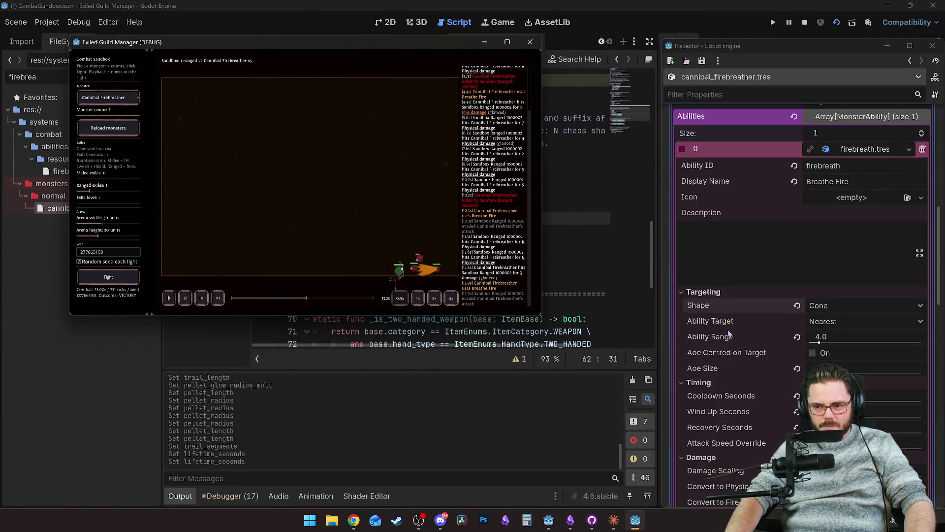
{"action": "left_click_drag", "start_coordinate": [821, 336], "coordinate": [828, 336]}
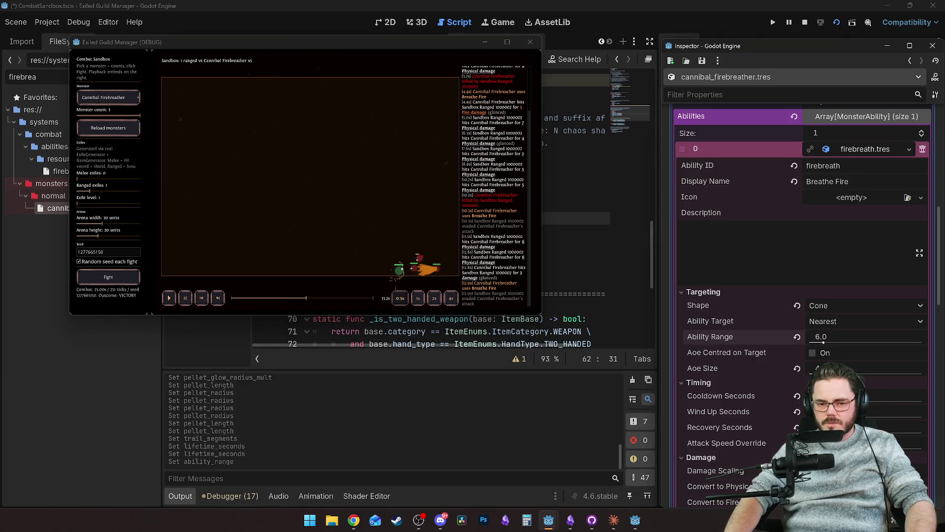
{"action": "left_click", "coordinate": [403, 211]}
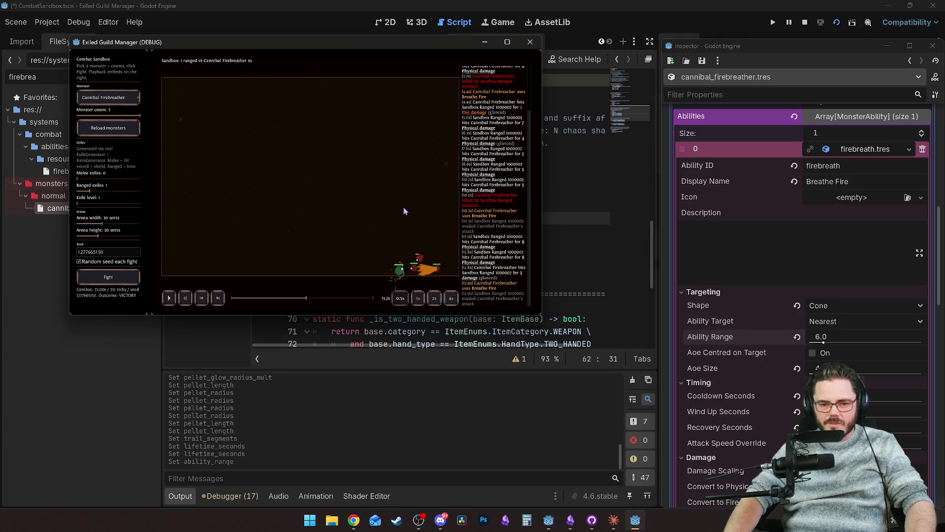
{"action": "key", "text": "grave"}
{"action": "type", "text": "ao"}
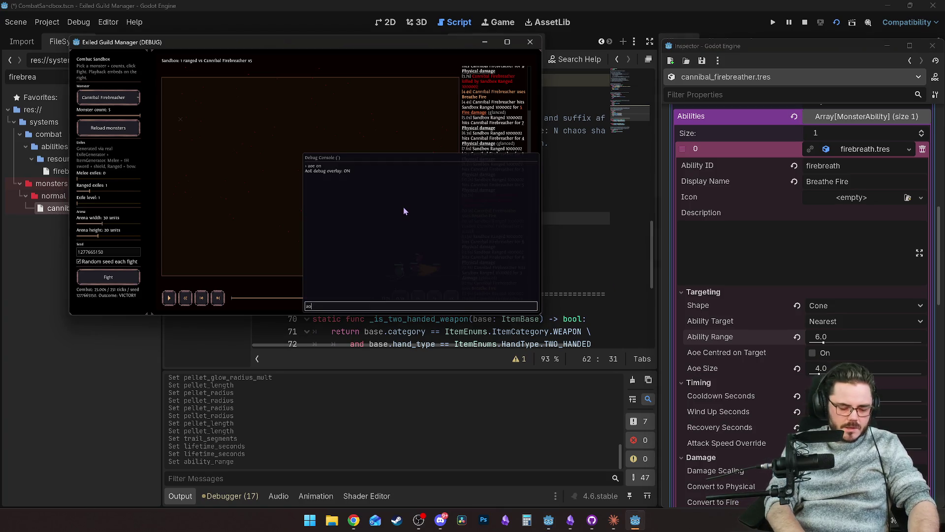
{"action": "type", "text": "e"}
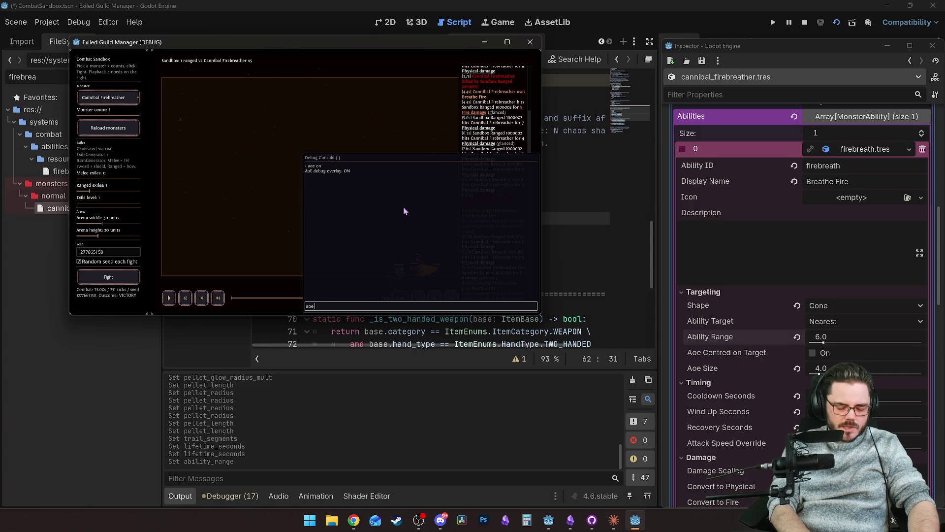
{"action": "type", "text": " on"}
{"action": "key", "text": "Return"}
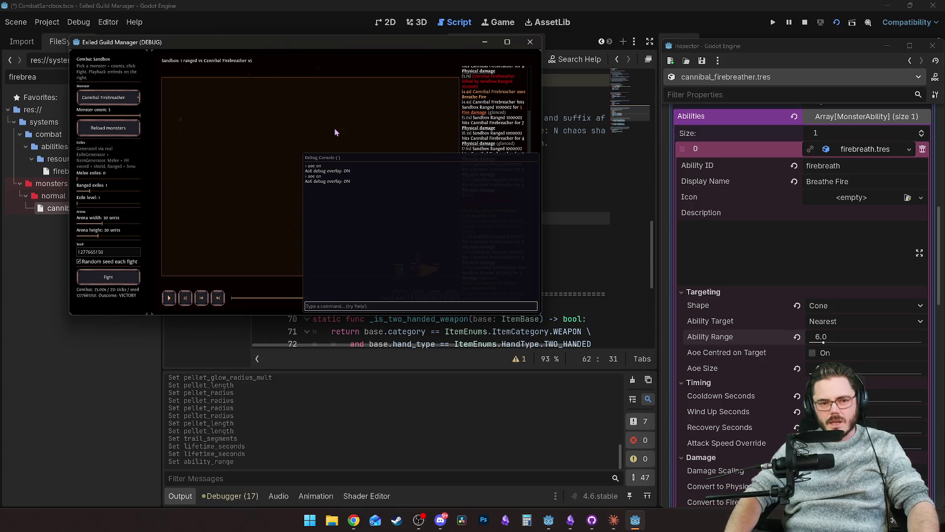
{"action": "key", "text": "grave"}
{"action": "left_click", "coordinate": [507, 42]}
{"action": "left_click", "coordinate": [340, 476]}
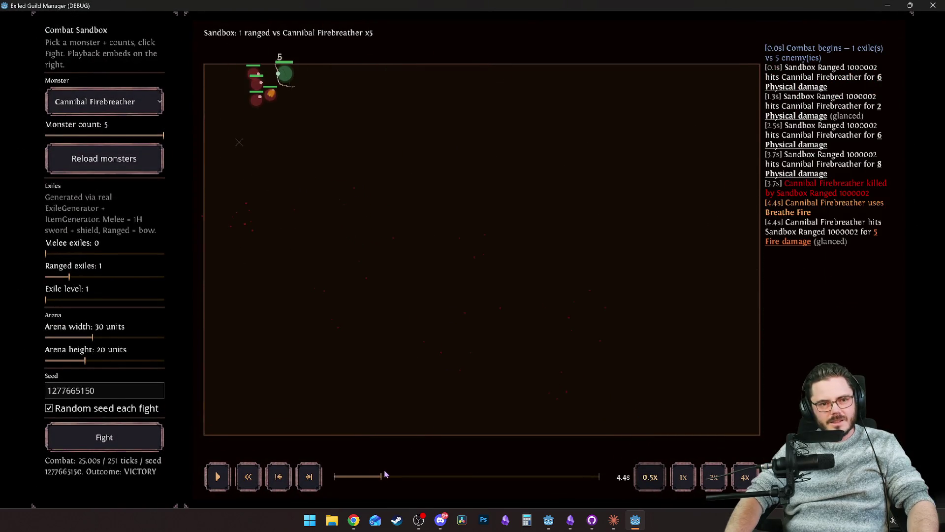
Rewind the replay to about 2.9 seconds and re-enter the 'aoe on' overlay command.
{"action": "left_click", "coordinate": [382, 476]}
{"action": "left_click_drag", "start_coordinate": [383, 476], "coordinate": [347, 476]}
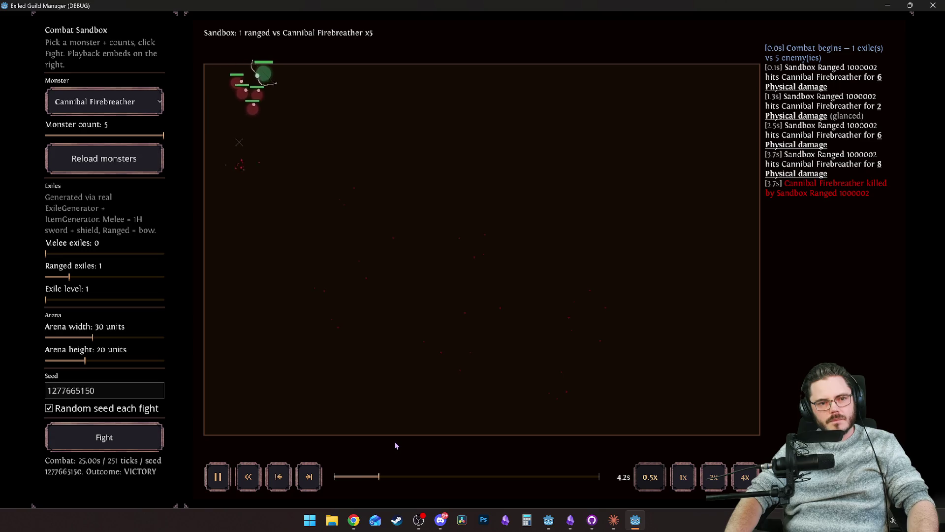
{"action": "key", "text": "space"}
{"action": "key", "text": "grave"}
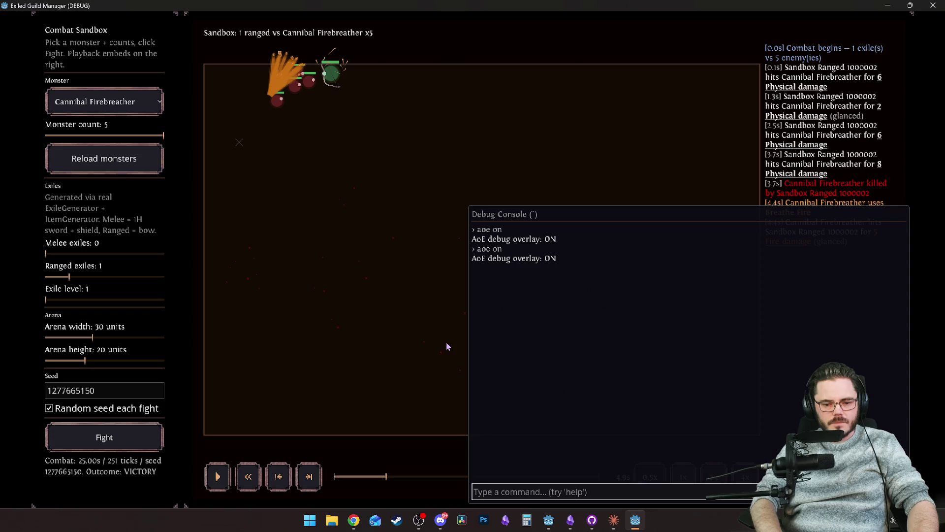
{"action": "key", "text": "Up"}
{"action": "key", "text": "Return"}
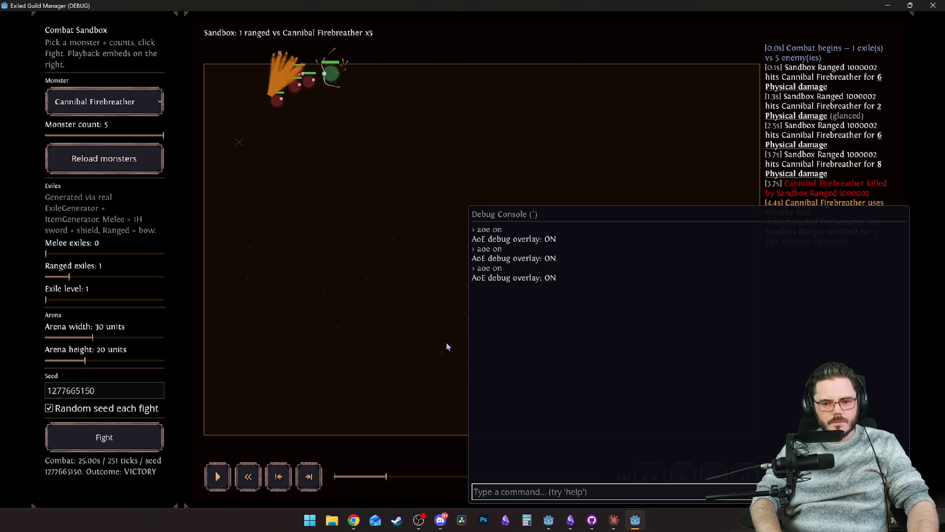
{"action": "key", "text": "grave"}
{"action": "key", "text": "space"}
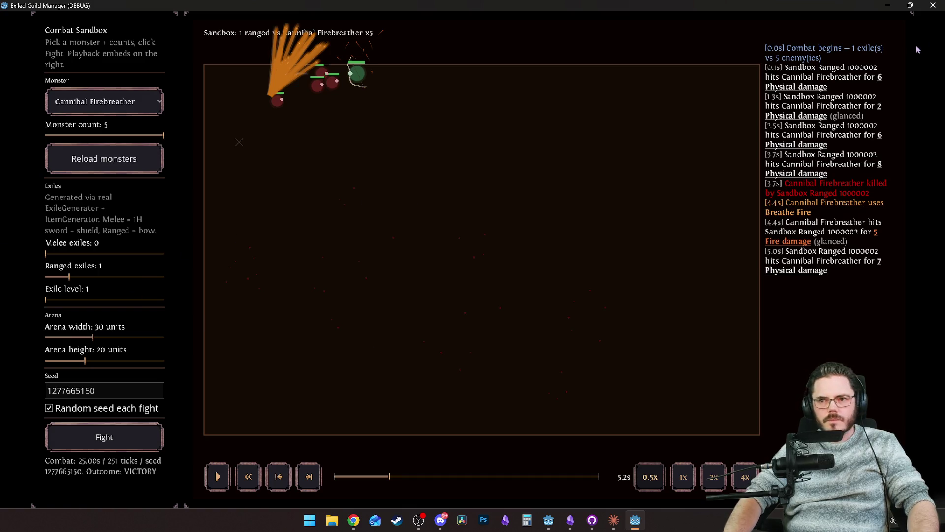
Close the game, re-run the project, and start a fight against Cannibal Firebreather.
{"action": "left_click", "coordinate": [932, 9]}
{"action": "left_click", "coordinate": [837, 25]}
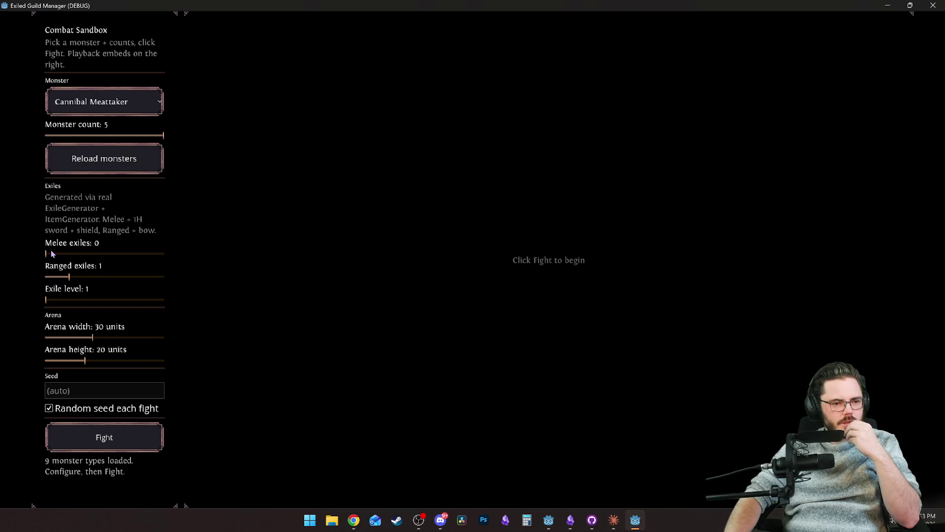
{"action": "left_click", "coordinate": [105, 107]}
{"action": "left_click", "coordinate": [113, 140]}
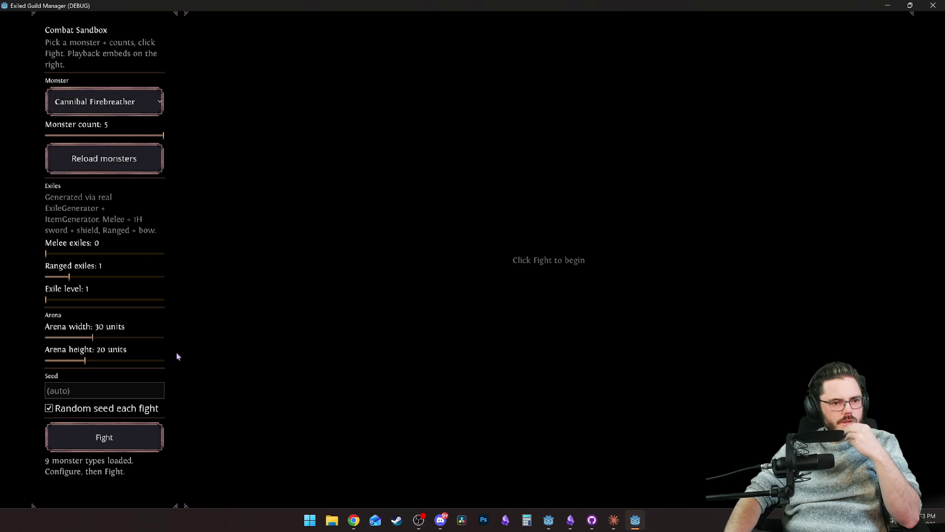
{"action": "left_click", "coordinate": [123, 448]}
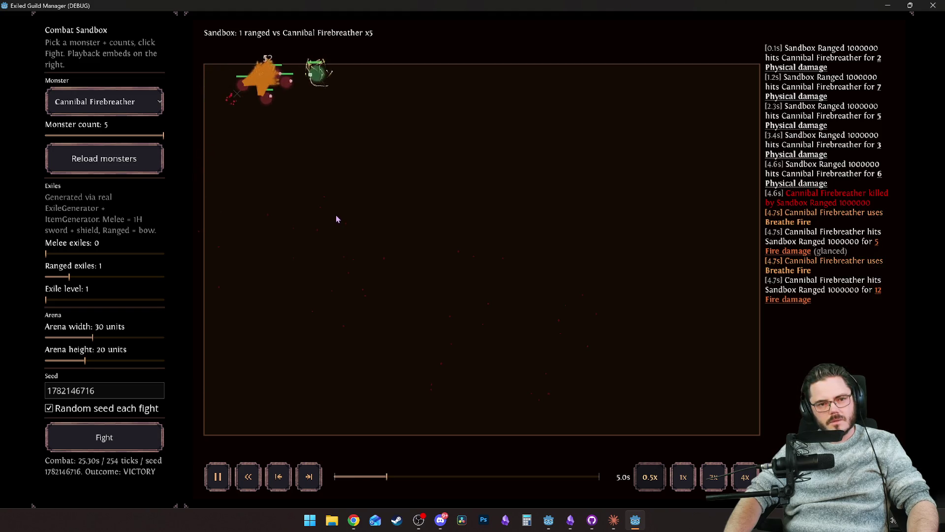
Turn on 'aoe on' and step through the breath's AoE cone, then restore the window size.
{"action": "key", "text": "space"}
{"action": "key", "text": "grave"}
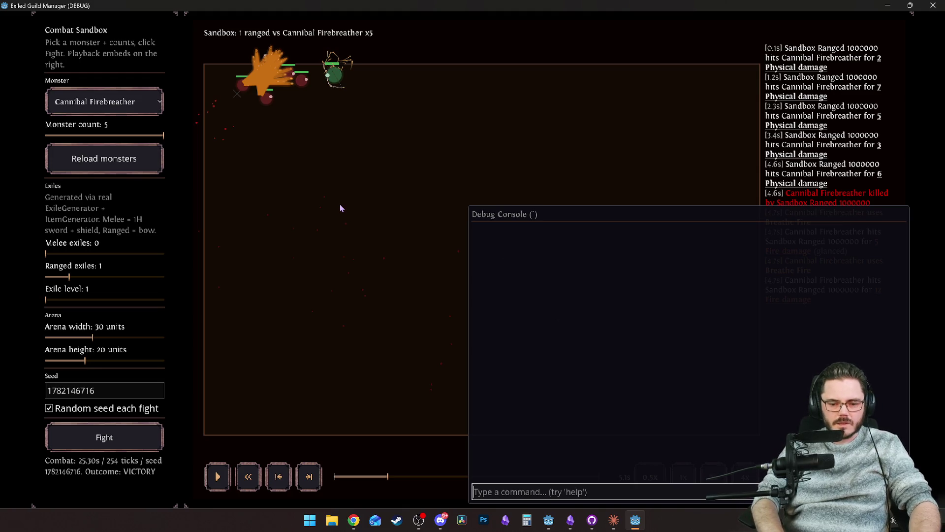
{"action": "type", "text": "aoe on"}
{"action": "key", "text": "Return"}
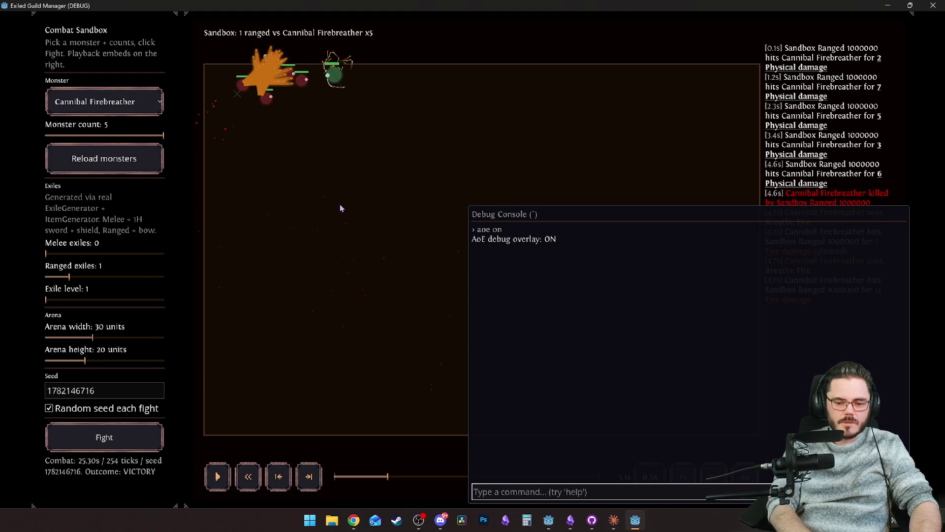
{"action": "key", "text": "grave"}
{"action": "key", "text": "space"}
{"action": "key", "text": "space"}
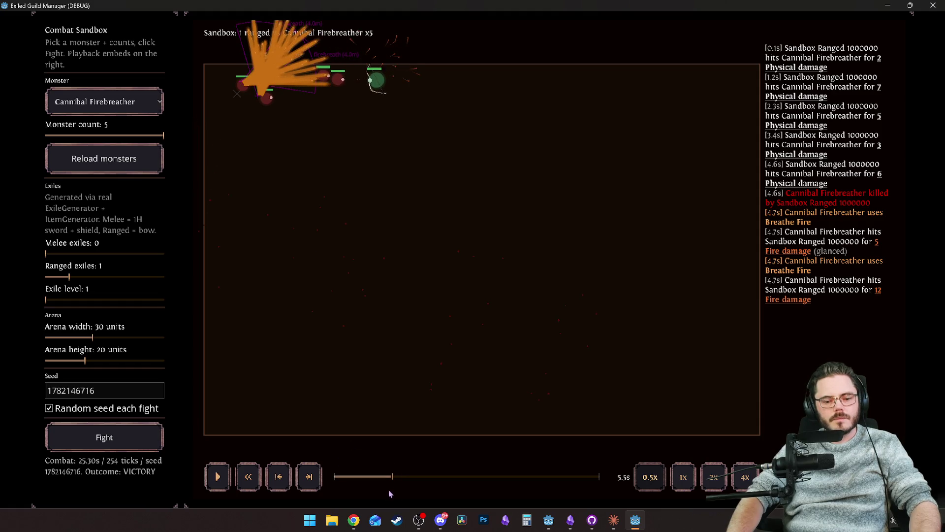
{"action": "left_click", "coordinate": [348, 476]}
{"action": "key", "text": "space"}
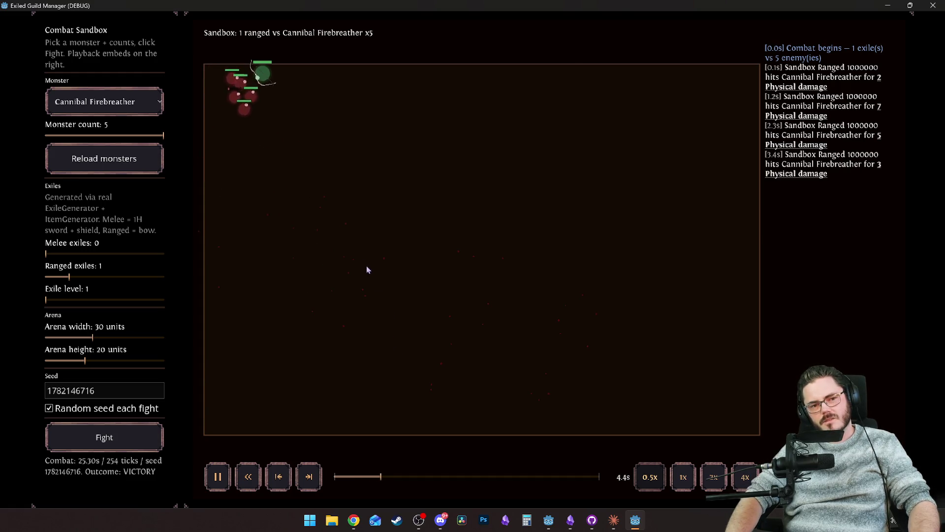
{"action": "key", "text": "space"}
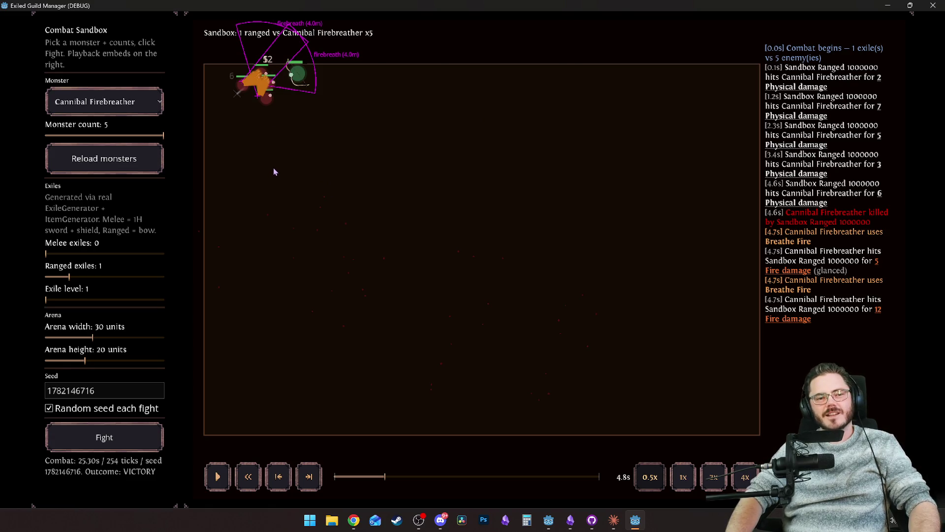
{"action": "key", "text": "space"}
{"action": "key", "text": "space"}
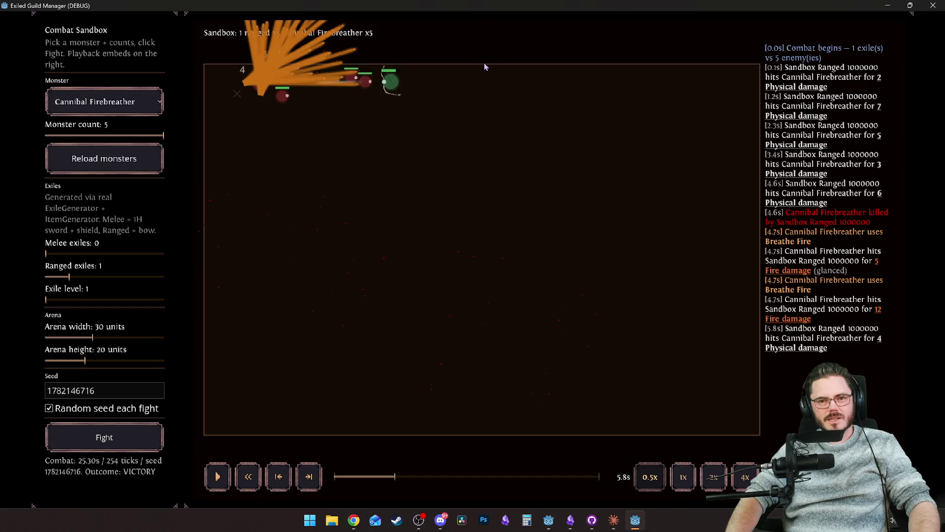
{"action": "key", "text": "space"}
{"action": "key", "text": "space"}
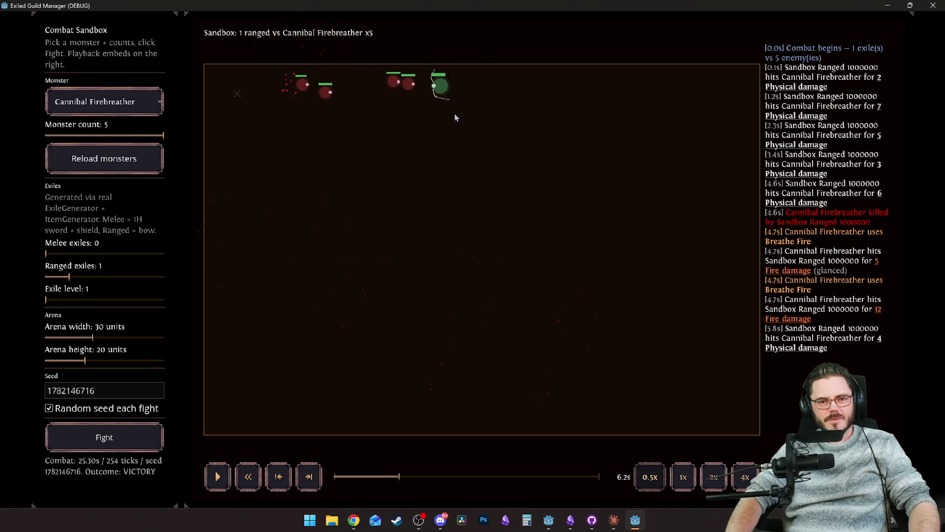
{"action": "mouse_move", "coordinate": [537, 5]}
{"action": "left_mouse_down"}
{"action": "mouse_move", "coordinate": [312, 69]}
{"action": "mouse_move", "coordinate": [288, 17]}
{"action": "left_mouse_up"}
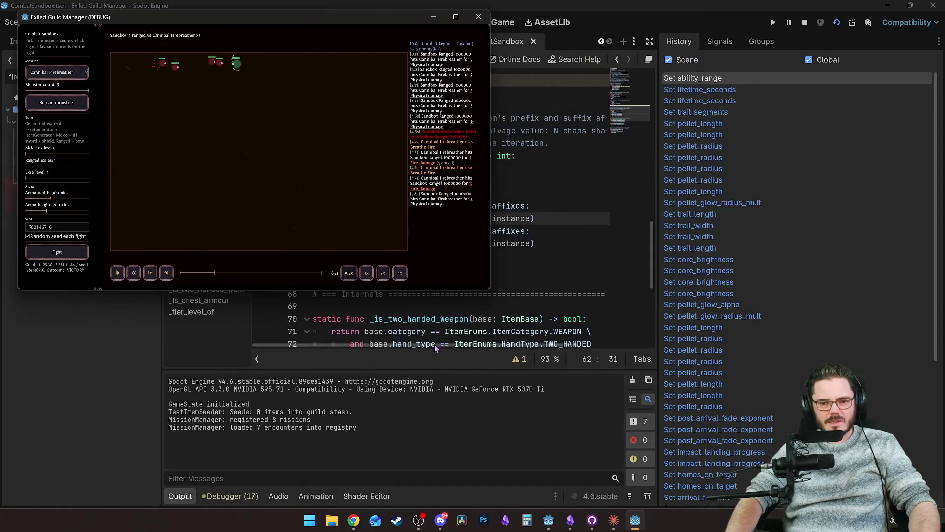
In the Spread group, set Pellet Count to 23 and Aim Jitter Deg to 9.0.
{"action": "mouse_move", "coordinate": [549, 522]}
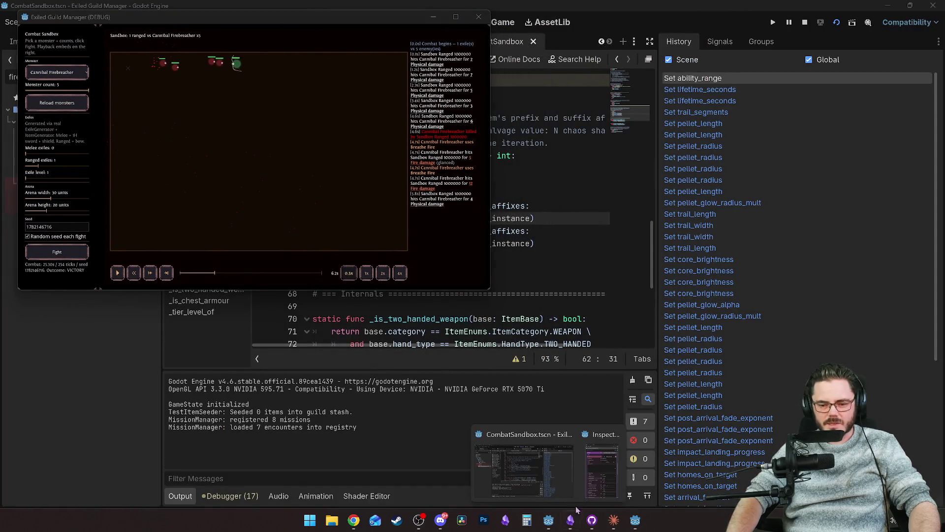
{"action": "left_click", "coordinate": [566, 467]}
{"action": "left_click_drag", "start_coordinate": [486, 292], "coordinate": [651, 515]}
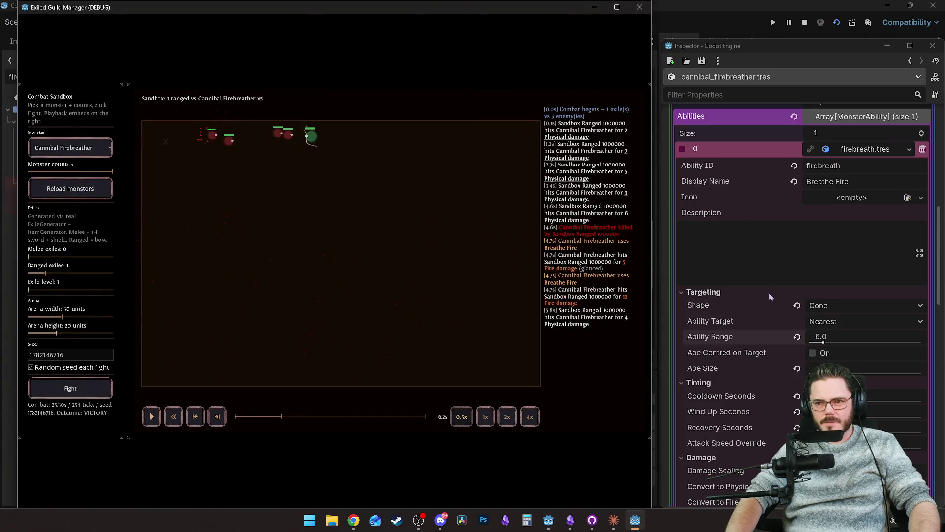
{"action": "scroll", "coordinate": [757, 344], "scroll_direction": "down", "scroll_amount": 8}
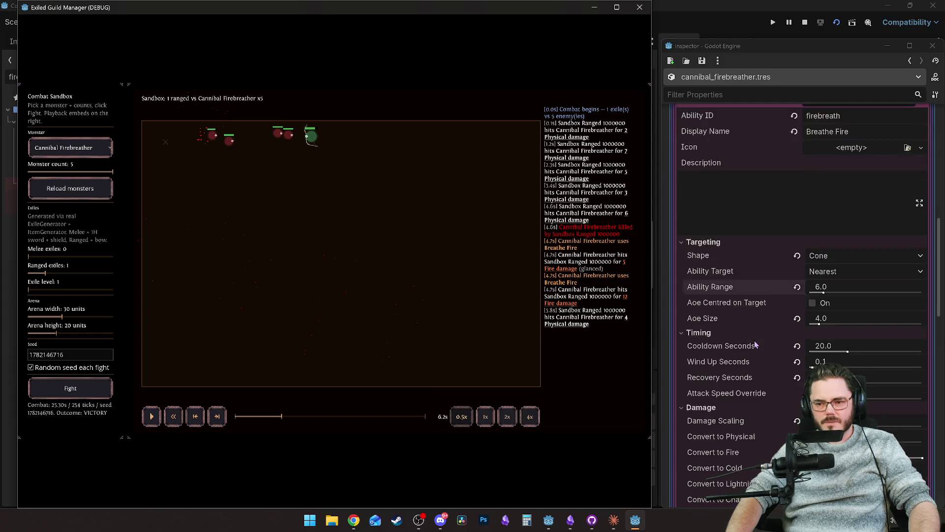
{"action": "scroll", "coordinate": [757, 347], "scroll_direction": "down", "scroll_amount": 10}
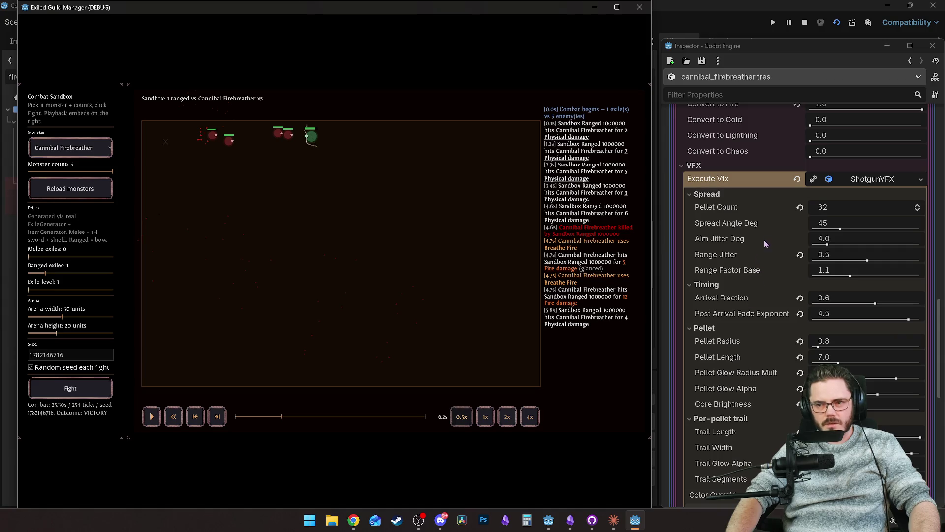
{"action": "scroll", "coordinate": [766, 251], "scroll_direction": "down", "scroll_amount": 2}
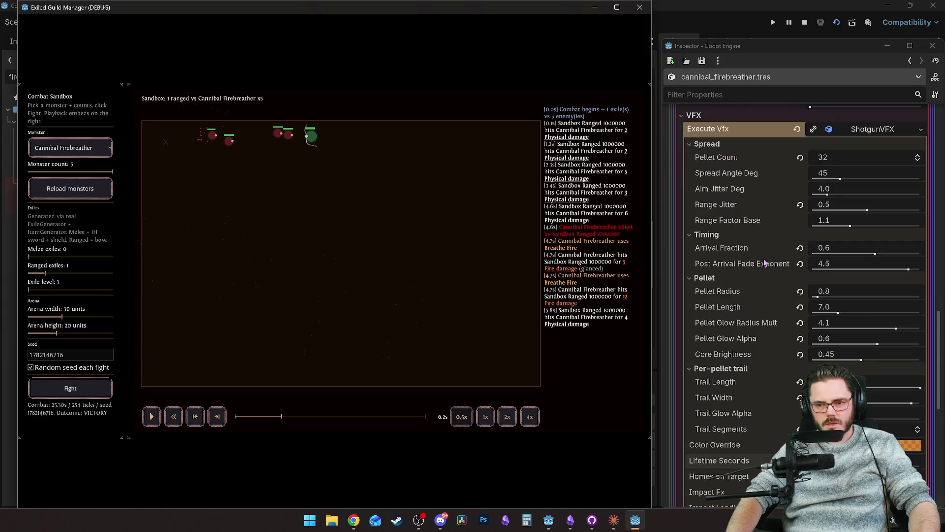
{"action": "left_click", "coordinate": [867, 212]}
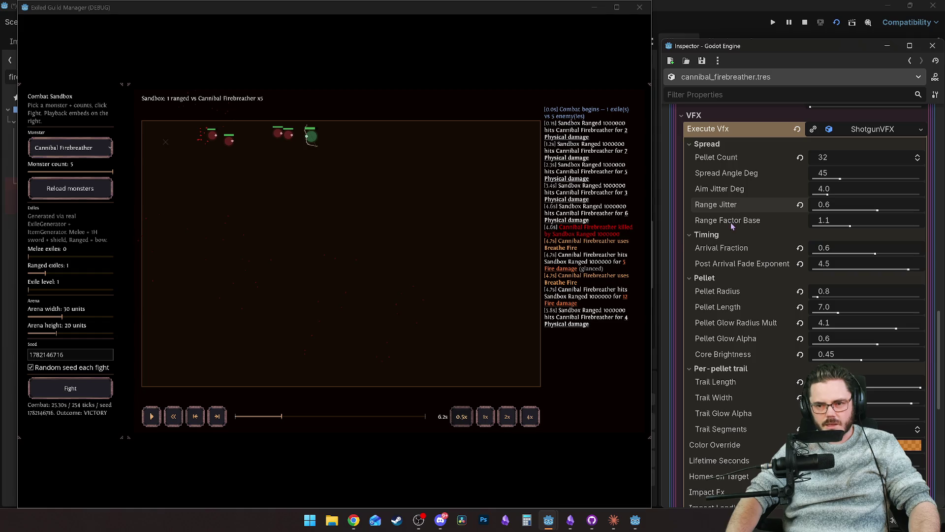
{"action": "mouse_move", "coordinate": [730, 223]}
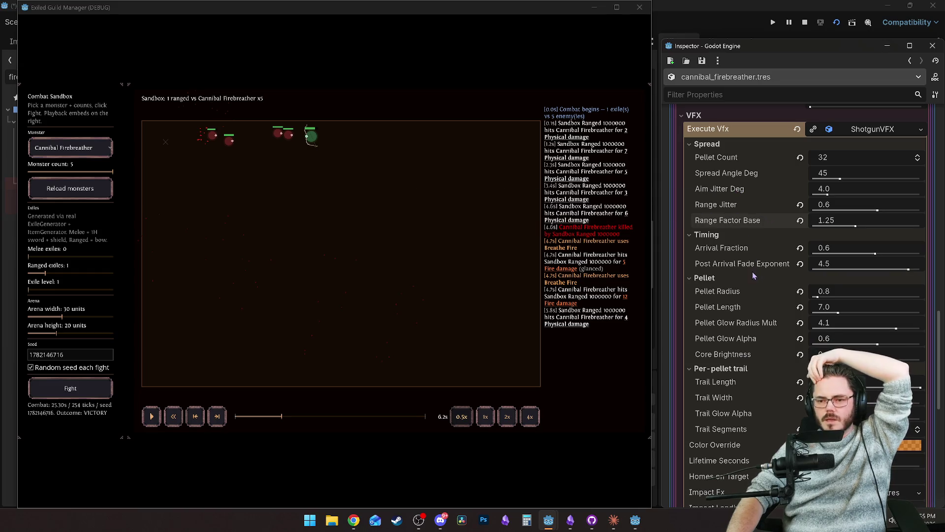
{"action": "left_click_drag", "start_coordinate": [828, 195], "coordinate": [838, 194]}
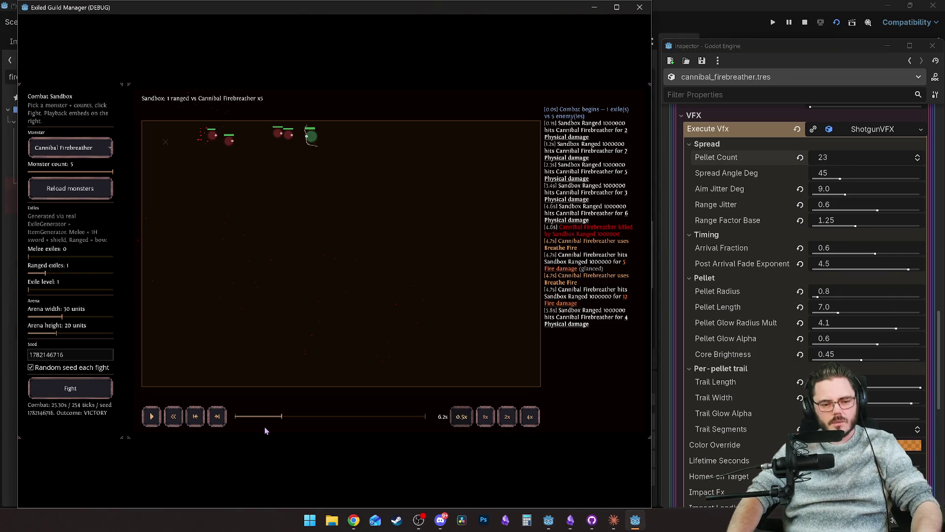
Rewatch the breath, then return Pellet Count to 32.
{"action": "key", "text": "space"}
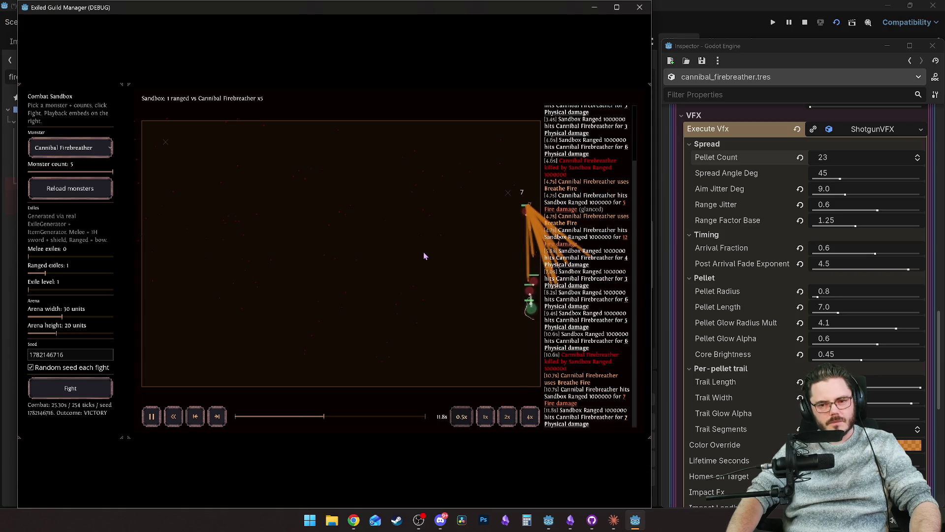
{"action": "key", "text": "space"}
{"action": "left_click_drag", "start_coordinate": [835, 164], "coordinate": [843, 164]}
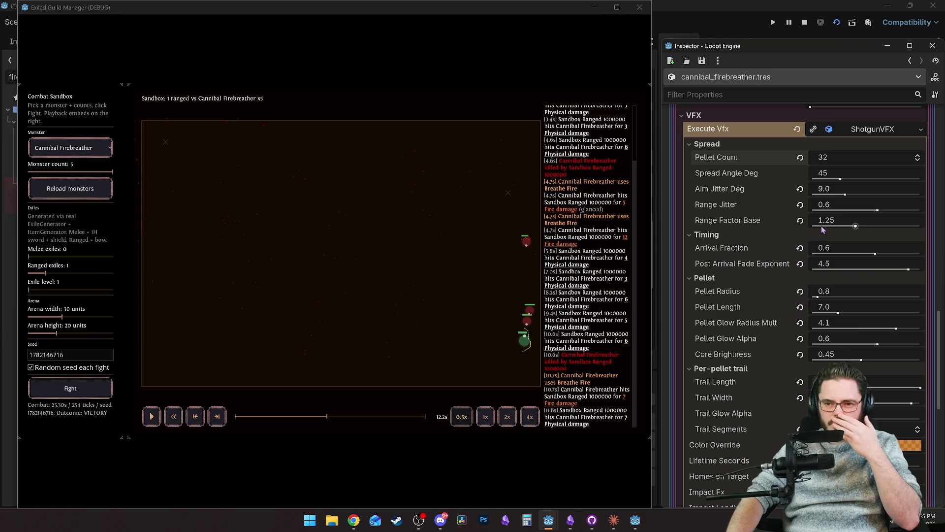
Check the override colour unchanged and lower Pellet Glow Alpha to 0.5.
{"action": "left_click", "coordinate": [911, 445]}
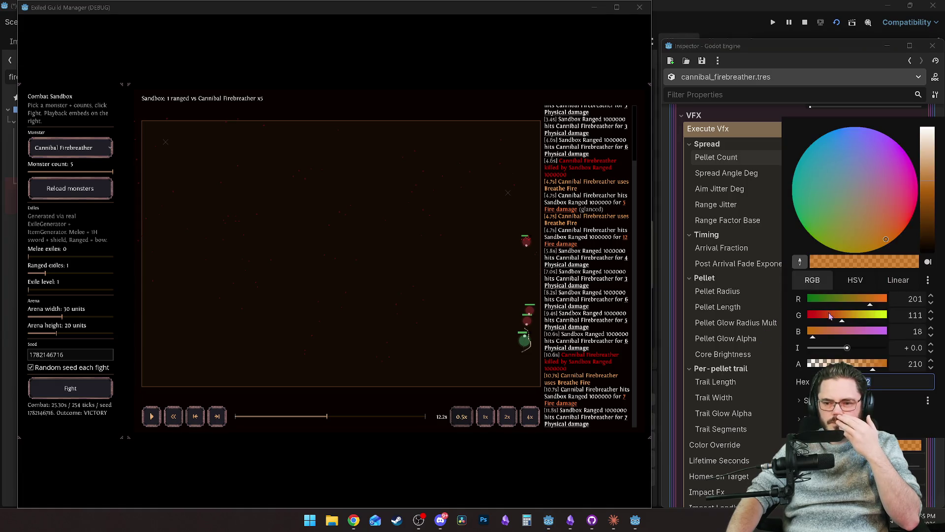
{"action": "left_click", "coordinate": [739, 371]}
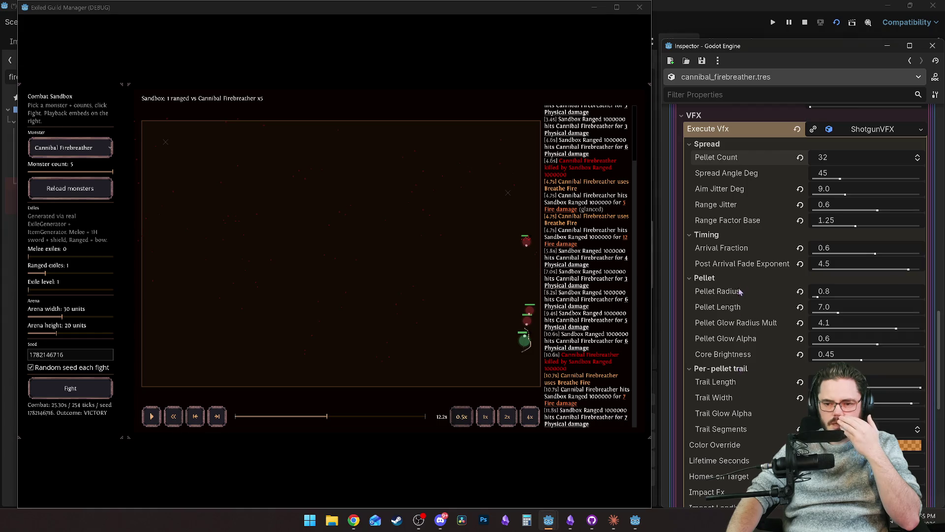
{"action": "left_click_drag", "start_coordinate": [879, 346], "coordinate": [875, 348]}
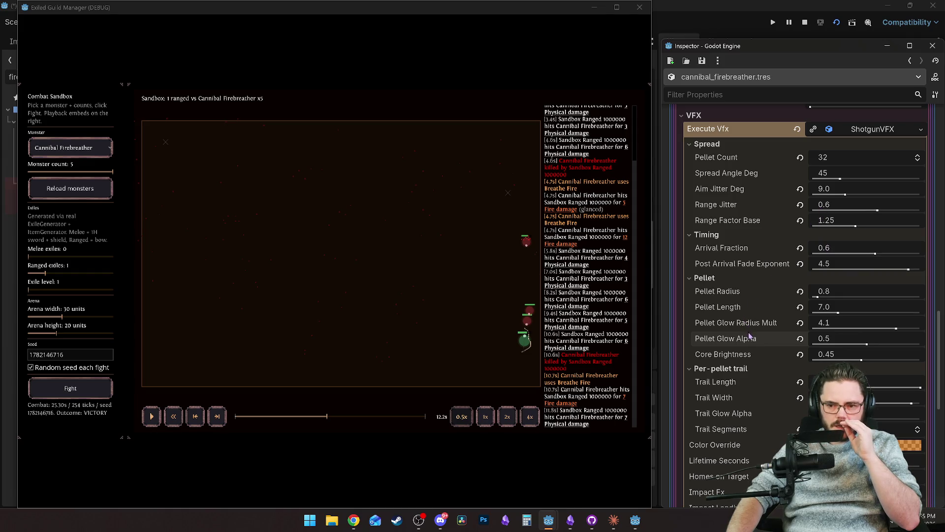
{"action": "scroll", "coordinate": [749, 340], "scroll_direction": "down", "scroll_amount": 3}
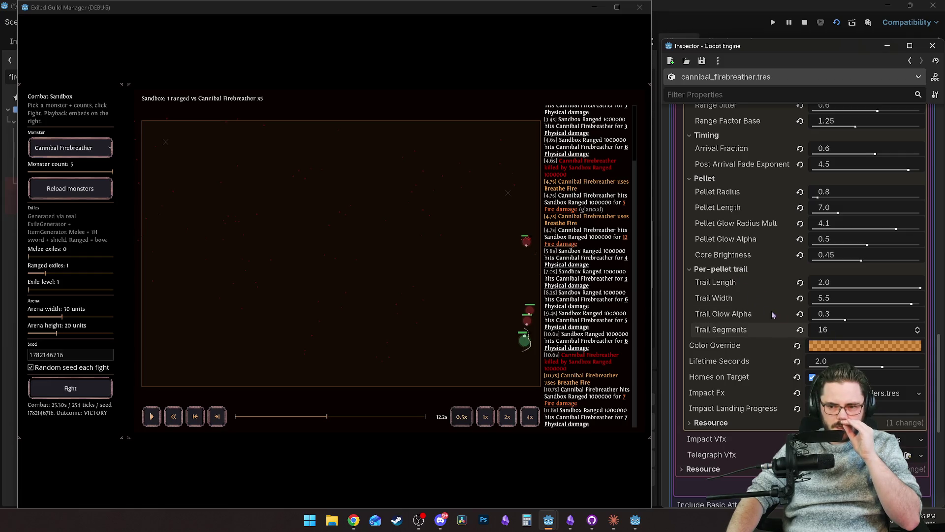
Narrow Trail Width to 5.3 and replay the fight from about 9 seconds.
{"action": "left_click_drag", "start_coordinate": [914, 309], "coordinate": [910, 306]}
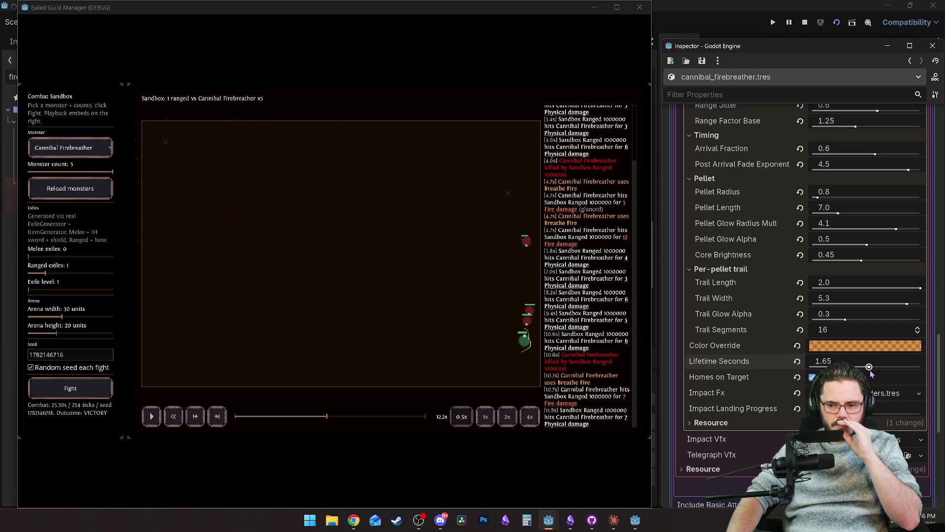
{"action": "left_click", "coordinate": [483, 316]}
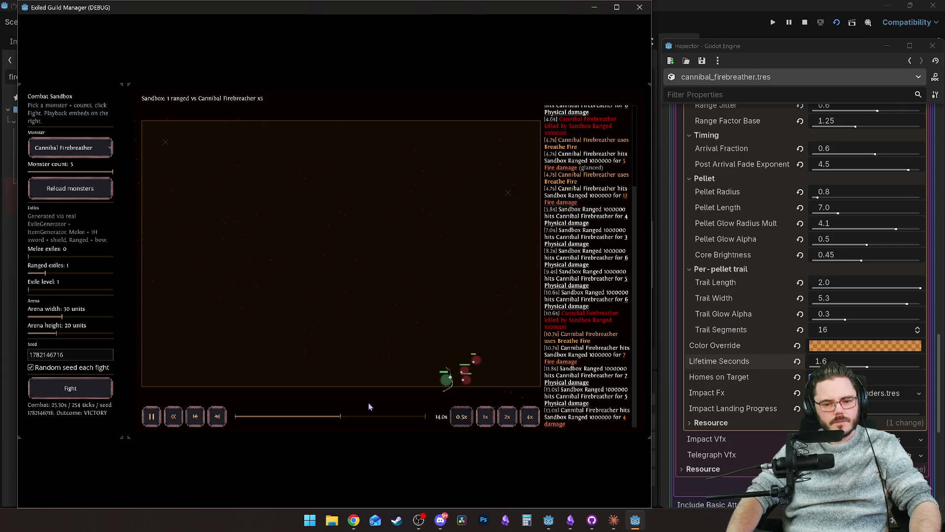
{"action": "left_click", "coordinate": [305, 416]}
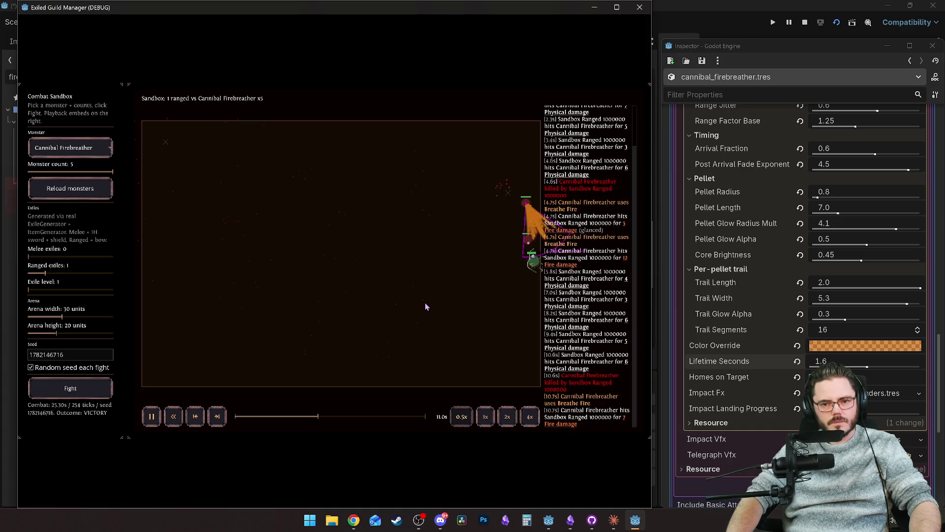
{"action": "key", "text": "space"}
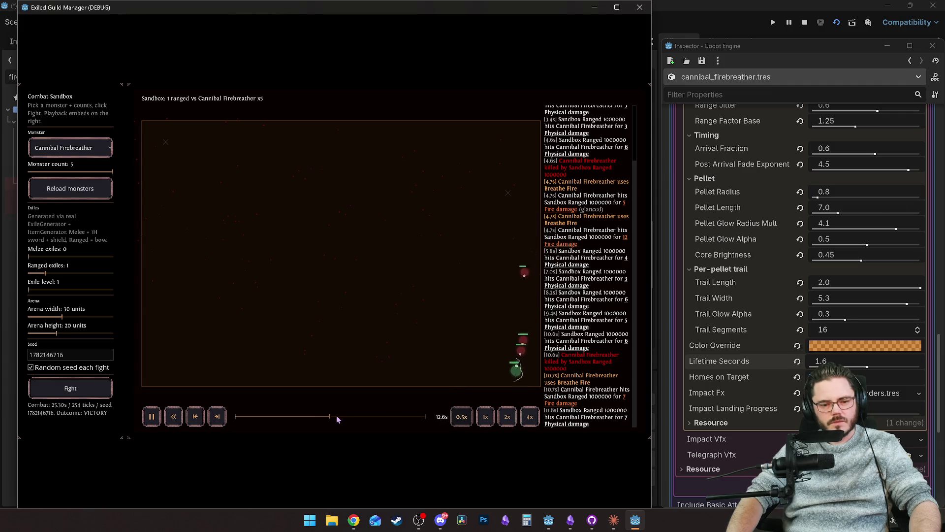
Scrub the replay between 7.3 and 12.1 seconds to review the breath.
{"action": "left_click", "coordinate": [305, 416]}
{"action": "key", "text": "space"}
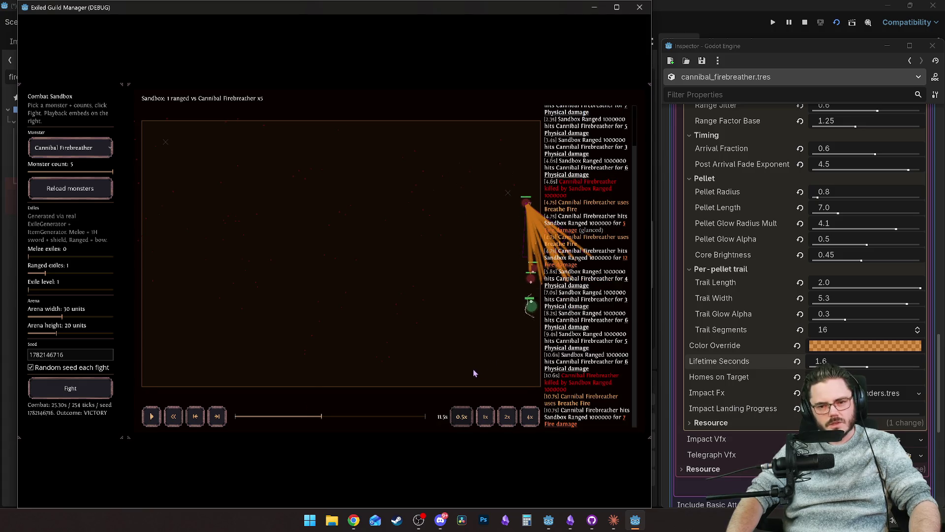
{"action": "key", "text": "space"}
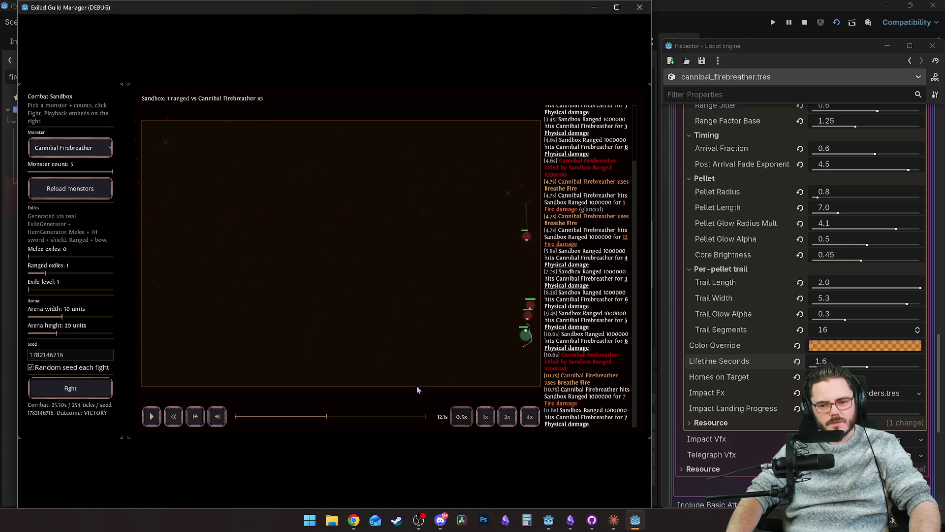
{"action": "left_click", "coordinate": [293, 417]}
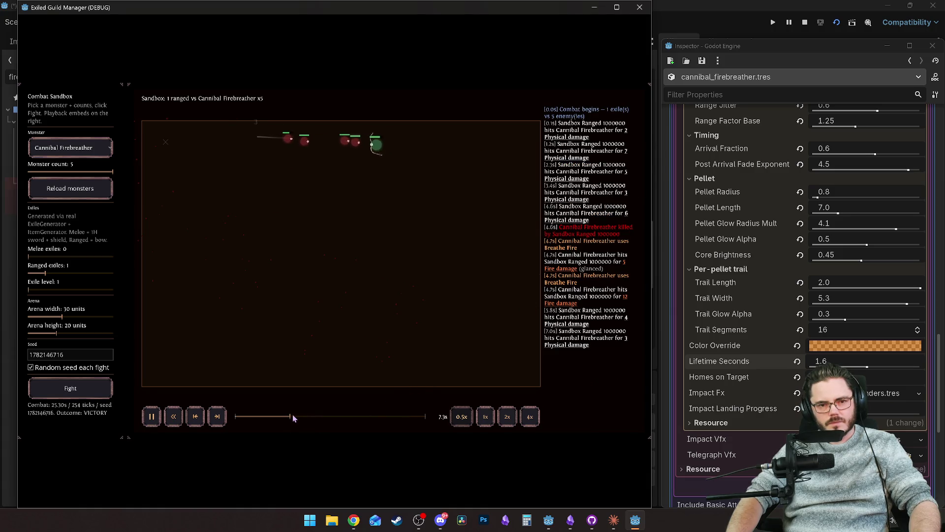
{"action": "left_click_drag", "start_coordinate": [310, 416], "coordinate": [323, 415]}
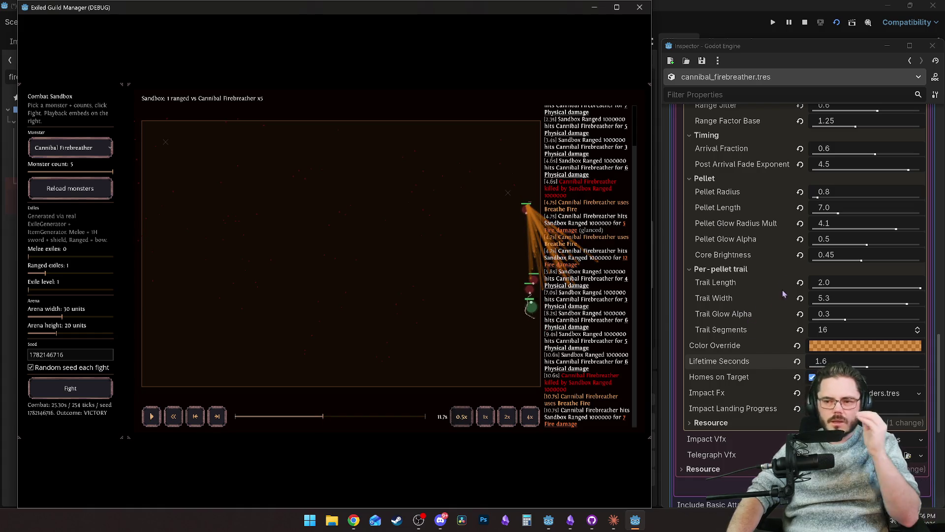
{"action": "scroll", "coordinate": [775, 285], "scroll_direction": "up", "scroll_amount": 5}
{"action": "scroll", "coordinate": [771, 279], "scroll_direction": "up", "scroll_amount": 2}
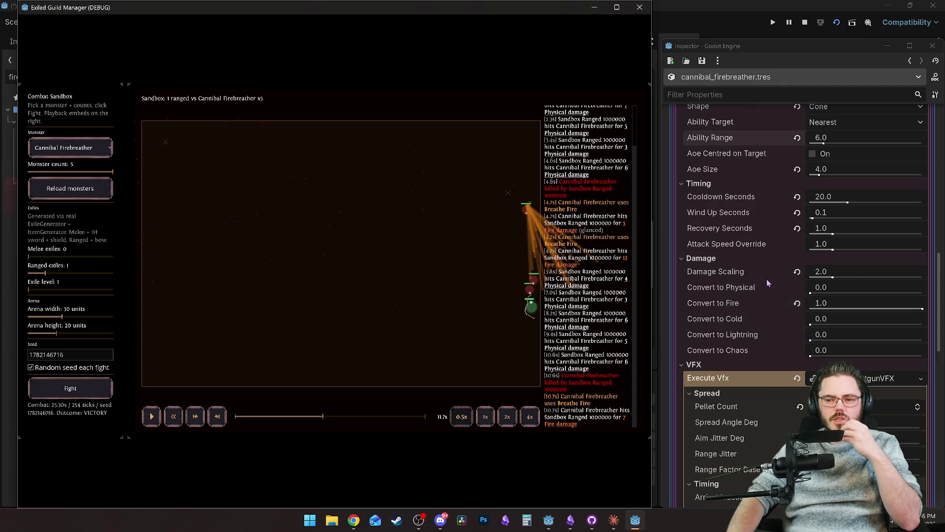
Set Attack Range under Targeting's Range & Positioning to 2.5.
{"action": "scroll", "coordinate": [763, 286], "scroll_direction": "up", "scroll_amount": 12}
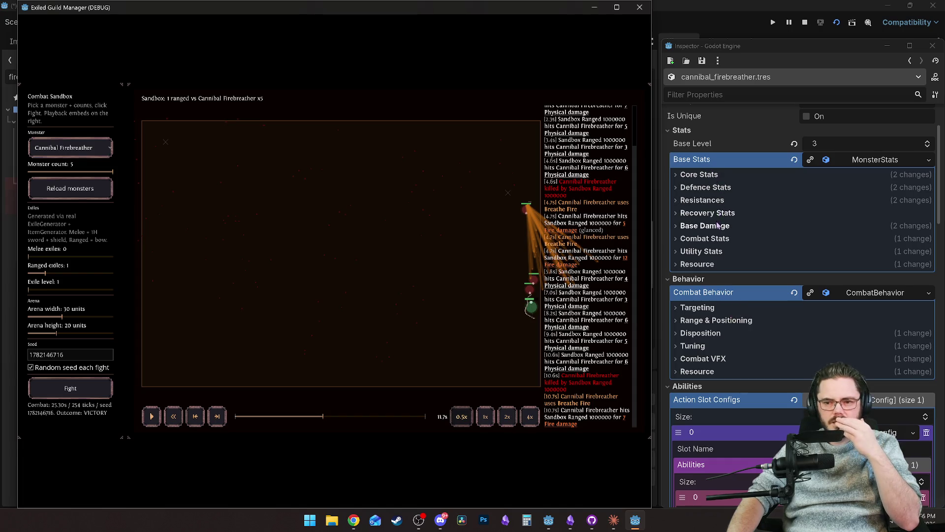
{"action": "left_click", "coordinate": [715, 308]}
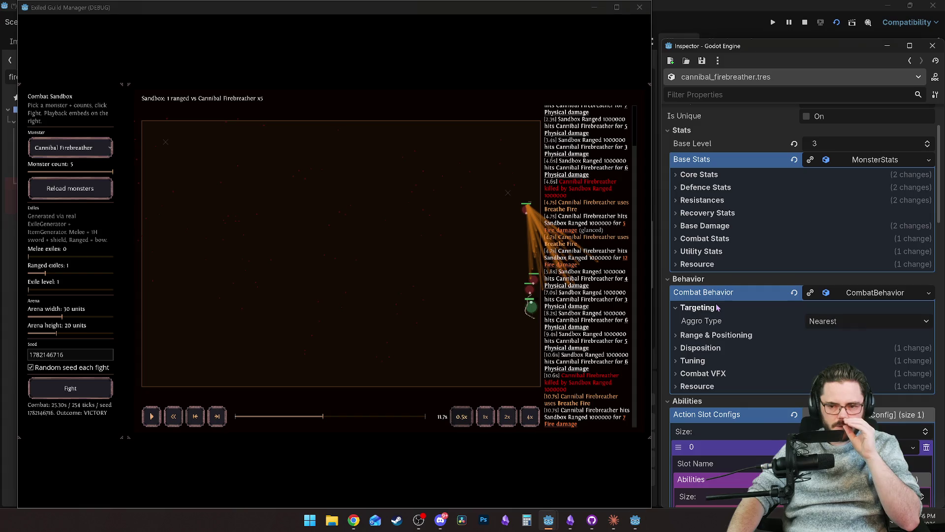
{"action": "left_click", "coordinate": [721, 335]}
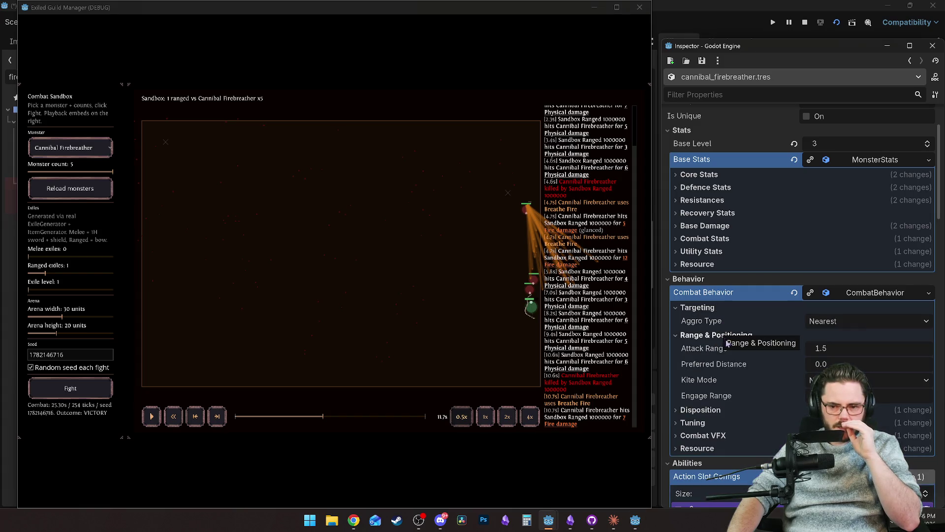
{"action": "left_click", "coordinate": [834, 348]}
{"action": "type", "text": "2."}
{"action": "key", "text": "Return"}
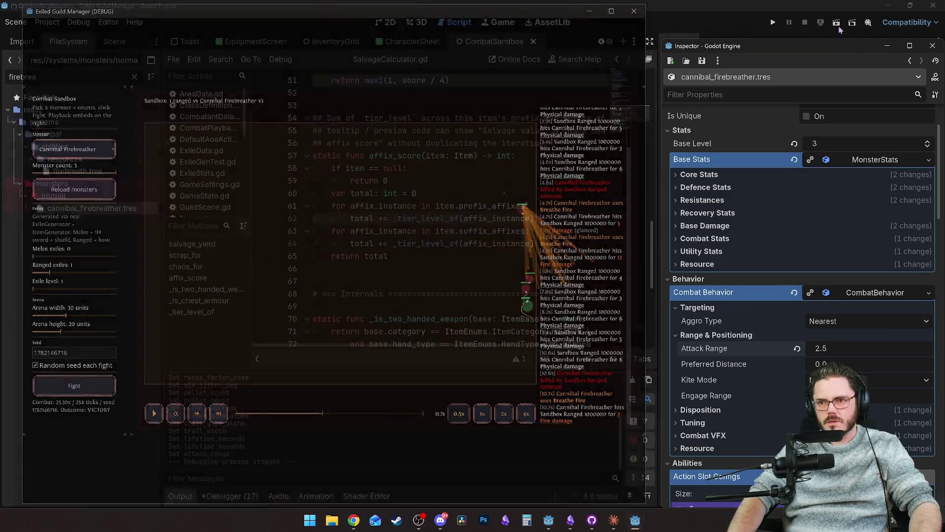
Relaunch with F6, choose Cannibal Firebreather with count 5, and fight with one ranged exile.
{"action": "left_click", "coordinate": [640, 7]}
{"action": "key", "text": "F6"}
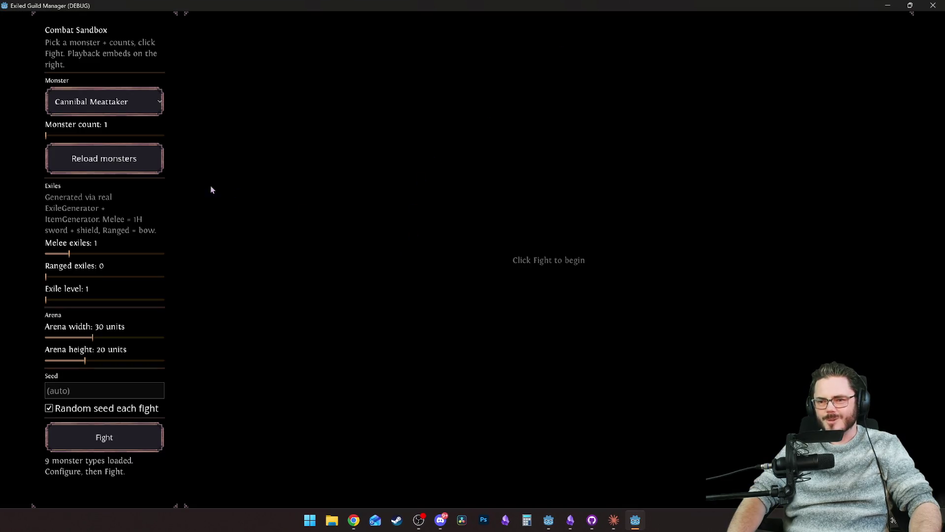
{"action": "left_click", "coordinate": [103, 101]}
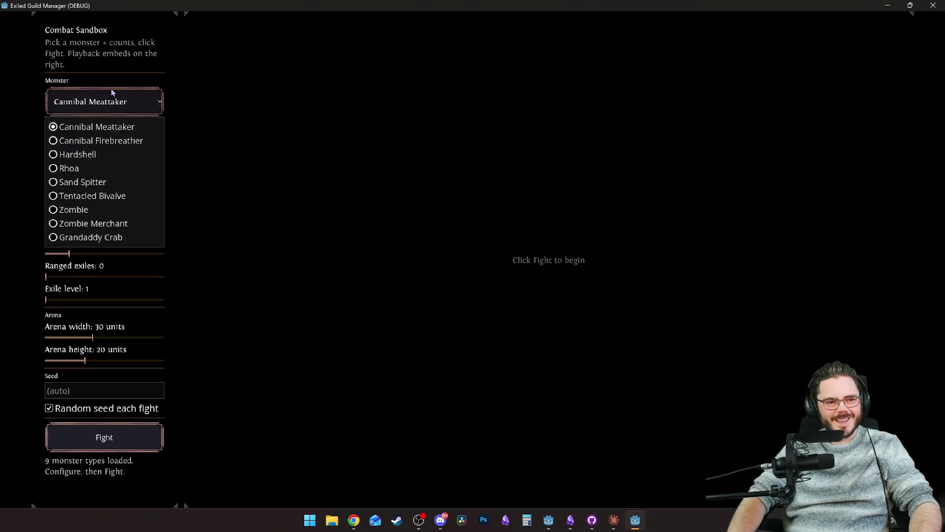
{"action": "left_click", "coordinate": [116, 140]}
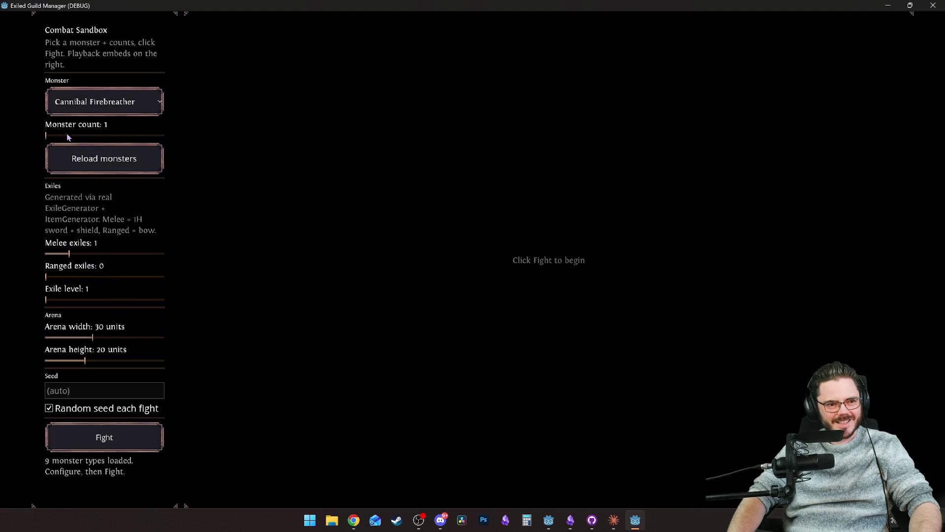
{"action": "mouse_move", "coordinate": [97, 141]}
{"action": "left_mouse_down"}
{"action": "mouse_move", "coordinate": [84, 186]}
{"action": "mouse_move", "coordinate": [152, 148]}
{"action": "mouse_move", "coordinate": [152, 196]}
{"action": "left_mouse_up"}
{"action": "left_click", "coordinate": [104, 437]}
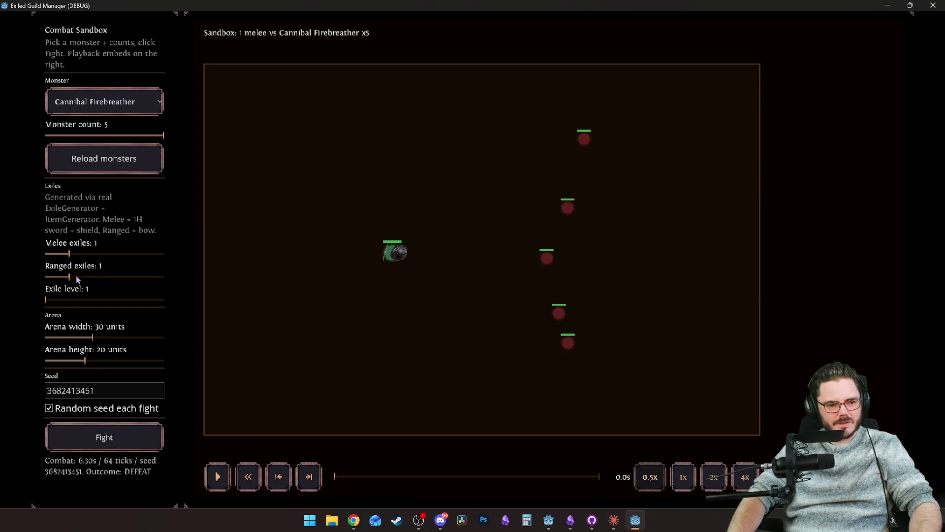
{"action": "left_click", "coordinate": [96, 442]}
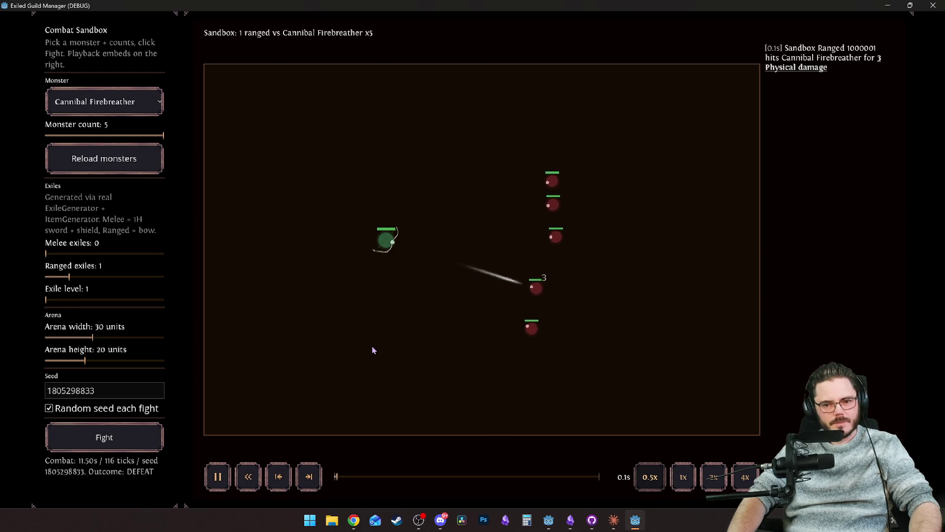
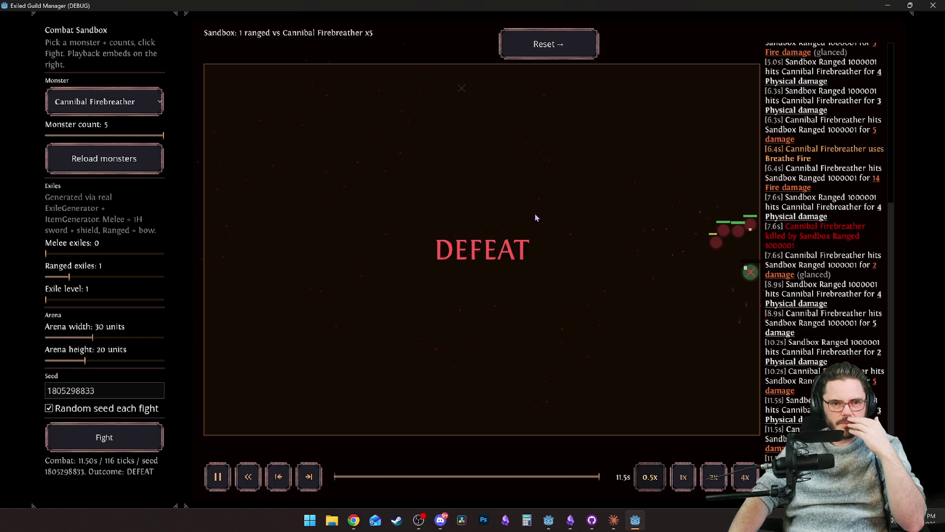
Close the running game and set the Cannibal Firebreather's Attack Range to 2.0.
{"action": "double_click", "coordinate": [856, 7]}
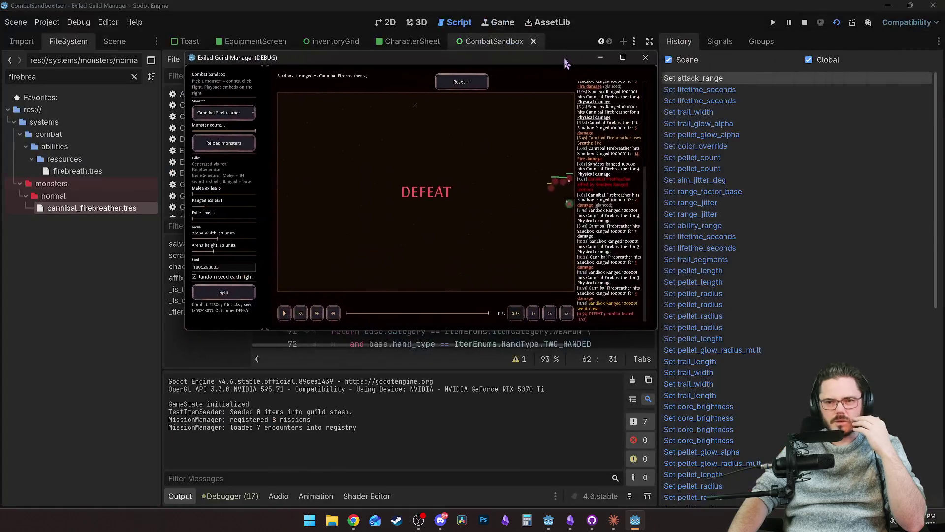
{"action": "left_click", "coordinate": [644, 58]}
{"action": "mouse_move", "coordinate": [559, 520]}
{"action": "left_click", "coordinate": [598, 465]}
{"action": "type", "text": "2"}
{"action": "key", "text": "Return"}
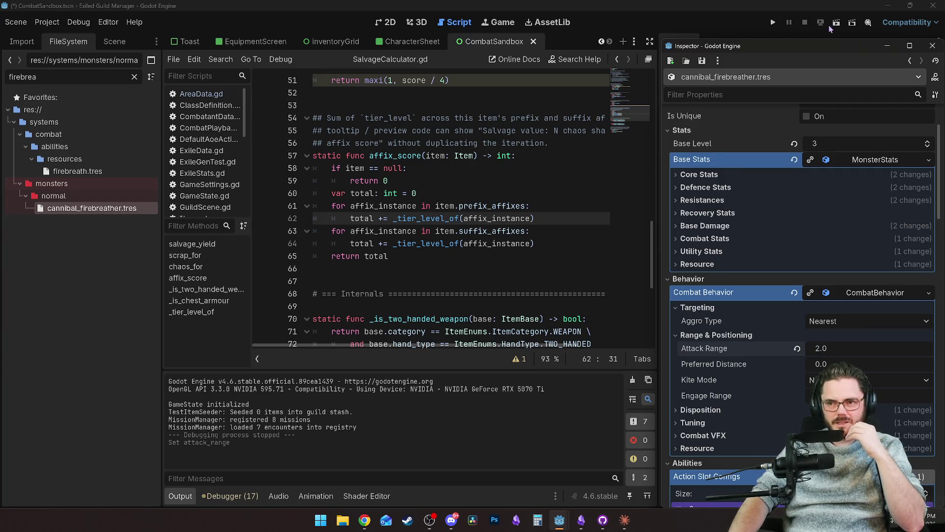
Relaunch the combat sandbox and start a fight against Cannibal Firebreathers.
{"action": "left_click", "coordinate": [836, 22]}
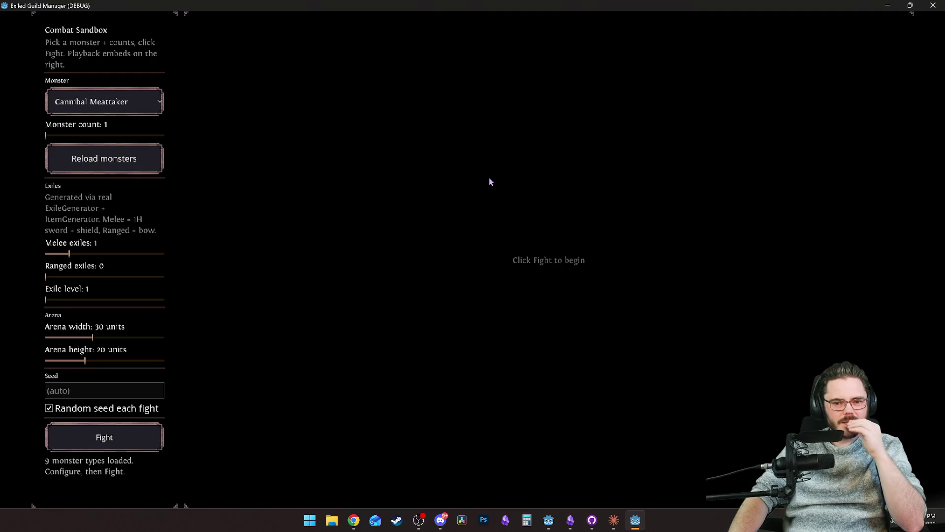
{"action": "left_click", "coordinate": [120, 103]}
{"action": "left_click", "coordinate": [120, 140]}
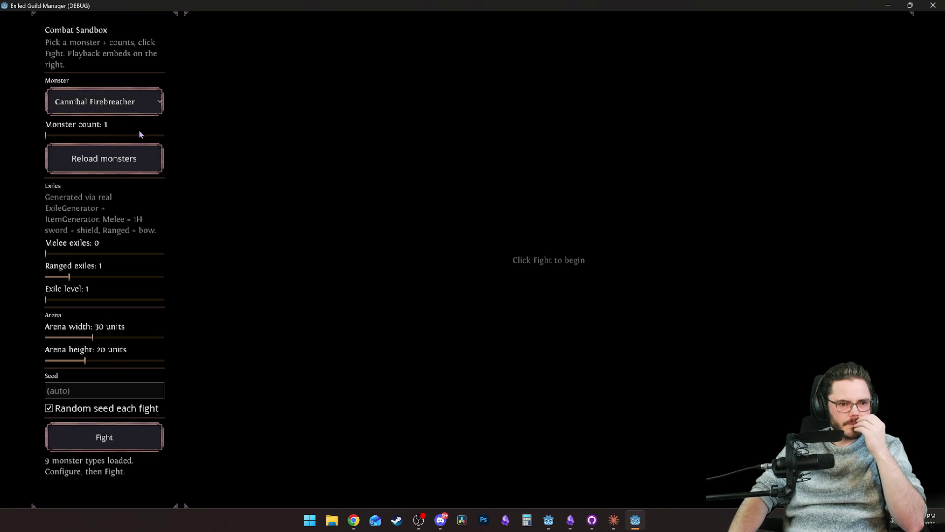
{"action": "left_click", "coordinate": [113, 436]}
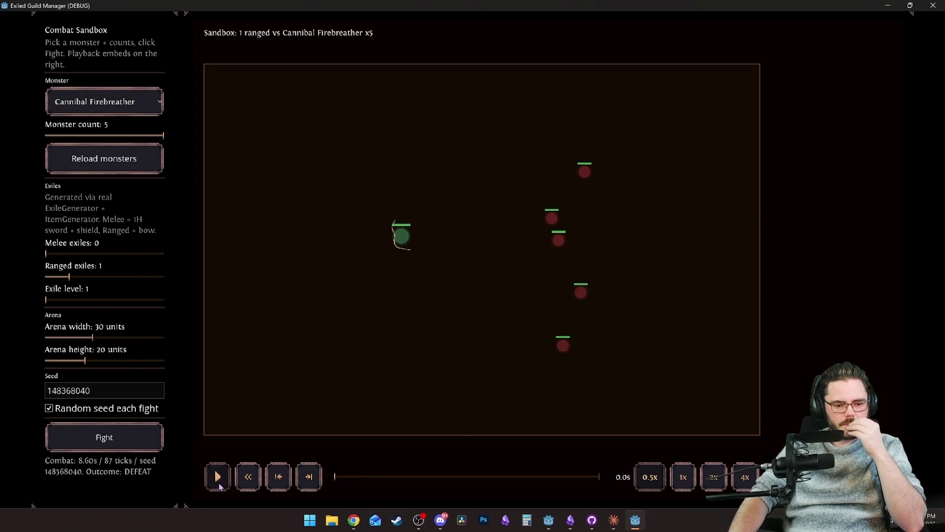
Watch and rewind the one-ranged-exile defeat replay, then fight again with two melee exiles.
{"action": "left_click", "coordinate": [217, 476]}
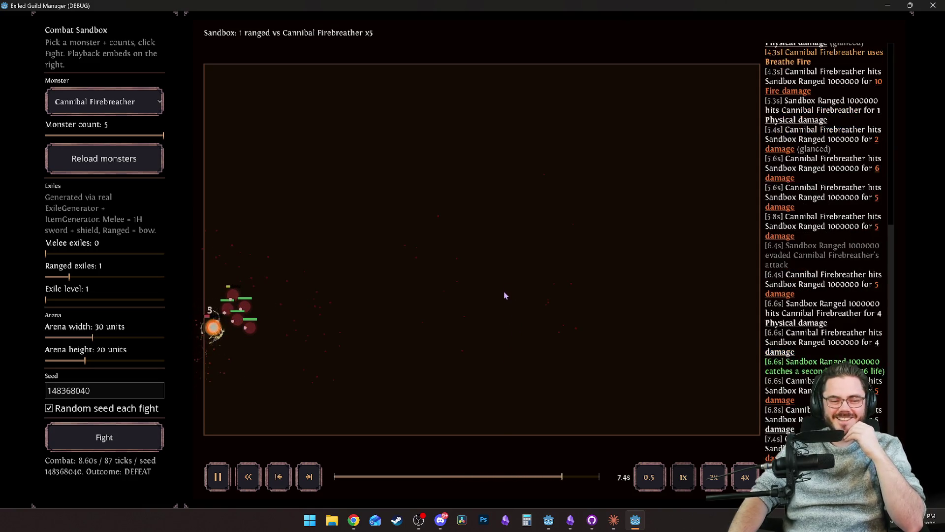
{"action": "left_click", "coordinate": [412, 476]}
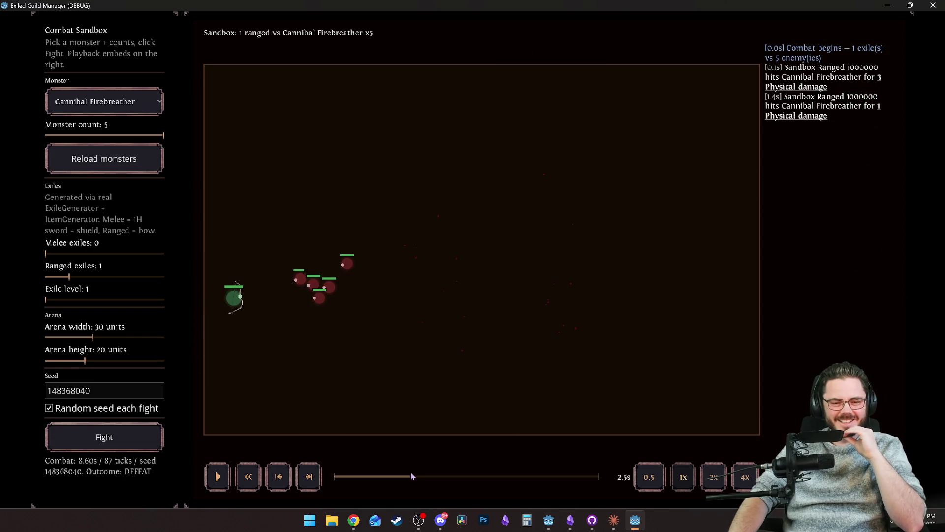
{"action": "left_click", "coordinate": [217, 477]}
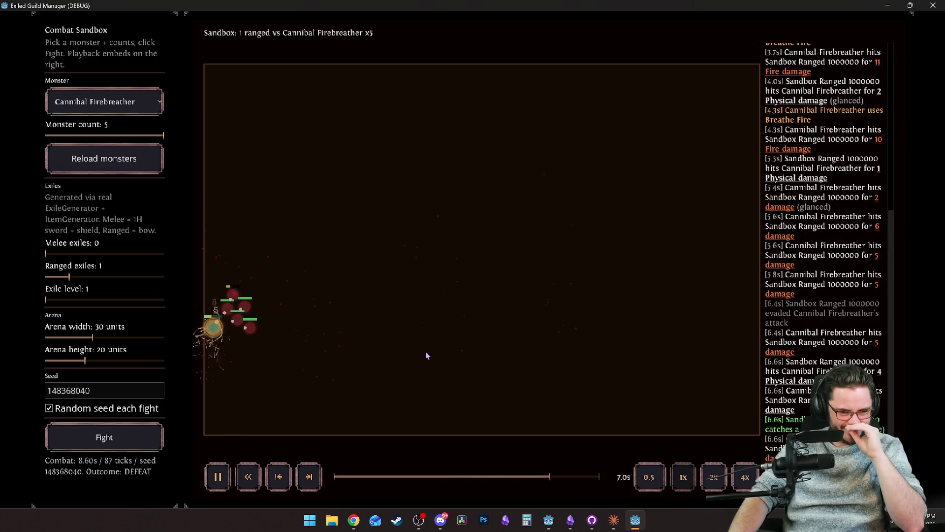
{"action": "mouse_move", "coordinate": [214, 330]}
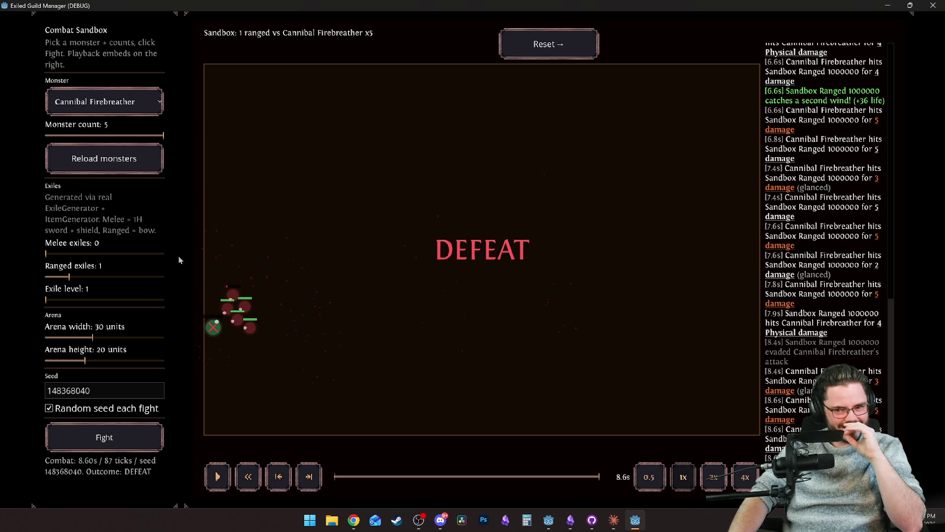
{"action": "mouse_move", "coordinate": [768, 307]}
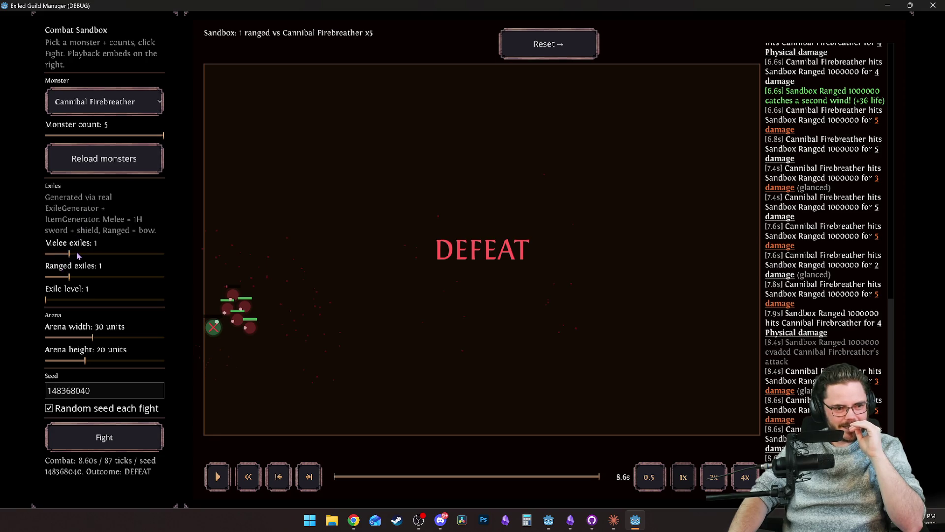
{"action": "left_click", "coordinate": [103, 439]}
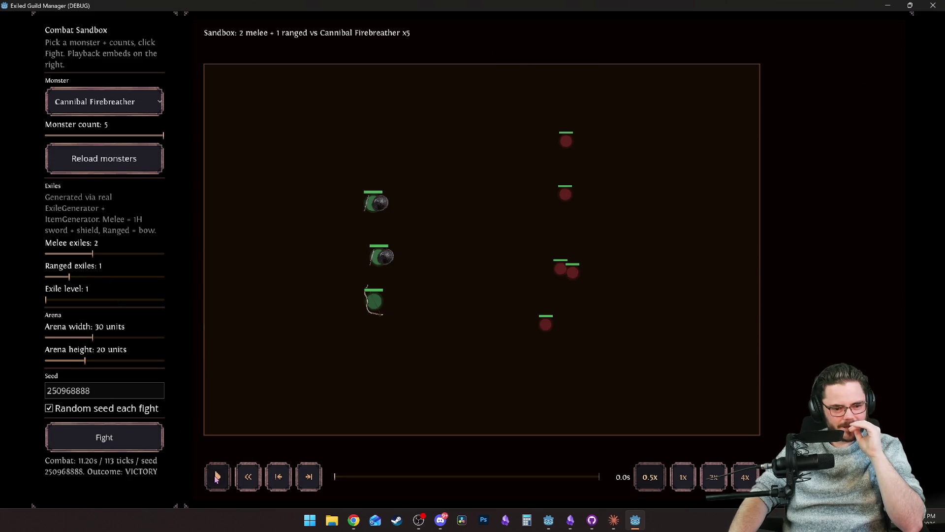
Play the 2 melee + 1 ranged victory replay, then fight with five melee exiles.
{"action": "left_click", "coordinate": [218, 477]}
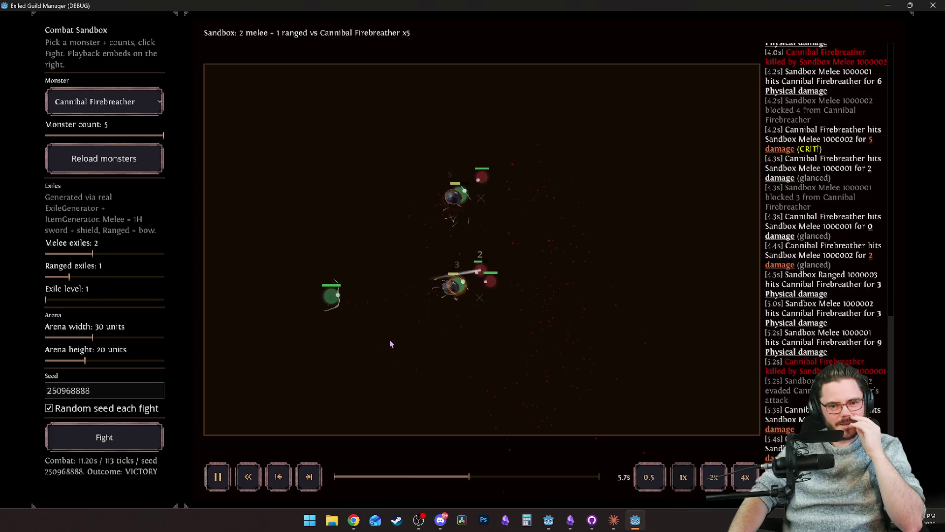
{"action": "key", "text": "space"}
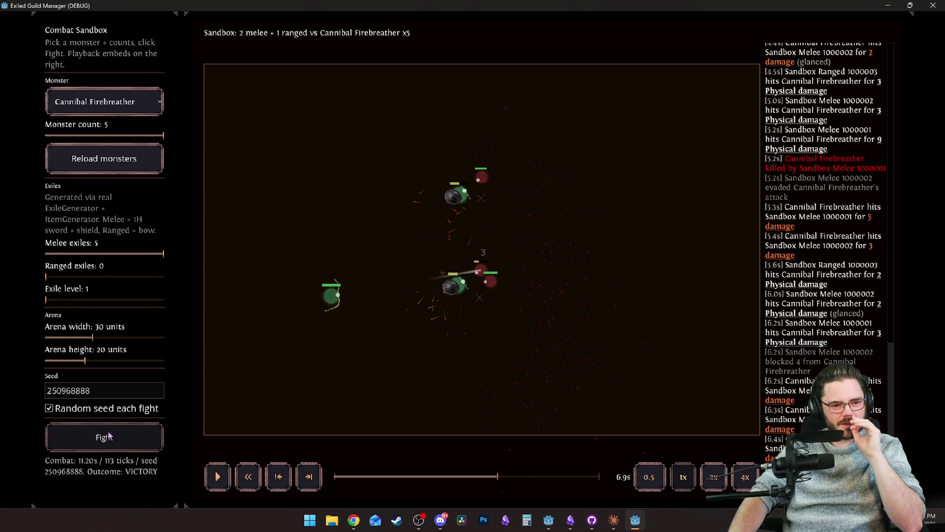
{"action": "left_click", "coordinate": [109, 435]}
Play the five-melee fight replay, scrub back to about 1.7s, and shrink the game window.
{"action": "left_click", "coordinate": [228, 477]}
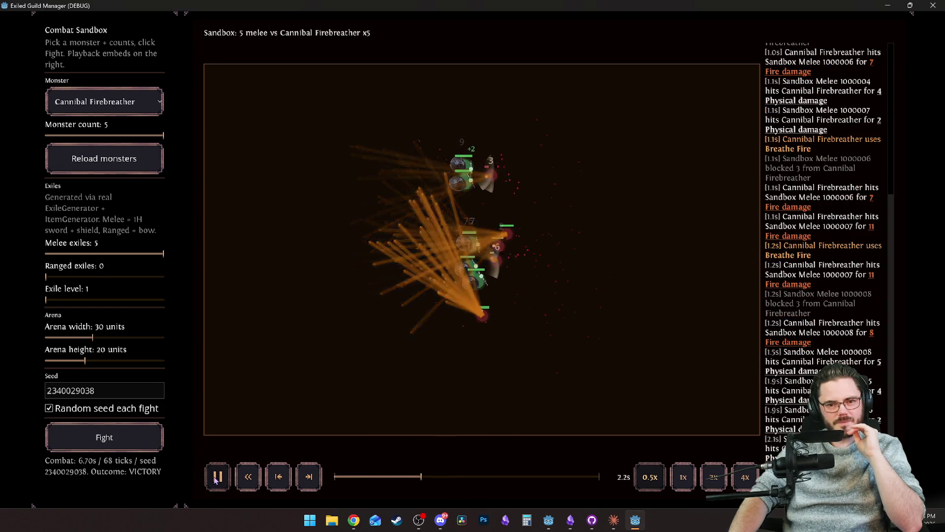
{"action": "left_click", "coordinate": [217, 475]}
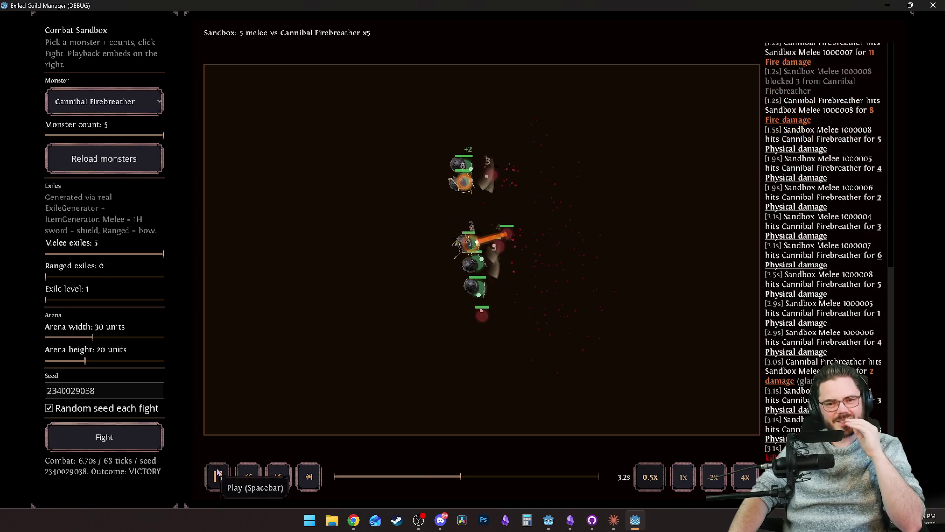
{"action": "left_click", "coordinate": [217, 476]}
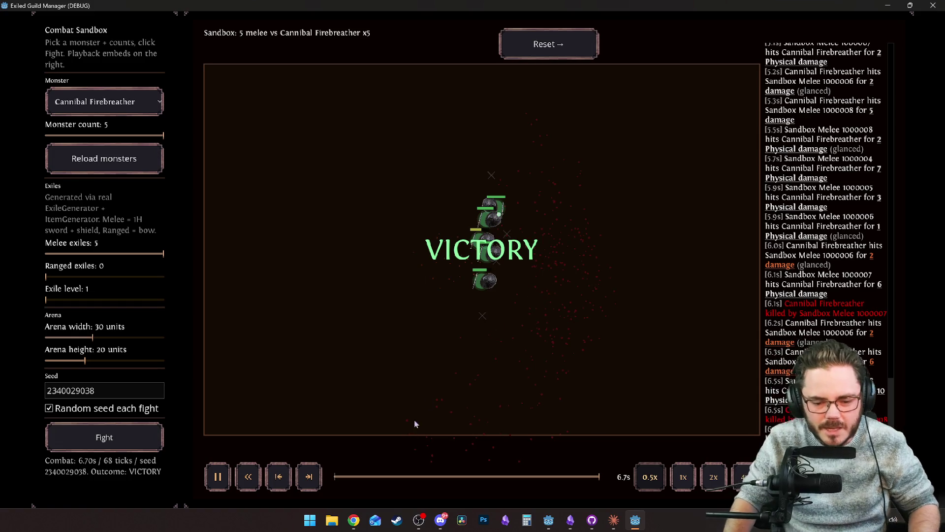
{"action": "left_click", "coordinate": [387, 477]}
{"action": "left_click_drag", "start_coordinate": [386, 478], "coordinate": [402, 477]}
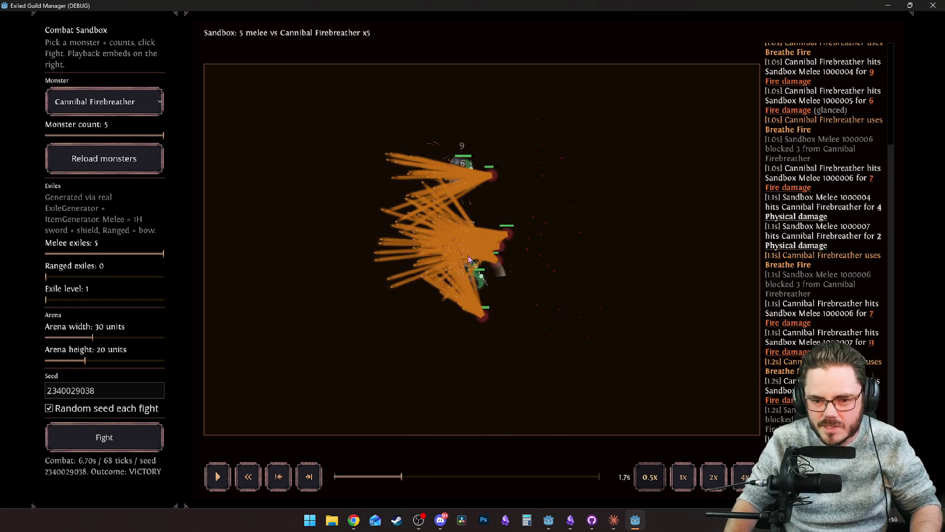
{"action": "left_click_drag", "start_coordinate": [705, 14], "coordinate": [426, 86]}
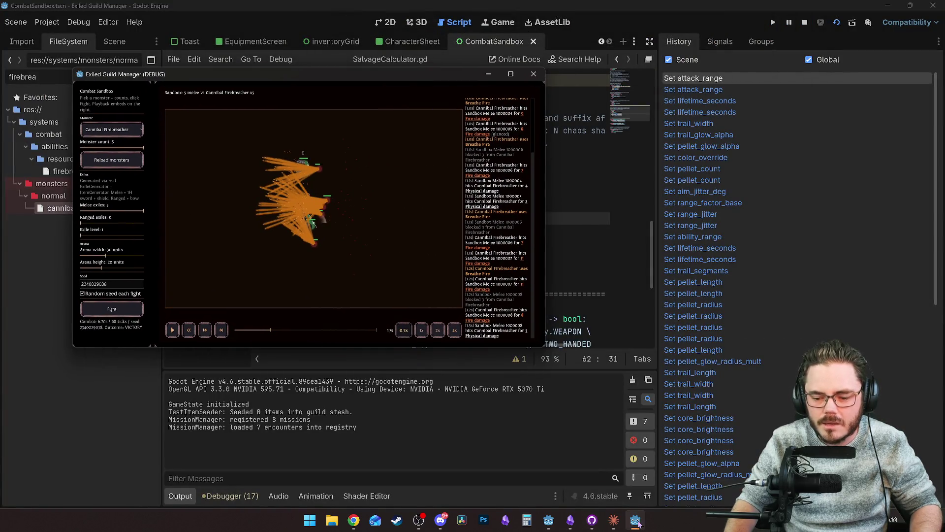
Arrange the game window beside the floating Inspector and scroll to the firebreather's effects.
{"action": "left_click", "coordinate": [636, 521]}
{"action": "left_click", "coordinate": [636, 521]}
{"action": "mouse_move", "coordinate": [635, 520]}
{"action": "left_click", "coordinate": [588, 487]}
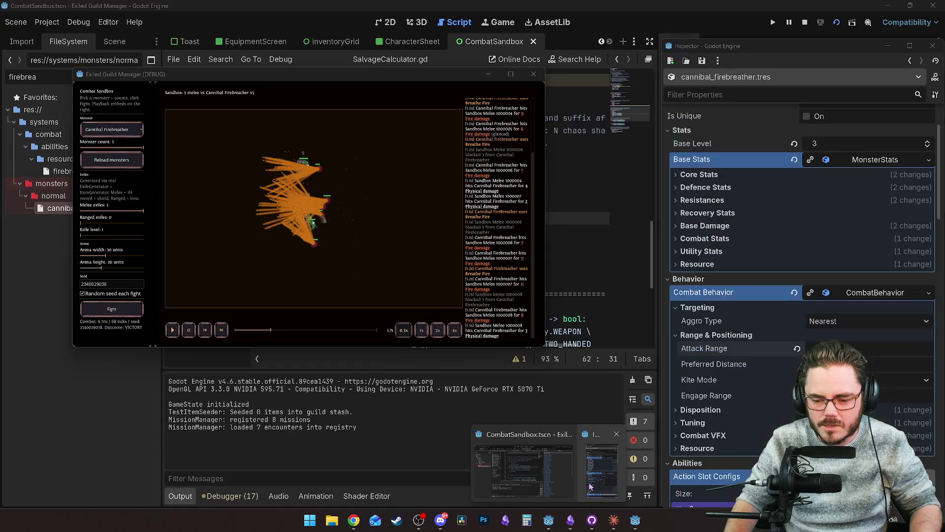
{"action": "mouse_move", "coordinate": [411, 80]}
{"action": "left_mouse_down"}
{"action": "mouse_move", "coordinate": [426, 22]}
{"action": "mouse_move", "coordinate": [237, 15]}
{"action": "left_mouse_up"}
{"action": "mouse_move", "coordinate": [487, 290]}
{"action": "left_mouse_down"}
{"action": "mouse_move", "coordinate": [565, 517]}
{"action": "mouse_move", "coordinate": [655, 508]}
{"action": "left_mouse_up"}
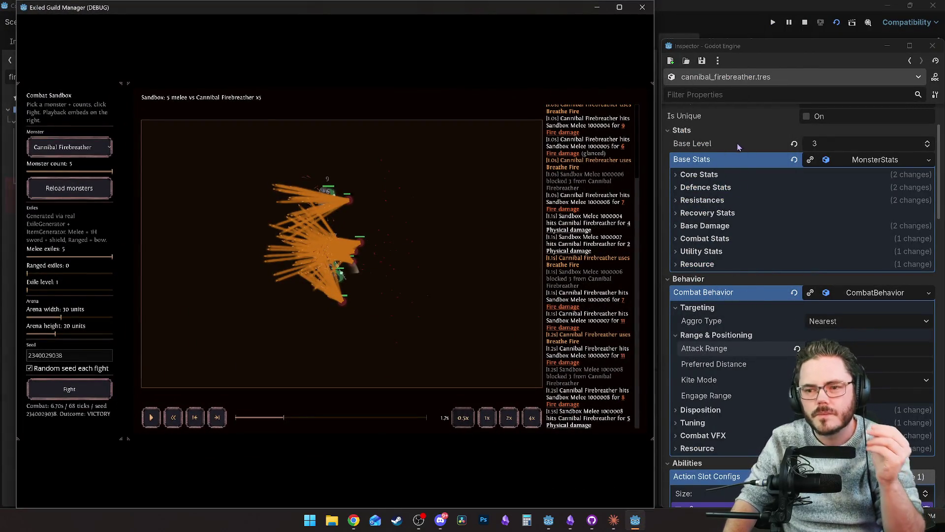
{"action": "left_click", "coordinate": [733, 131]}
{"action": "left_click", "coordinate": [734, 131]}
{"action": "scroll", "coordinate": [742, 316], "scroll_direction": "down", "scroll_amount": 5}
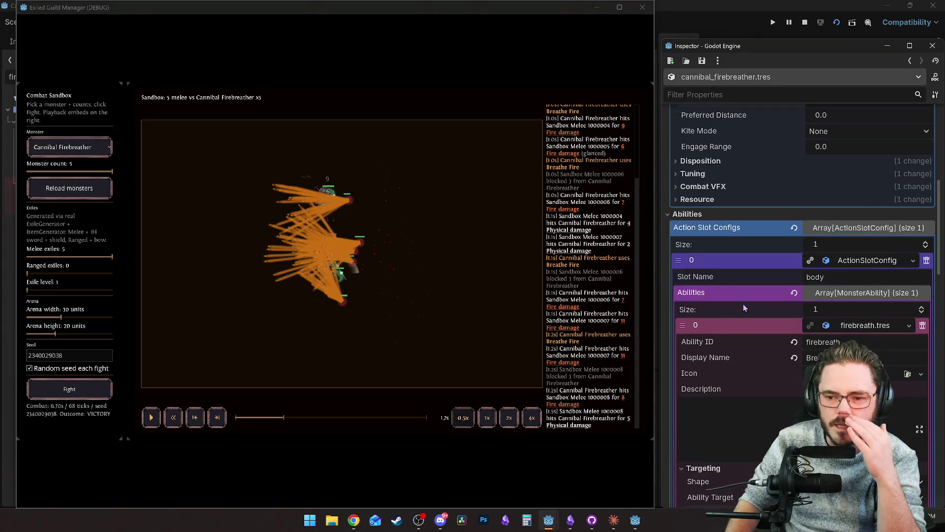
{"action": "scroll", "coordinate": [744, 302], "scroll_direction": "down", "scroll_amount": 6}
{"action": "scroll", "coordinate": [758, 291], "scroll_direction": "up", "scroll_amount": 4}
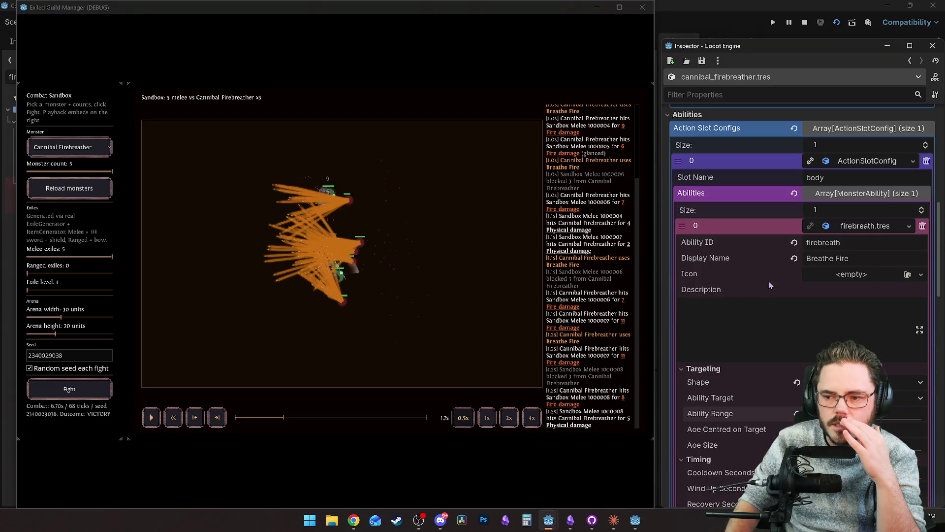
{"action": "scroll", "coordinate": [807, 235], "scroll_direction": "down", "scroll_amount": 5}
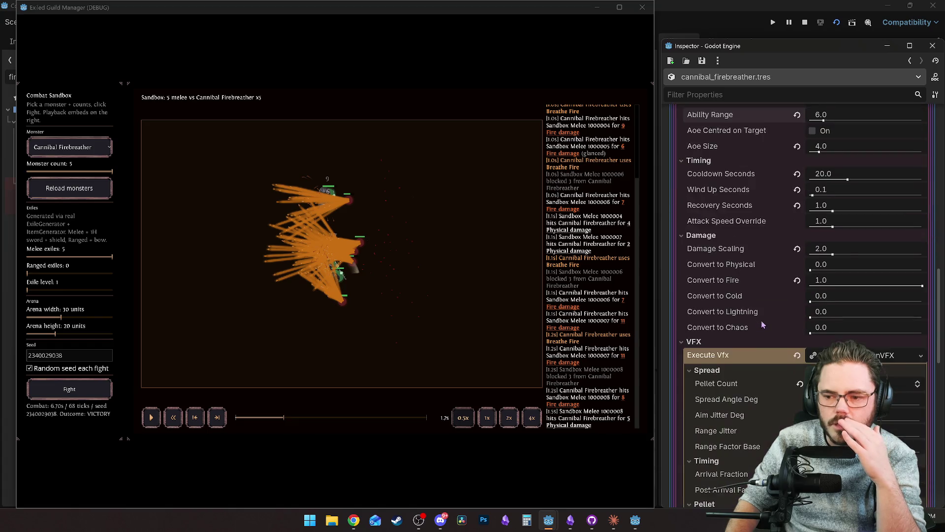
{"action": "scroll", "coordinate": [804, 237], "scroll_direction": "down", "scroll_amount": 5}
{"action": "mouse_move", "coordinate": [811, 210]}
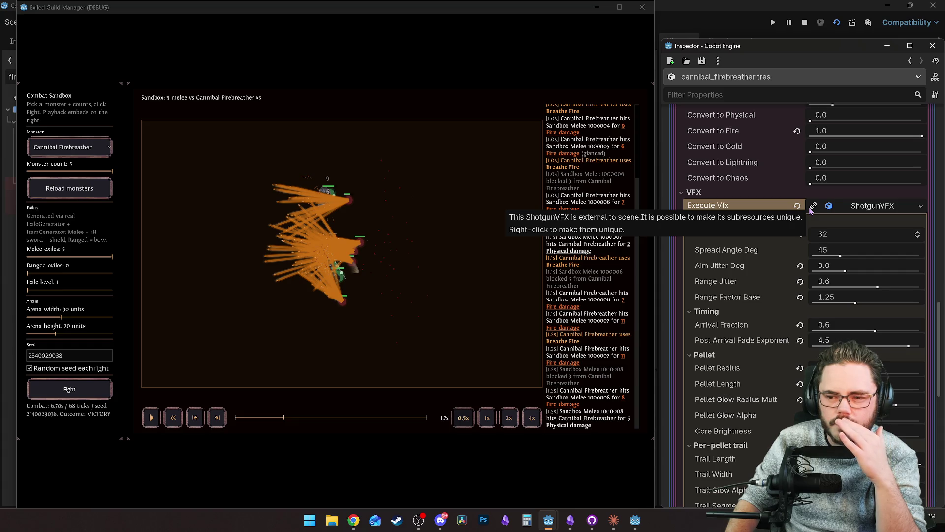
Make the ShotgunVFX effect unique to the firebreather and replay the fire breath from 1.1s.
{"action": "left_click", "coordinate": [812, 207]}
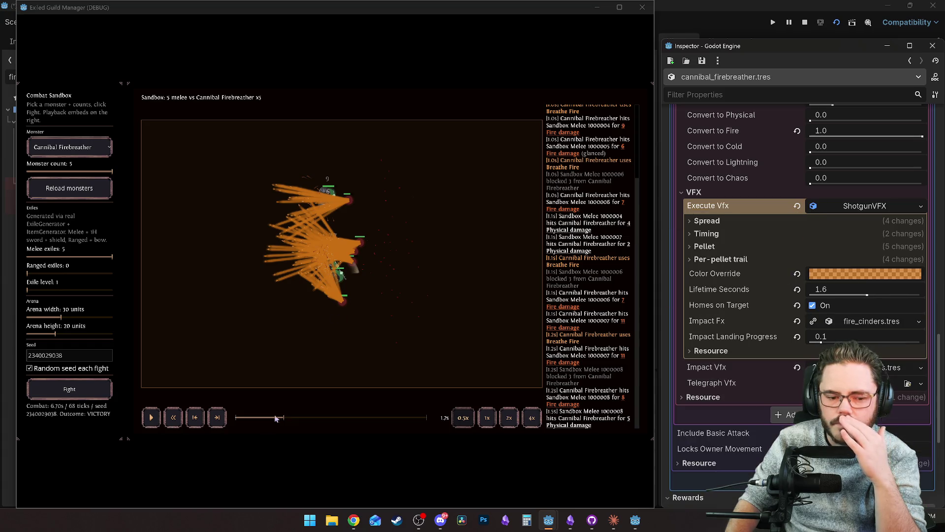
{"action": "left_click", "coordinate": [266, 417]}
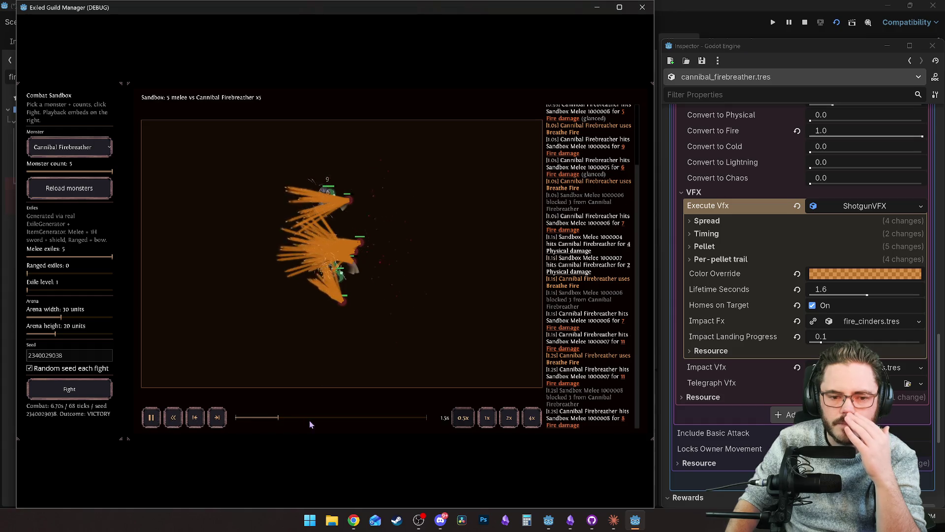
{"action": "left_click", "coordinate": [271, 416]}
{"action": "scroll", "coordinate": [717, 327], "scroll_direction": "down", "scroll_amount": 4}
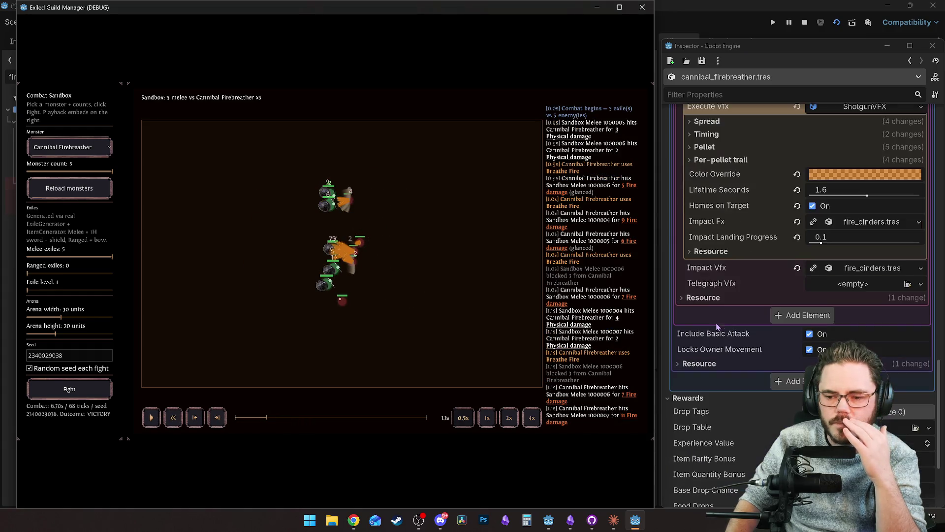
Make the impact effect unique, expand it, and darken its inner colour.
{"action": "left_click", "coordinate": [814, 223]}
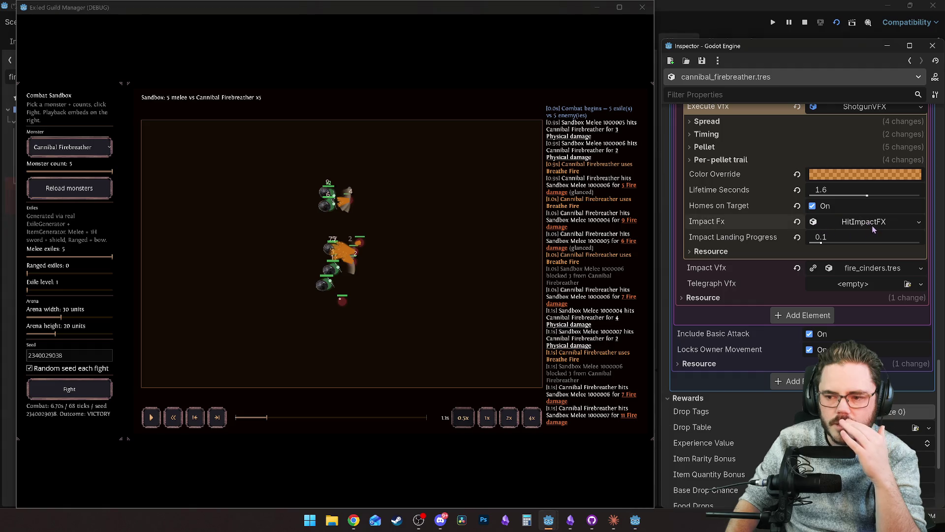
{"action": "left_click", "coordinate": [871, 222]}
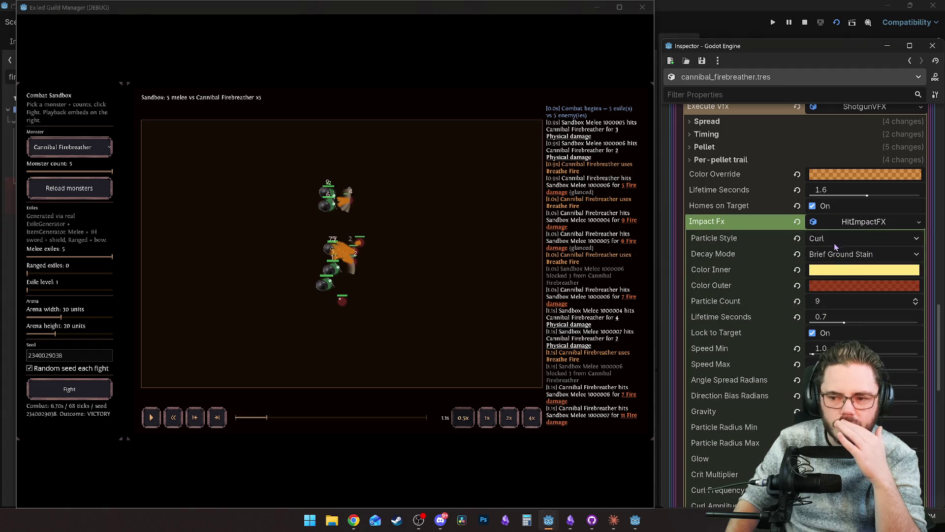
{"action": "left_click", "coordinate": [834, 276]}
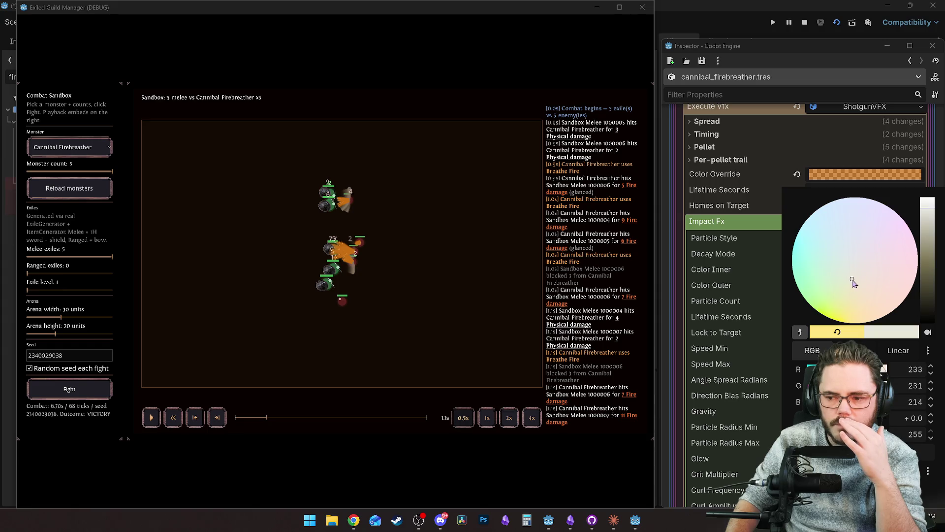
{"action": "left_click_drag", "start_coordinate": [925, 255], "coordinate": [929, 243]}
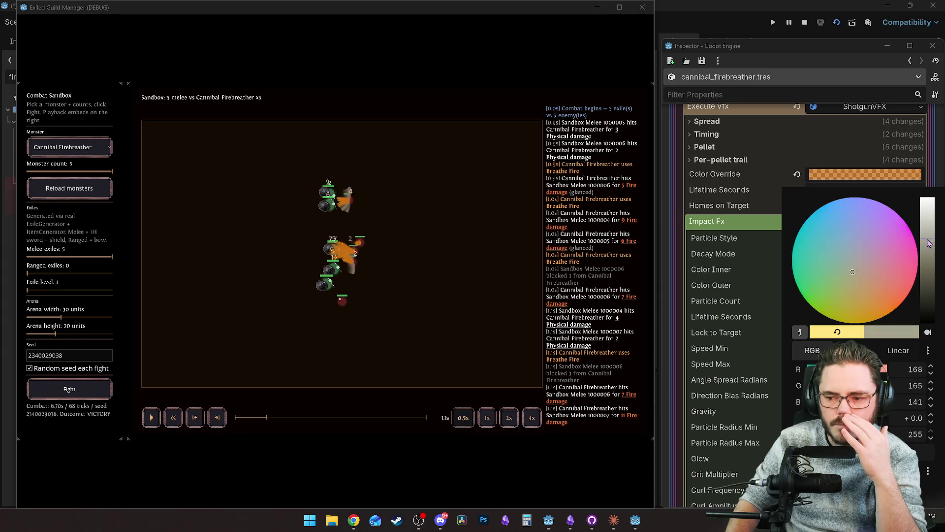
{"action": "left_click", "coordinate": [734, 253]}
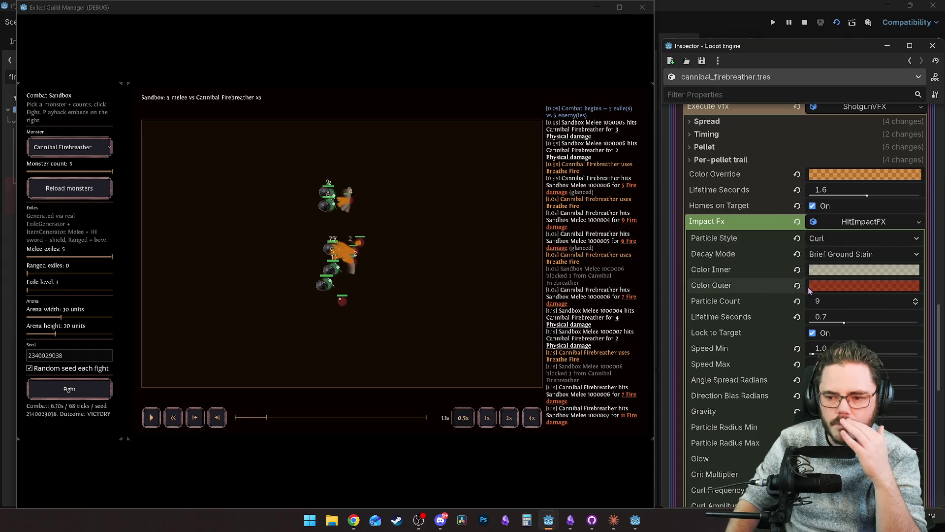
Set the impact effect's outer colour to near-white with alpha 216.
{"action": "left_click", "coordinate": [839, 286]}
{"action": "mouse_move", "coordinate": [930, 95]}
{"action": "left_mouse_down"}
{"action": "mouse_move", "coordinate": [929, 106]}
{"action": "mouse_move", "coordinate": [930, 24]}
{"action": "left_mouse_up"}
{"action": "left_click", "coordinate": [866, 85]}
{"action": "left_click_drag", "start_coordinate": [866, 85], "coordinate": [863, 82]}
{"action": "left_click", "coordinate": [876, 250]}
{"action": "left_click", "coordinate": [734, 296]}
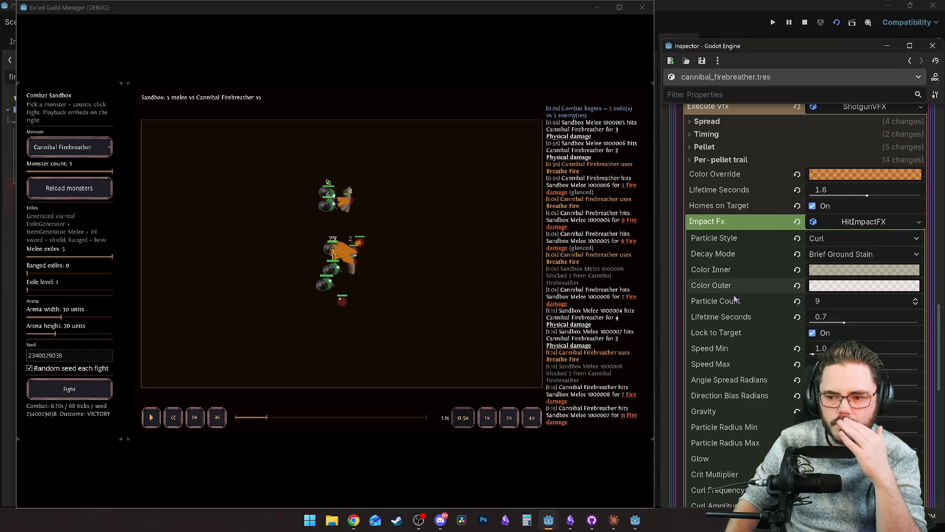
Replay the fight to check the new impact colour, then restart the game.
{"action": "left_click", "coordinate": [256, 422]}
{"action": "left_click", "coordinate": [151, 417]}
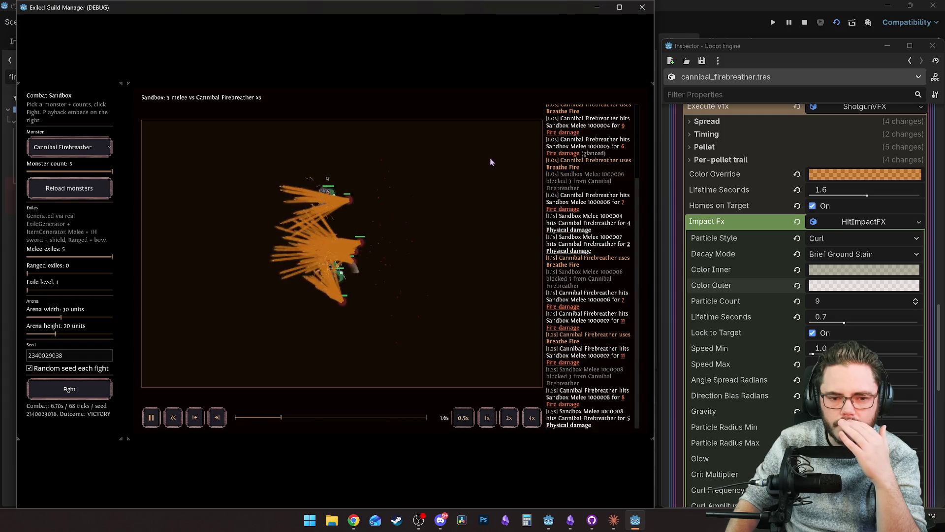
{"action": "left_click", "coordinate": [805, 22]}
{"action": "left_click", "coordinate": [845, 25]}
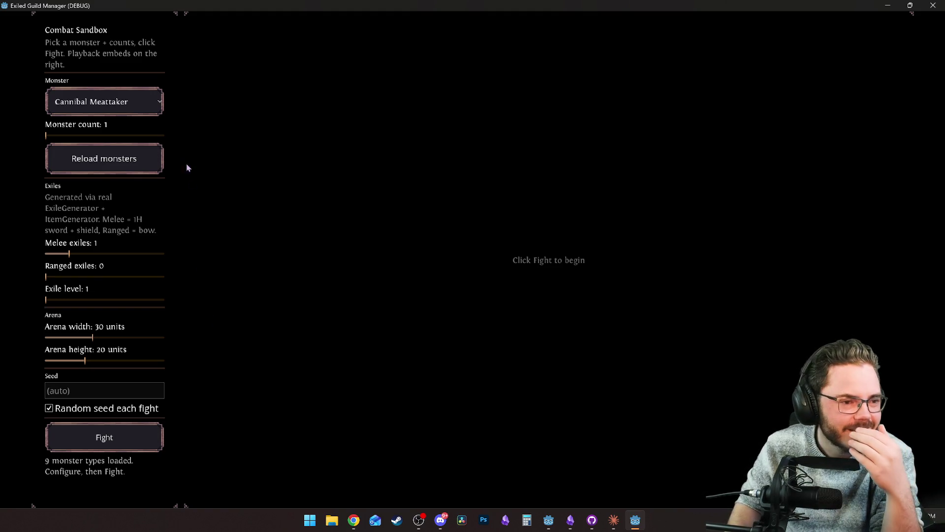
Set the sandbox to one Cannibal Firebreather and start the fight.
{"action": "left_click", "coordinate": [75, 135]}
{"action": "left_click", "coordinate": [105, 101]}
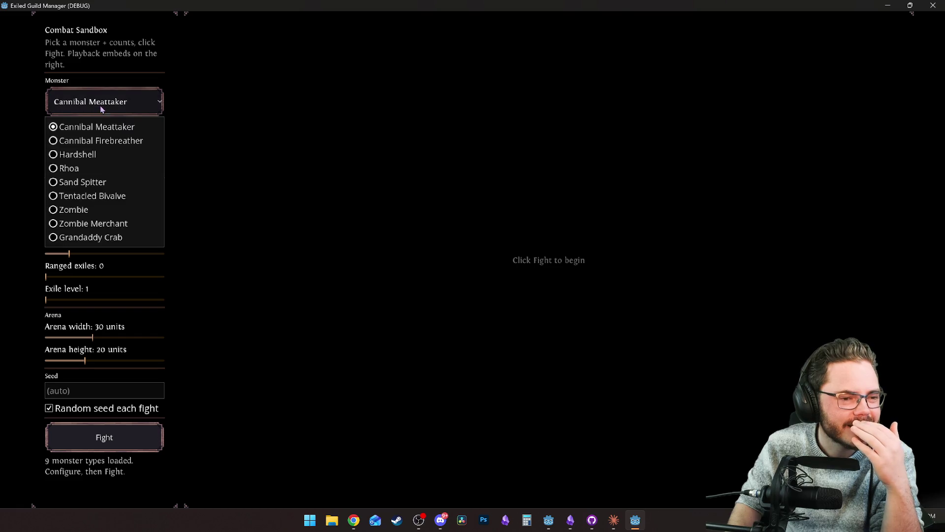
{"action": "left_click", "coordinate": [121, 143]}
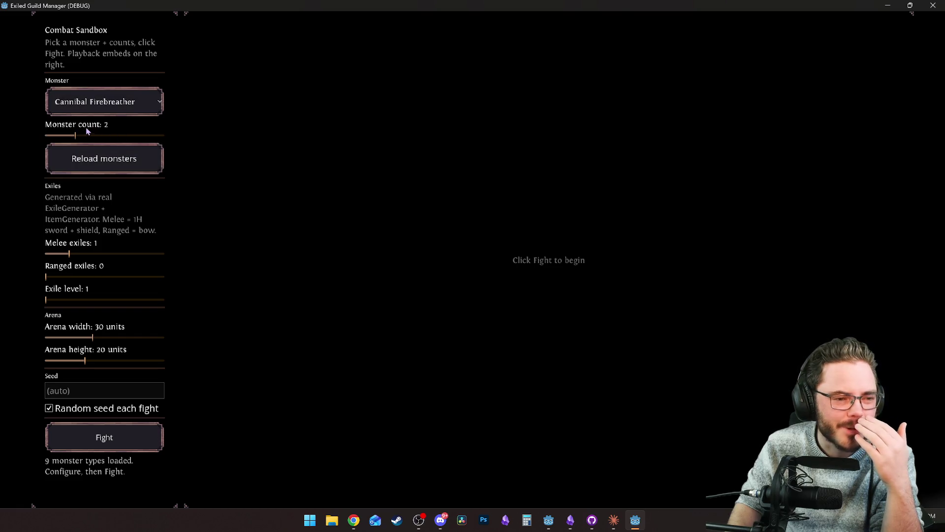
{"action": "left_click", "coordinate": [133, 135]}
{"action": "left_click", "coordinate": [116, 158]}
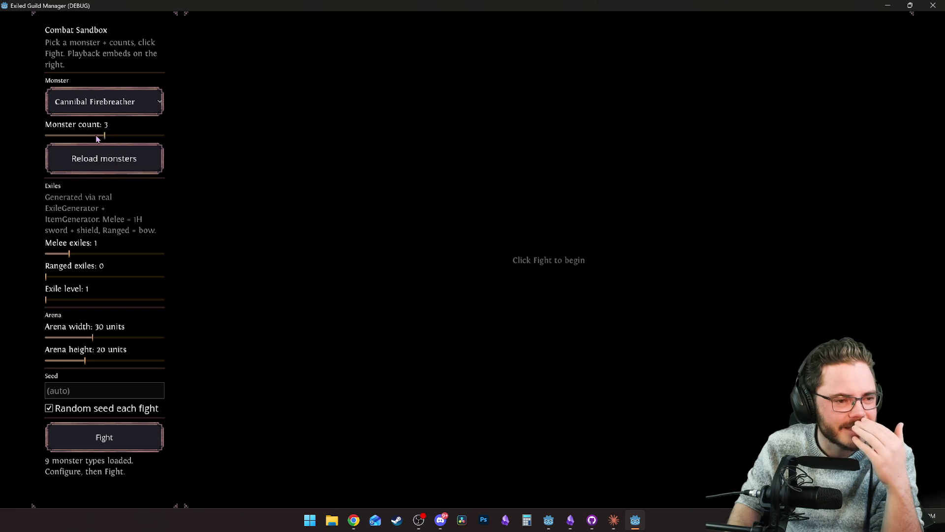
{"action": "left_click", "coordinate": [133, 438]}
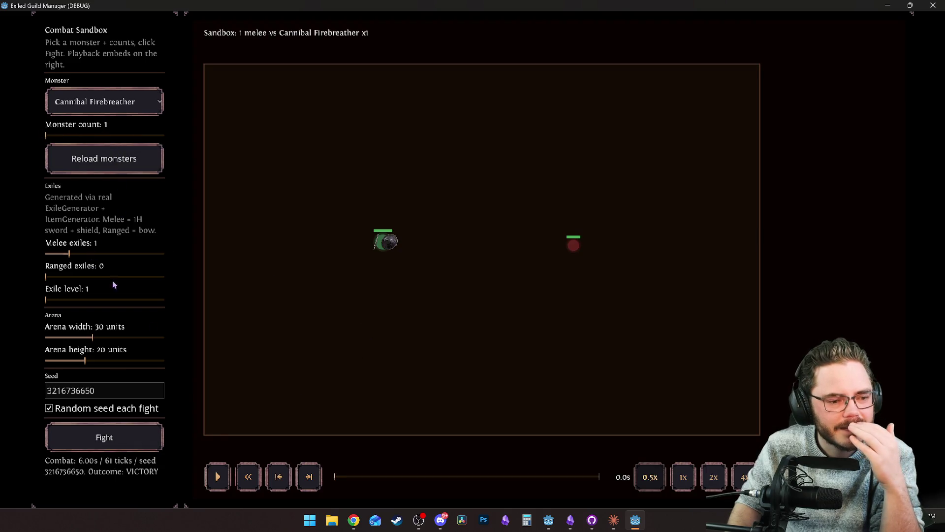
Play and scrub the replay to review the Breathe Fire, then minimize the game.
{"action": "left_click", "coordinate": [215, 476]}
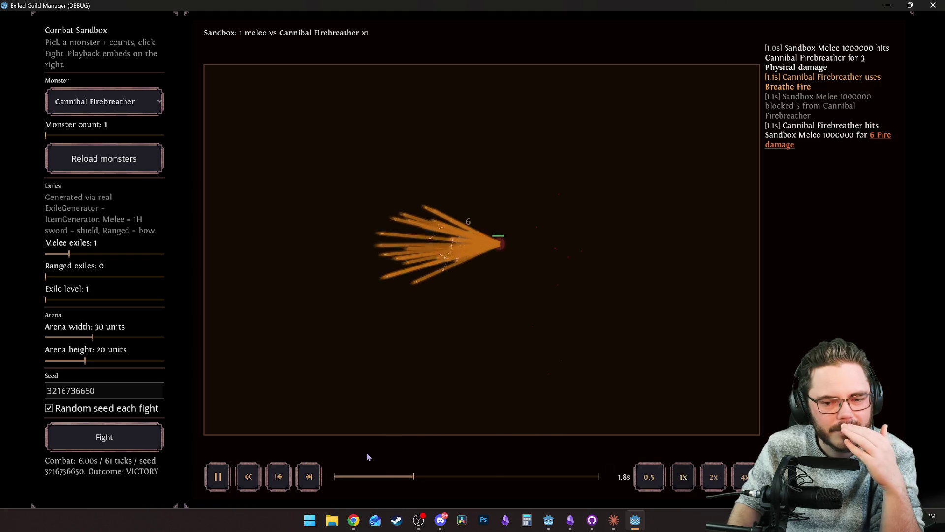
{"action": "left_click", "coordinate": [217, 477]}
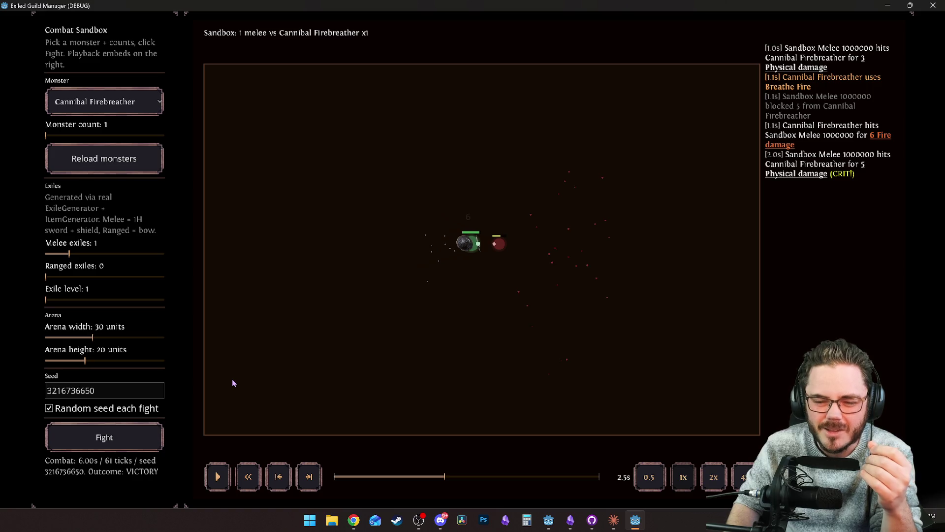
{"action": "left_click", "coordinate": [404, 476]}
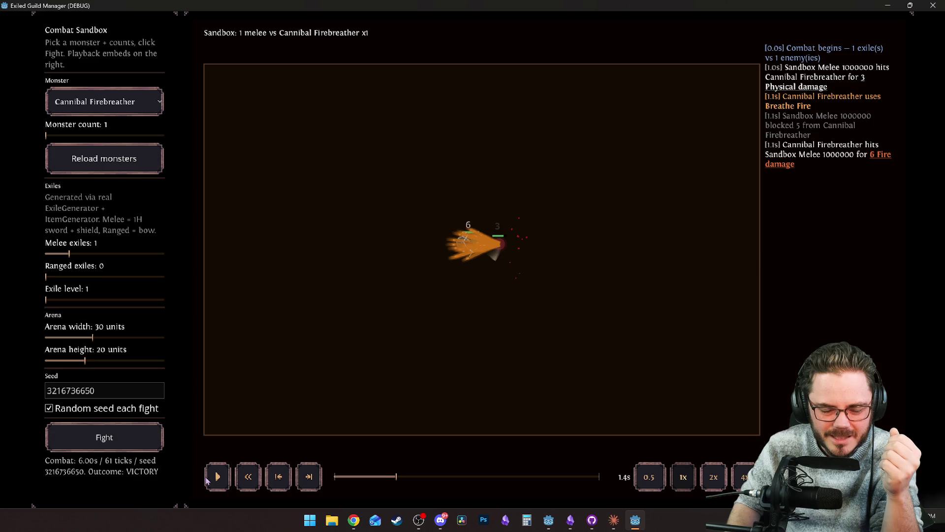
{"action": "left_click", "coordinate": [217, 476]}
{"action": "left_click", "coordinate": [217, 477]}
{"action": "left_click", "coordinate": [217, 476]}
{"action": "left_click", "coordinate": [217, 477]}
{"action": "left_click", "coordinate": [888, 6]}
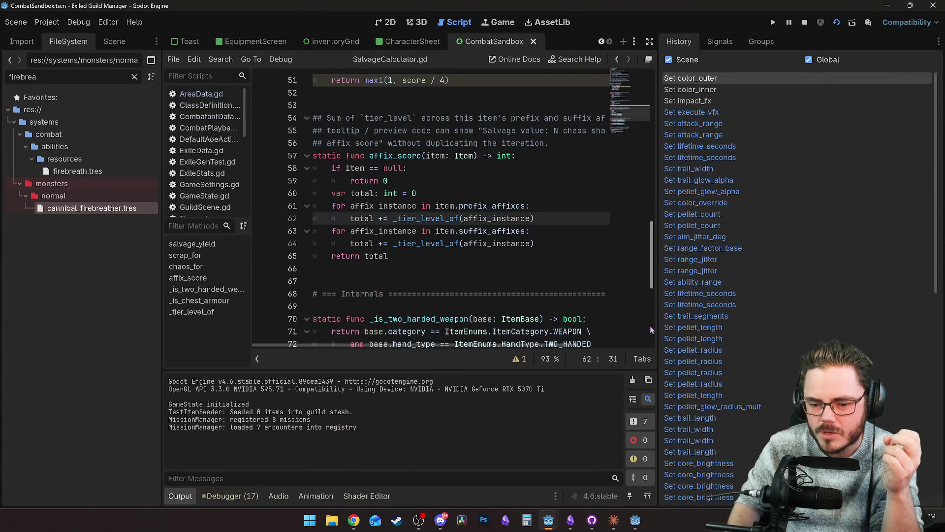
Place the game window beside the Inspector and enlarge it.
{"action": "mouse_move", "coordinate": [547, 518]}
{"action": "left_click", "coordinate": [589, 465]}
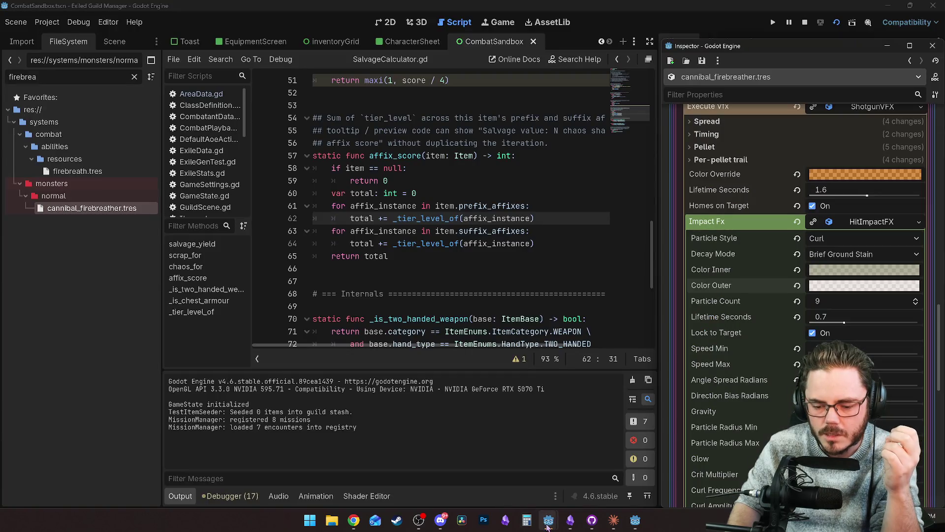
{"action": "left_click", "coordinate": [509, 468]}
{"action": "mouse_move", "coordinate": [629, 6]}
{"action": "left_mouse_down"}
{"action": "mouse_move", "coordinate": [629, 60]}
{"action": "mouse_move", "coordinate": [350, 51]}
{"action": "left_mouse_up"}
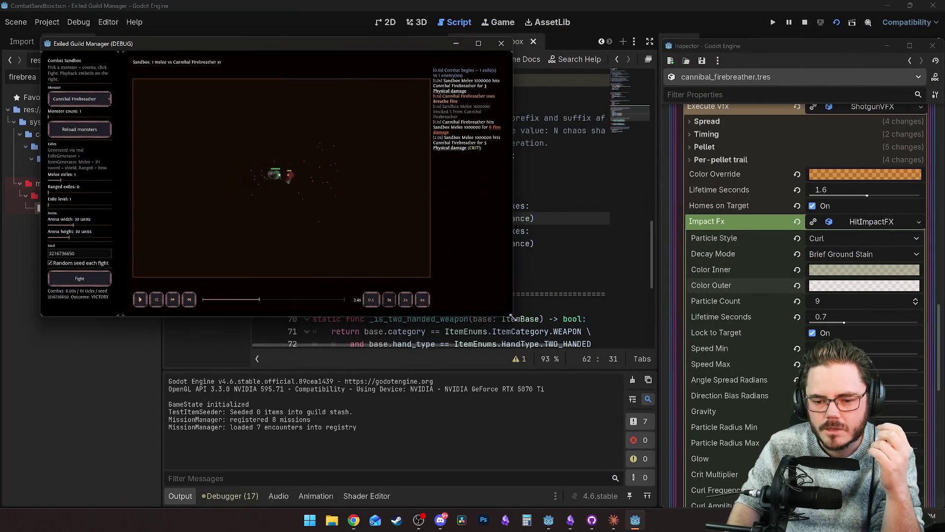
{"action": "left_click_drag", "start_coordinate": [512, 316], "coordinate": [646, 505]}
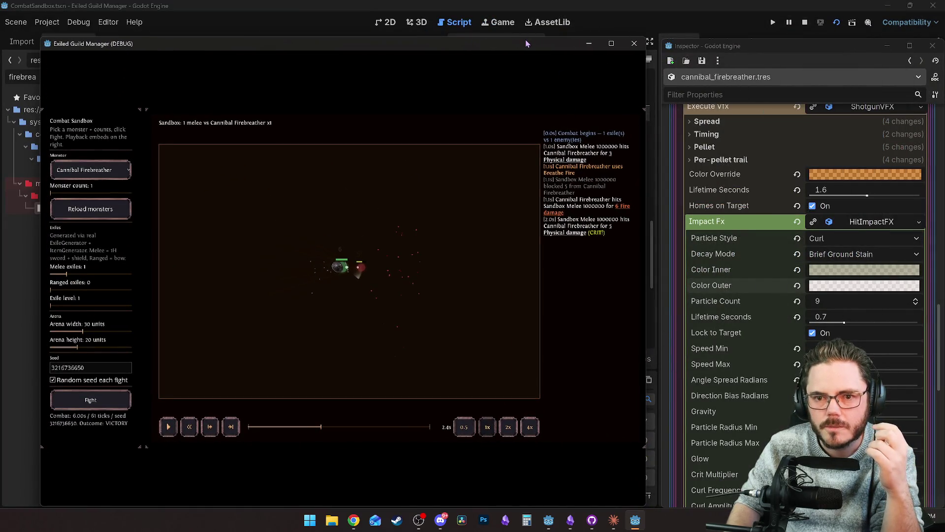
{"action": "left_click_drag", "start_coordinate": [524, 38], "coordinate": [524, 1]}
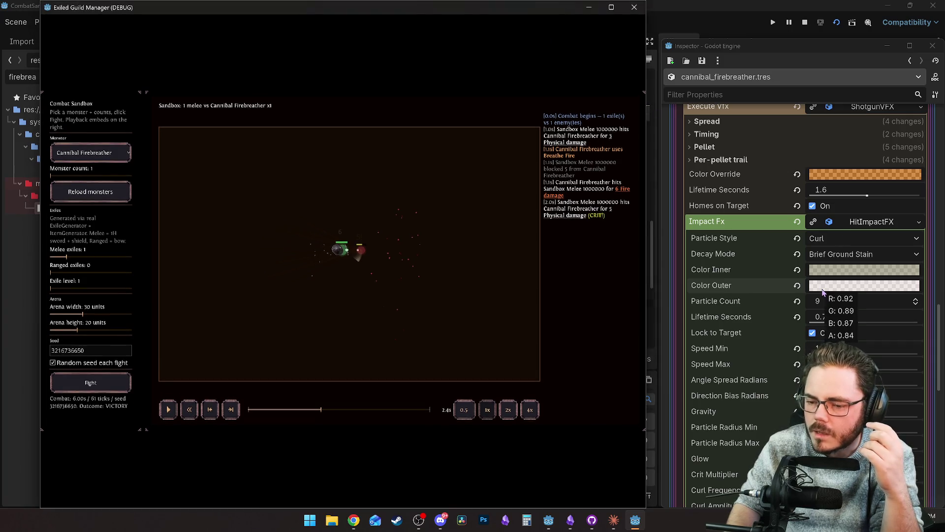
Lower the impact effect's Color Outer alpha.
{"action": "left_click", "coordinate": [830, 289]}
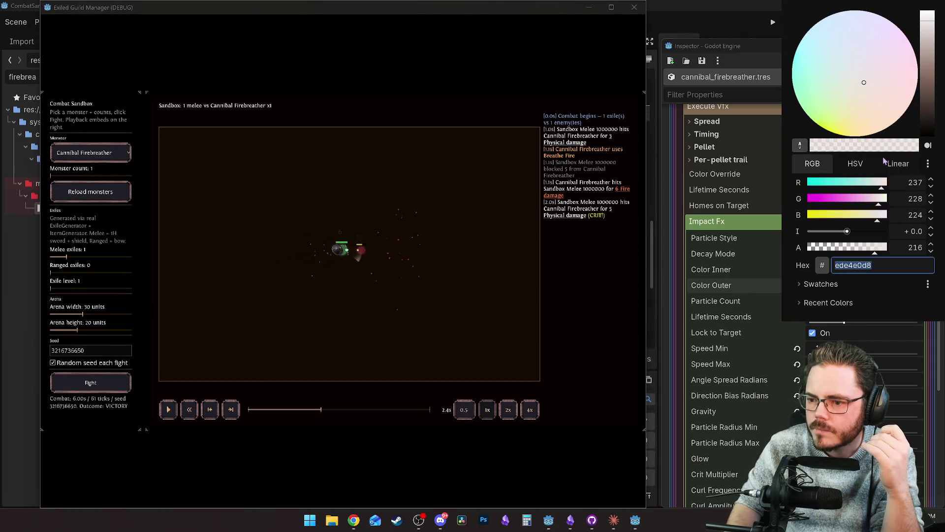
{"action": "left_click_drag", "start_coordinate": [876, 250], "coordinate": [856, 251]}
{"action": "left_click", "coordinate": [748, 316]}
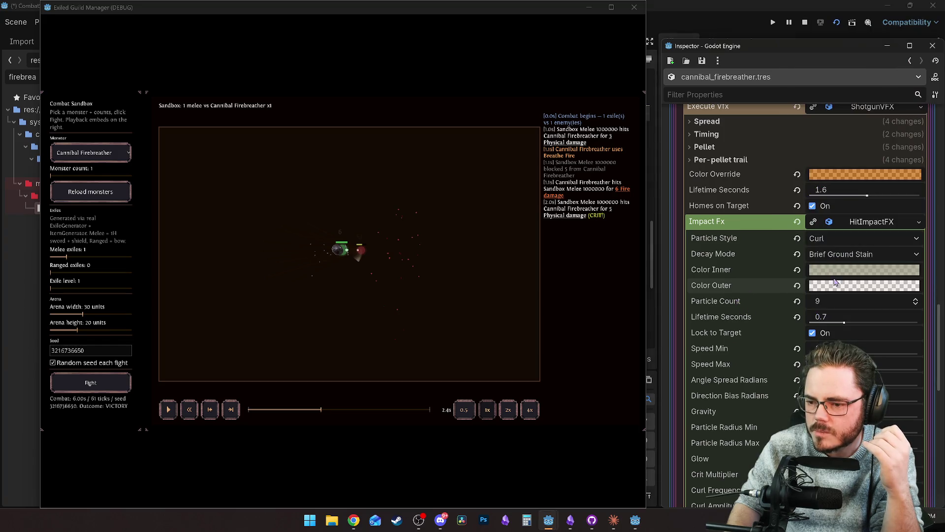
Tone the impact effect's Color Inner down to grey-brown, RGB 140/131/118.
{"action": "left_click", "coordinate": [838, 272]}
{"action": "left_click", "coordinate": [932, 274]}
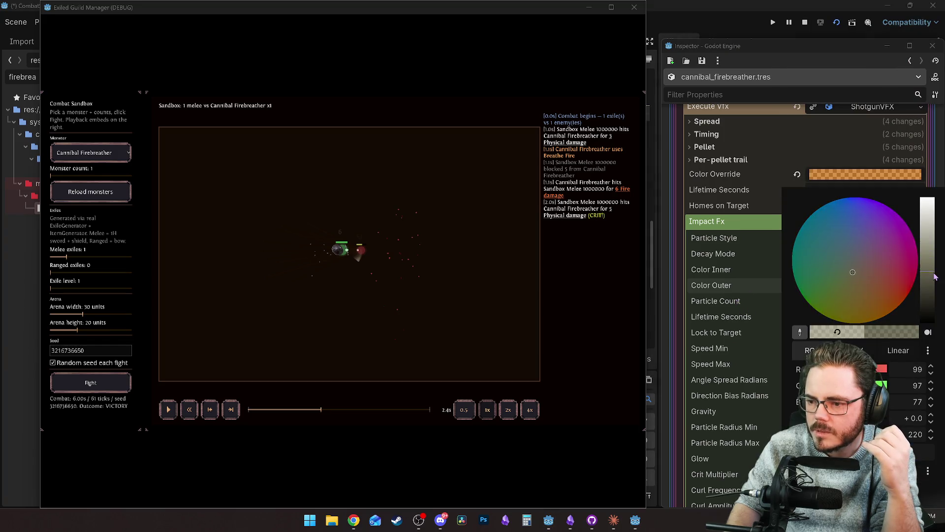
{"action": "left_click", "coordinate": [864, 274]}
{"action": "left_click", "coordinate": [932, 295]}
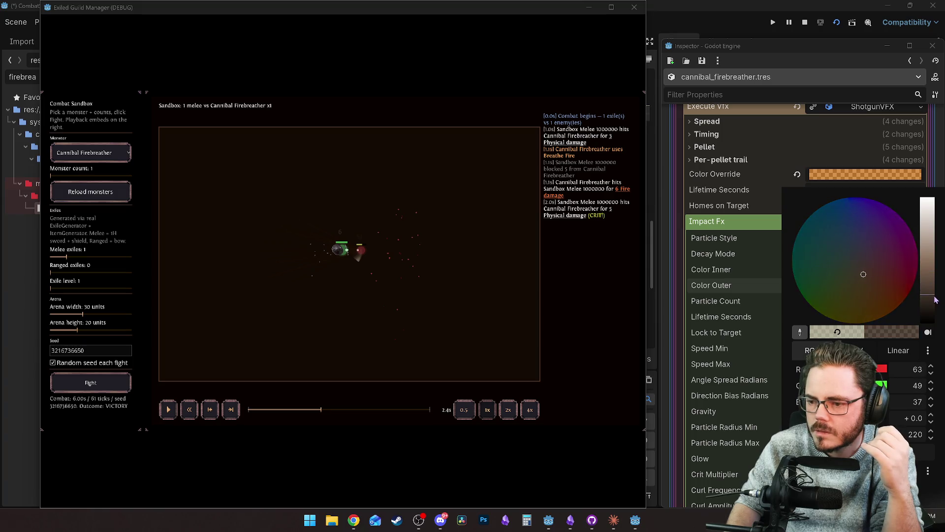
{"action": "left_click", "coordinate": [930, 242]}
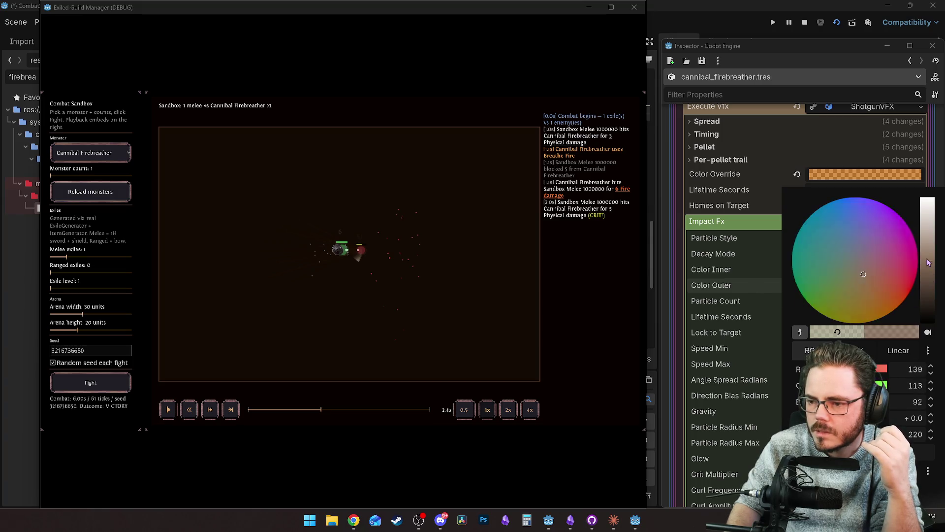
{"action": "left_click", "coordinate": [722, 298]}
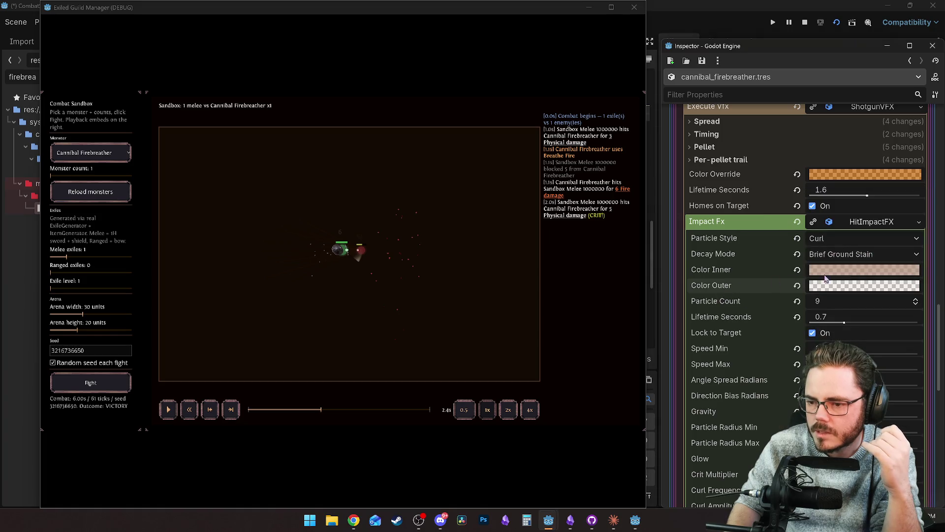
{"action": "left_click", "coordinate": [857, 272]}
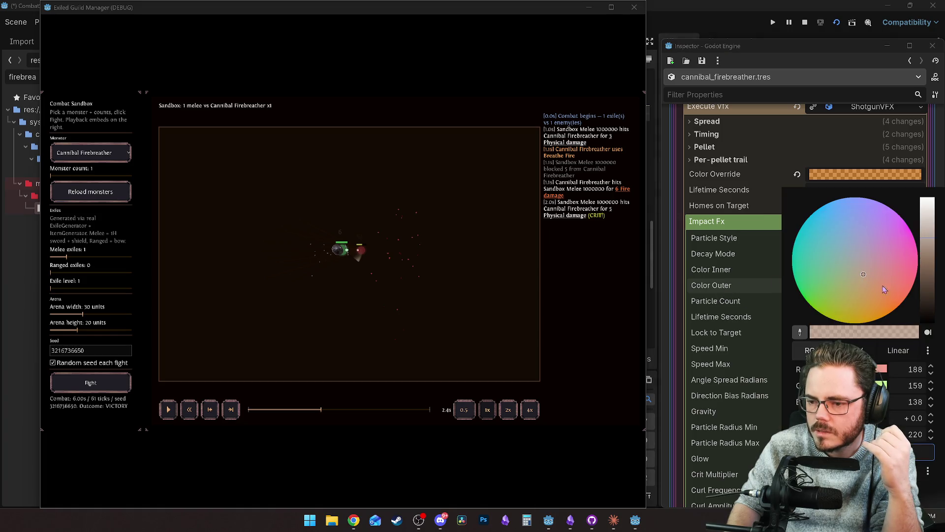
{"action": "left_click", "coordinate": [930, 249]}
{"action": "left_click", "coordinate": [857, 268]}
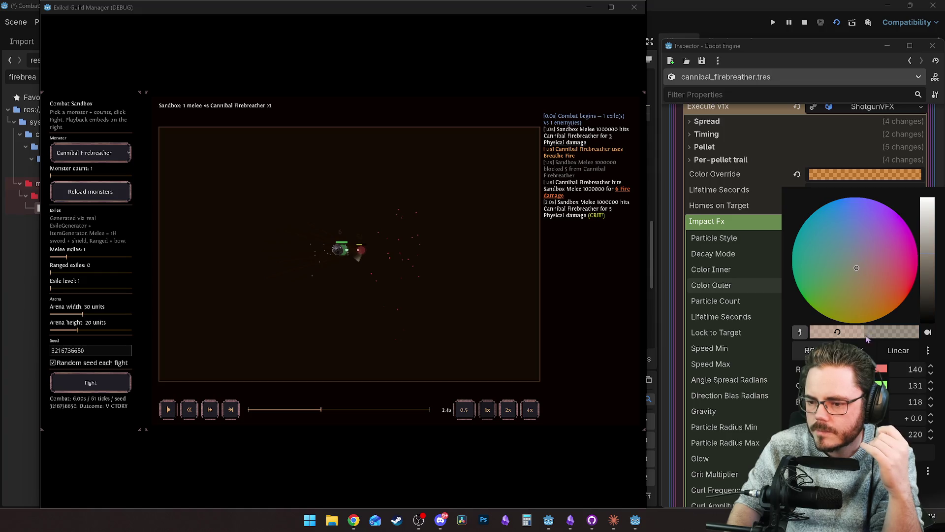
{"action": "left_click", "coordinate": [737, 291]}
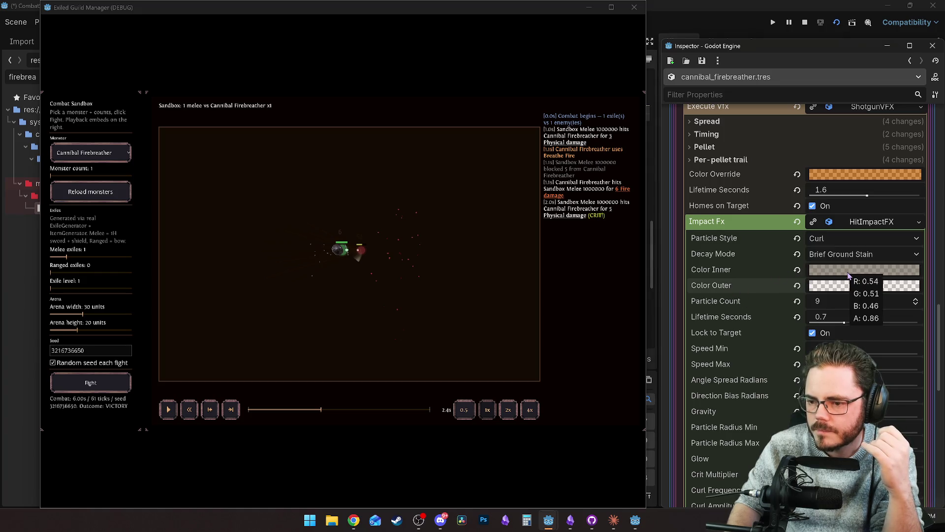
Recheck the outer and inner colour values, then resume the fight replay.
{"action": "left_click", "coordinate": [836, 287]}
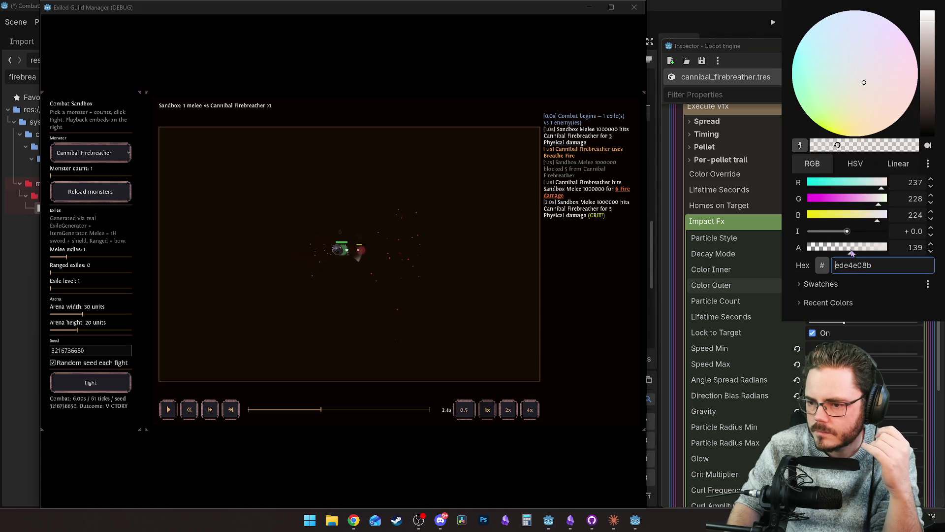
{"action": "left_click", "coordinate": [724, 290]}
{"action": "left_click", "coordinate": [867, 277]}
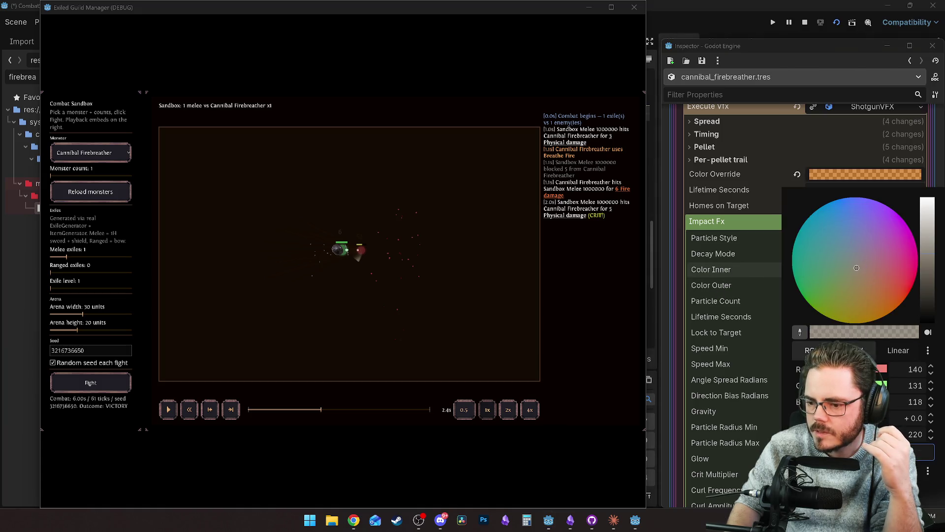
{"action": "left_click", "coordinate": [713, 274]}
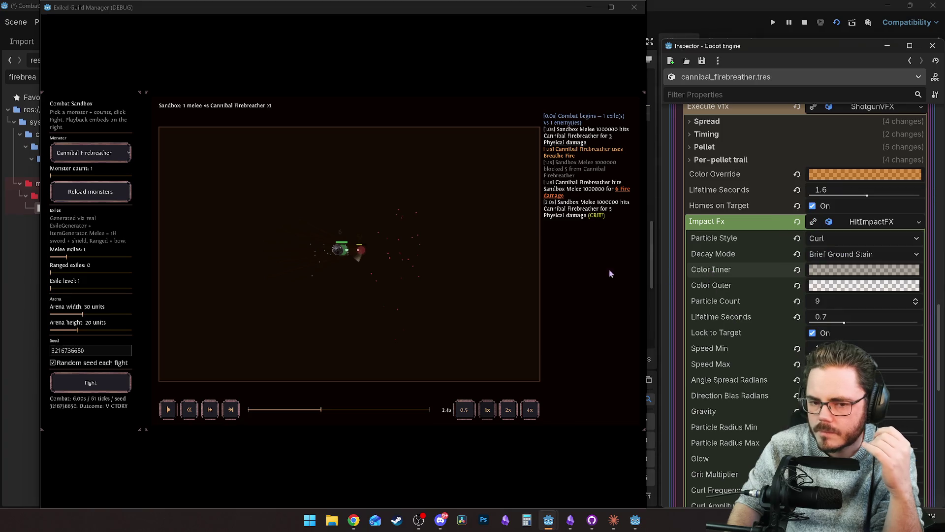
{"action": "left_click", "coordinate": [382, 279]}
{"action": "left_click", "coordinate": [612, 7]}
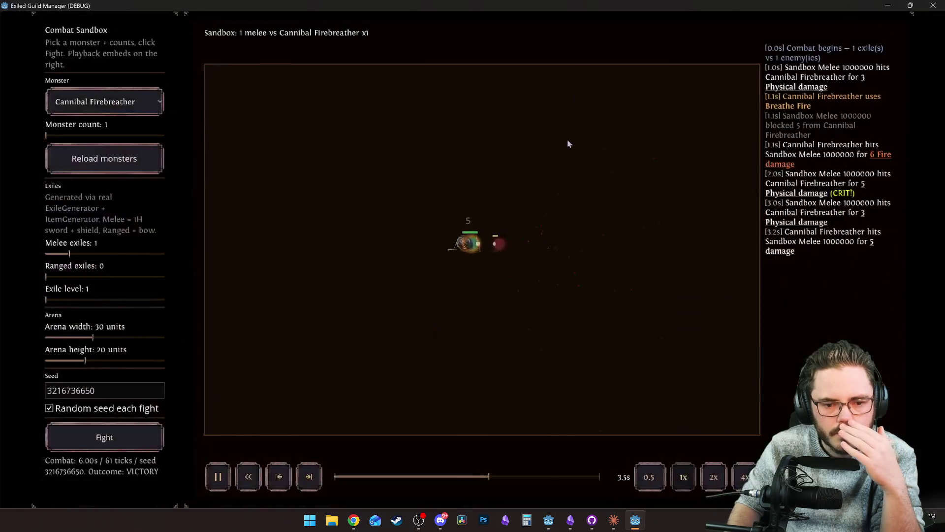
{"action": "left_click", "coordinate": [325, 478]}
{"action": "left_click", "coordinate": [218, 476]}
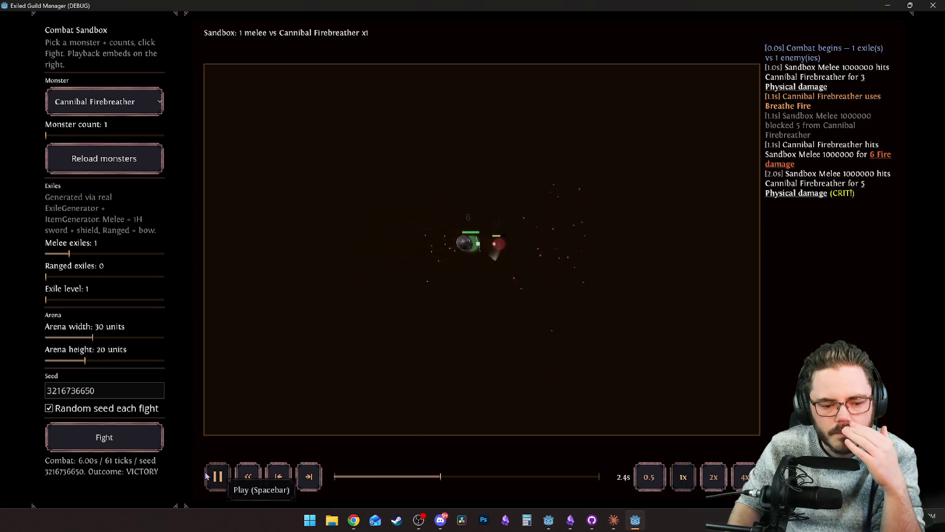
{"action": "left_click", "coordinate": [219, 476]}
{"action": "left_click", "coordinate": [398, 476]}
{"action": "left_click_drag", "start_coordinate": [397, 476], "coordinate": [412, 480]}
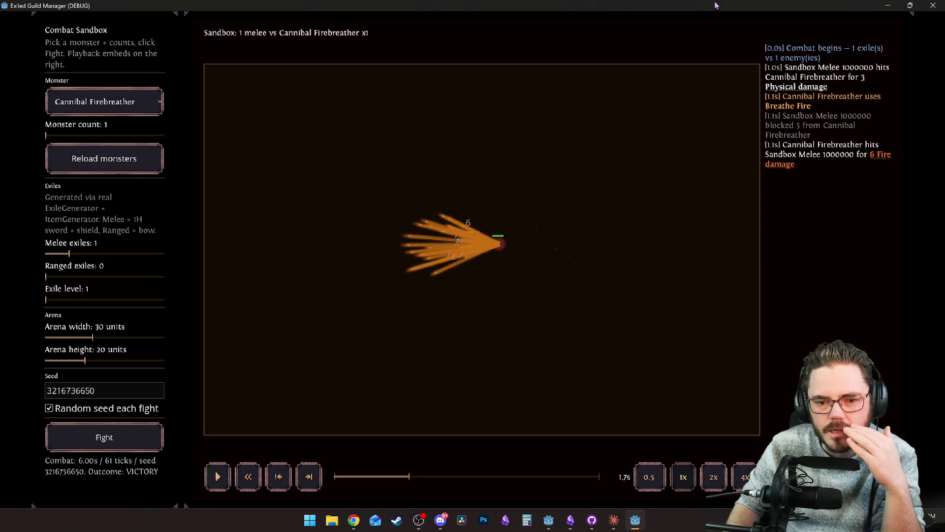
{"action": "key", "text": "super+Down"}
{"action": "scroll", "coordinate": [769, 301], "scroll_direction": "down", "scroll_amount": 3}
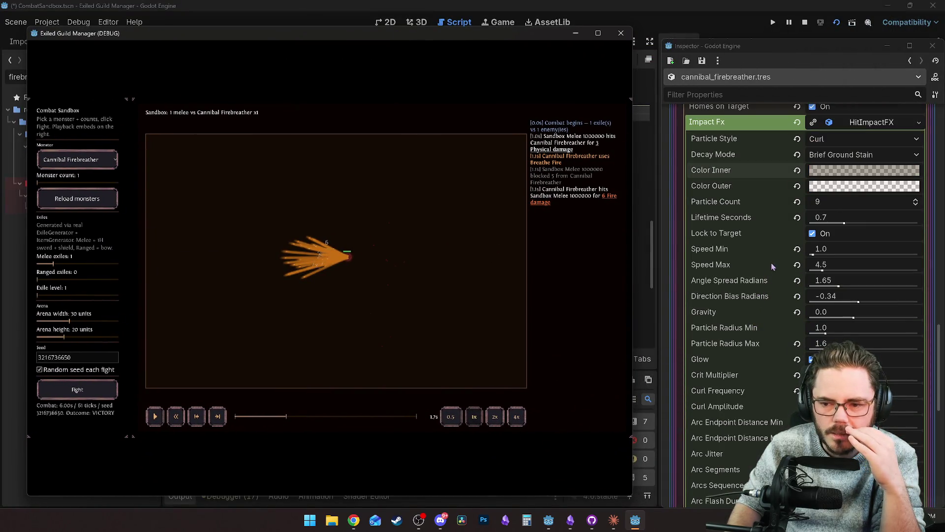
Raise the impact effect lifetime to 1.25 s and increase Direction Bias Radians.
{"action": "mouse_move", "coordinate": [812, 229]}
{"action": "left_click_drag", "start_coordinate": [844, 223], "coordinate": [876, 223]}
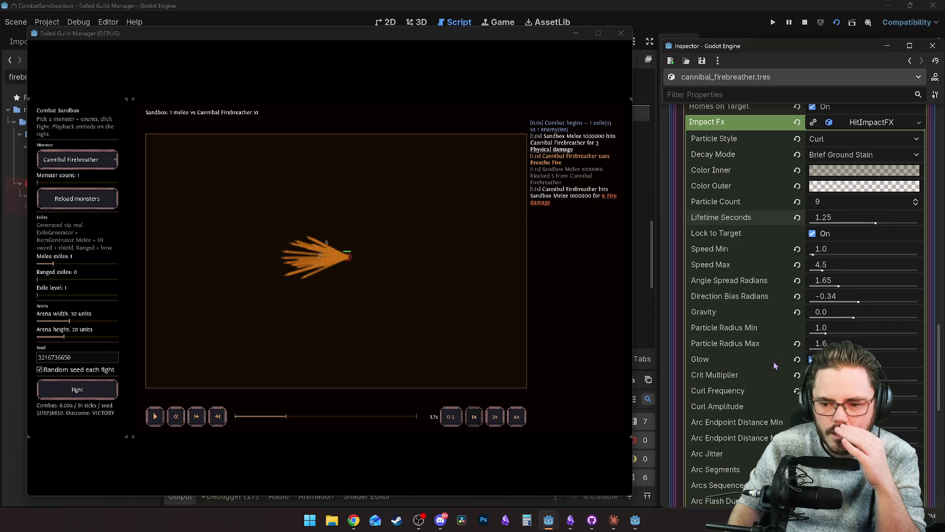
{"action": "scroll", "coordinate": [817, 271], "scroll_direction": "down", "scroll_amount": 4}
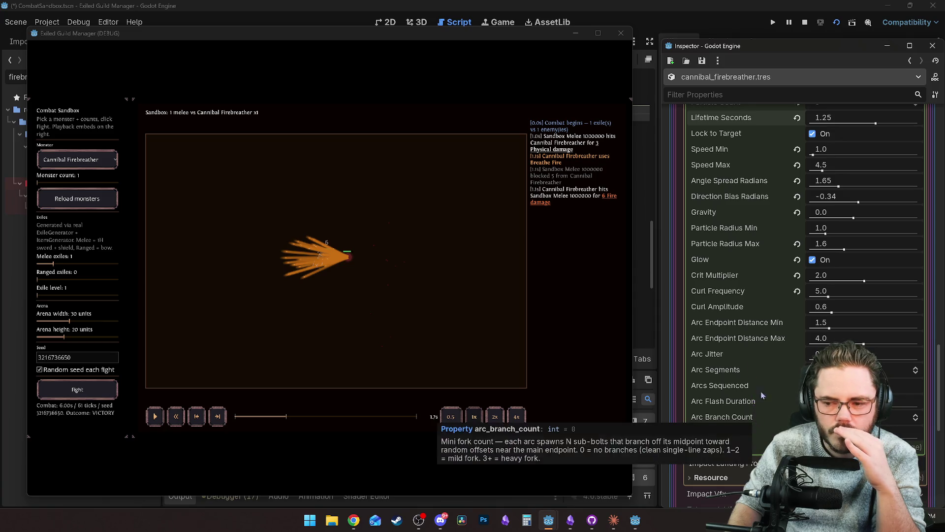
{"action": "scroll", "coordinate": [766, 282], "scroll_direction": "up", "scroll_amount": 3}
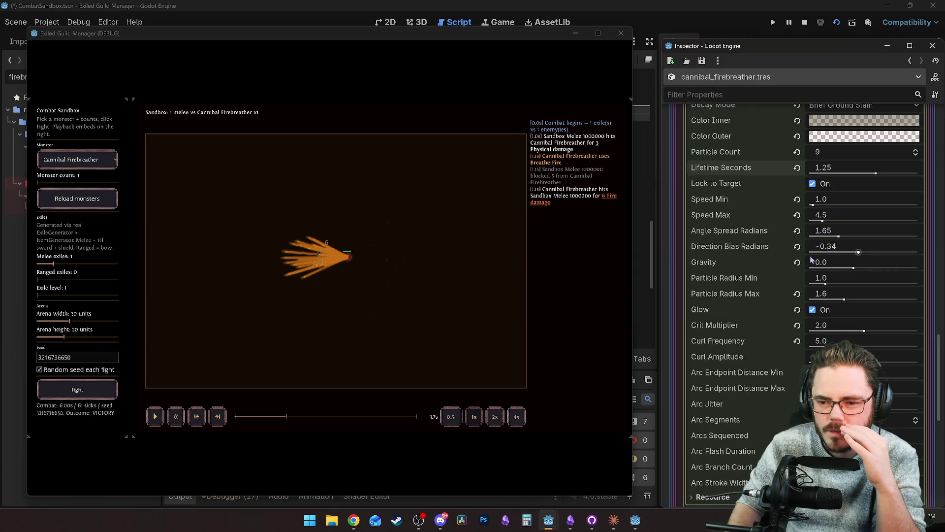
{"action": "mouse_move", "coordinate": [859, 252]}
{"action": "left_mouse_down"}
{"action": "mouse_move", "coordinate": [850, 252]}
{"action": "mouse_move", "coordinate": [891, 253]}
{"action": "left_mouse_up"}
Replay the fire breath and settle Direction Bias Radians at 1.31.
{"action": "left_click", "coordinate": [176, 416]}
{"action": "left_click", "coordinate": [155, 417]}
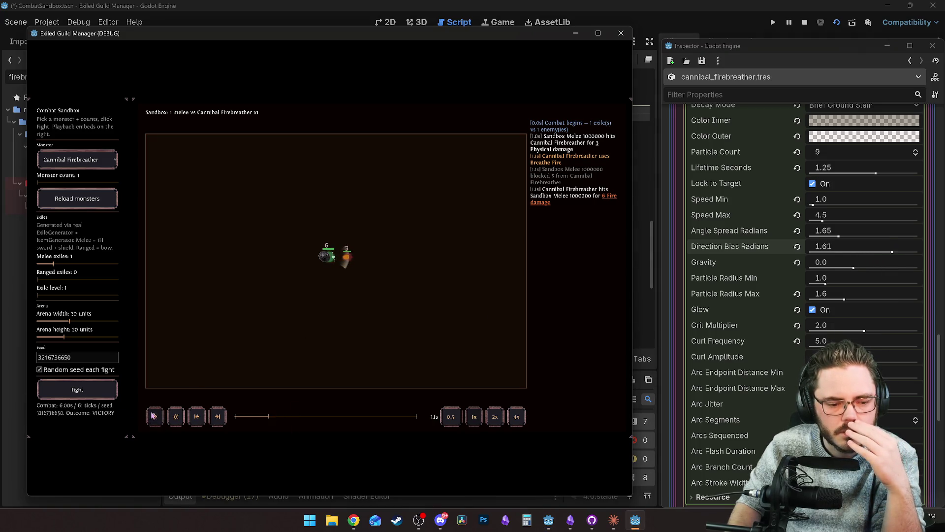
{"action": "left_click", "coordinate": [155, 418]}
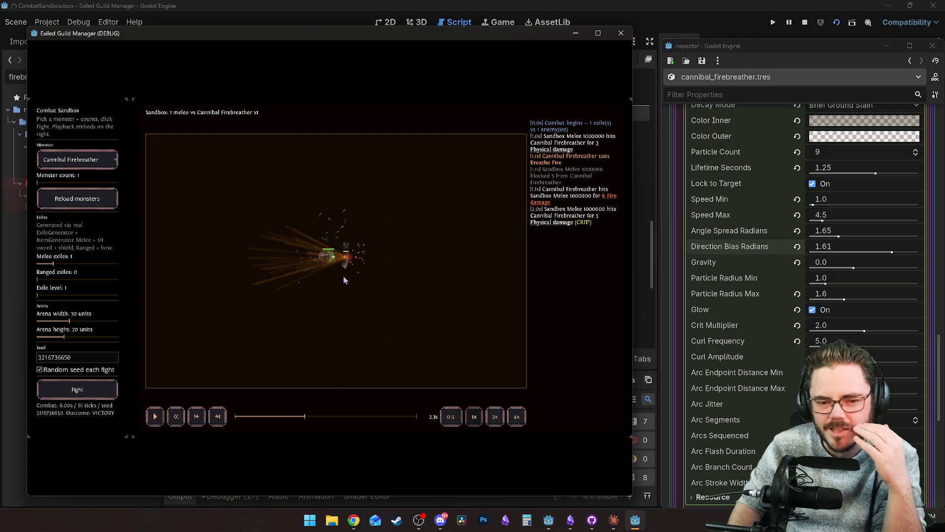
{"action": "left_click_drag", "start_coordinate": [892, 253], "coordinate": [886, 253]}
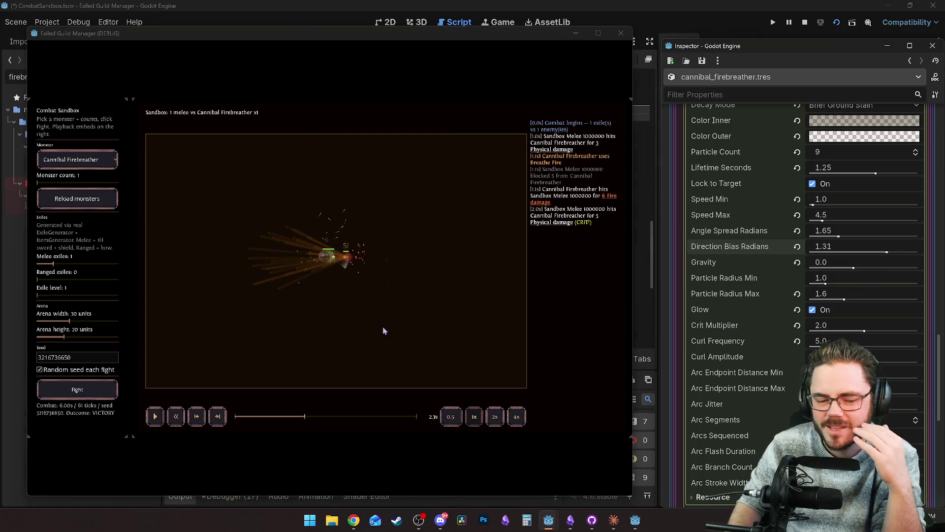
{"action": "left_click", "coordinate": [283, 416]}
{"action": "key", "text": "super+Up"}
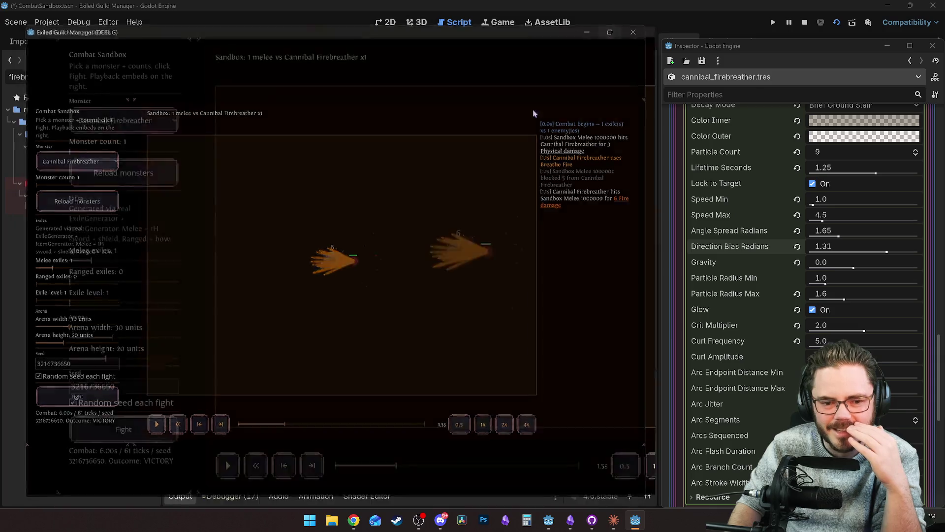
Play the fight from 1.5s to about 2.4s, then restore and reposition the game window.
{"action": "left_click", "coordinate": [217, 476]}
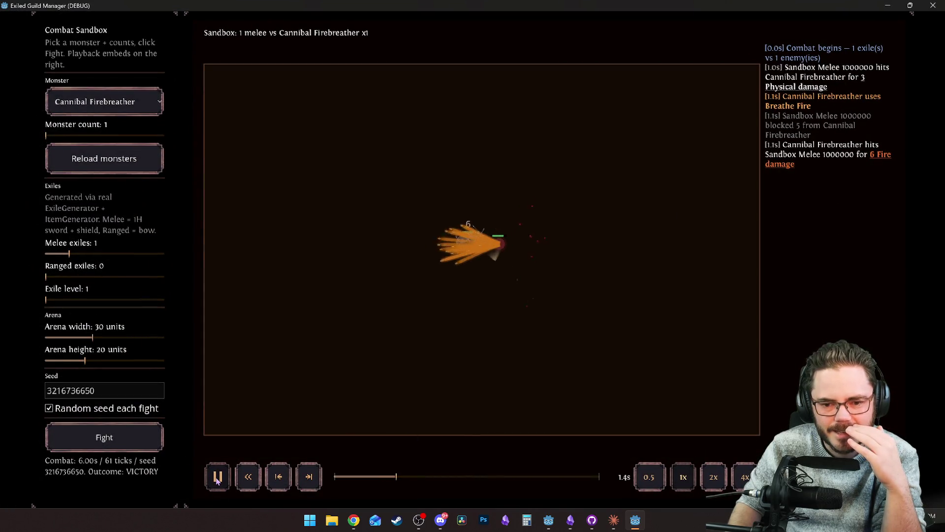
{"action": "left_click", "coordinate": [218, 475]}
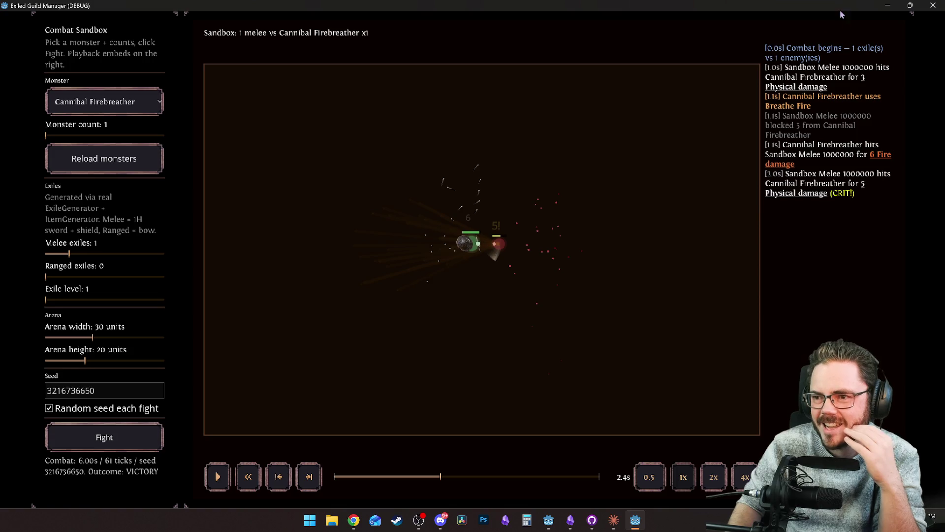
{"action": "double_click", "coordinate": [842, 5]}
{"action": "left_click_drag", "start_coordinate": [472, 113], "coordinate": [511, 89]}
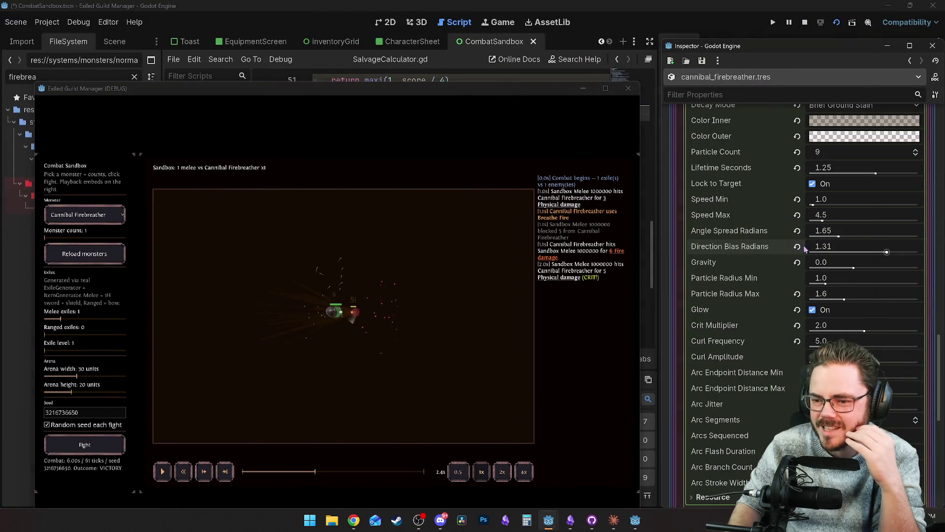
{"action": "scroll", "coordinate": [772, 293], "scroll_direction": "down", "scroll_amount": 3}
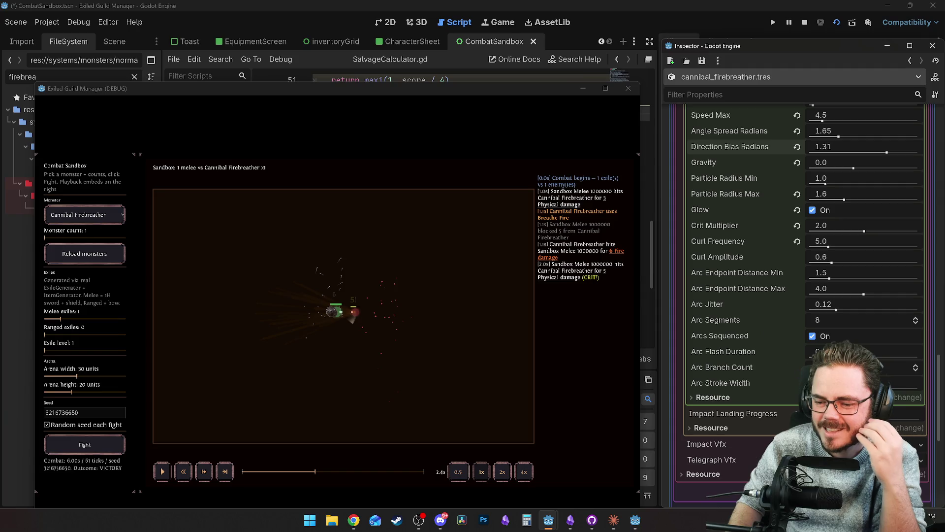
{"action": "scroll", "coordinate": [802, 246], "scroll_direction": "up", "scroll_amount": 5}
{"action": "scroll", "coordinate": [803, 247], "scroll_direction": "down", "scroll_amount": 5}
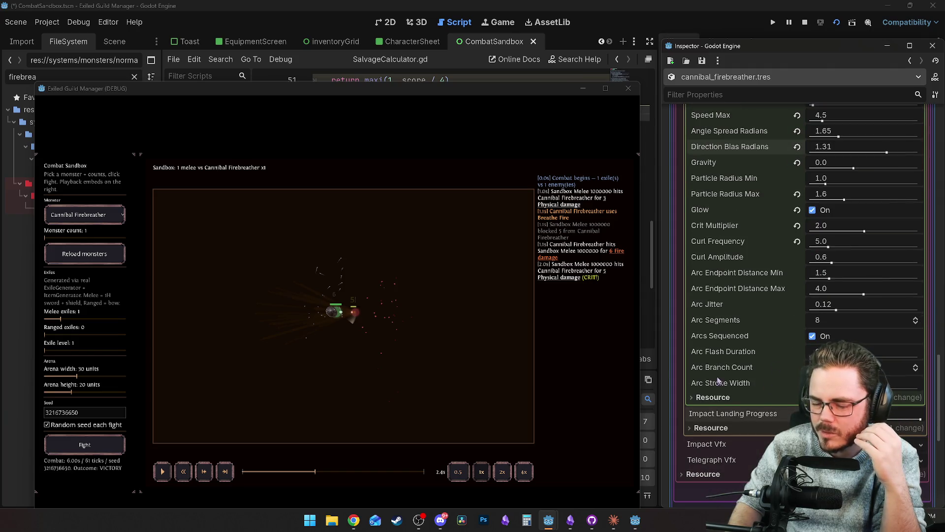
Maximize the game, replay from 1.5s to 4.3s, then restore the smaller window.
{"action": "left_click", "coordinate": [449, 256]}
{"action": "left_click", "coordinate": [604, 88]}
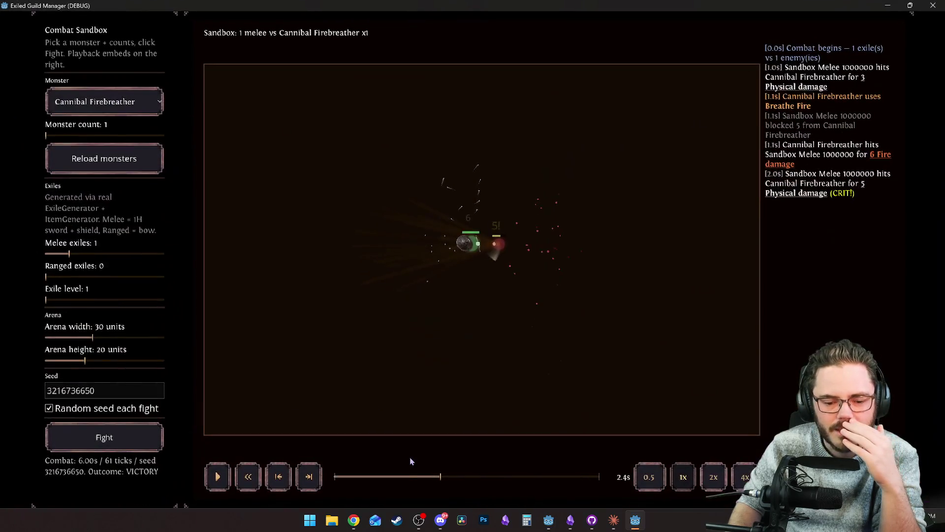
{"action": "left_click", "coordinate": [404, 477]}
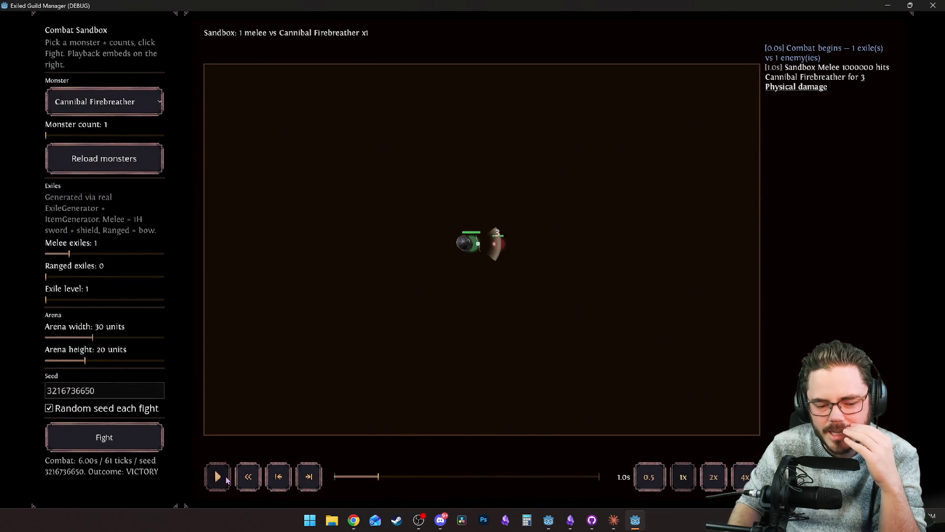
{"action": "left_click", "coordinate": [224, 477]}
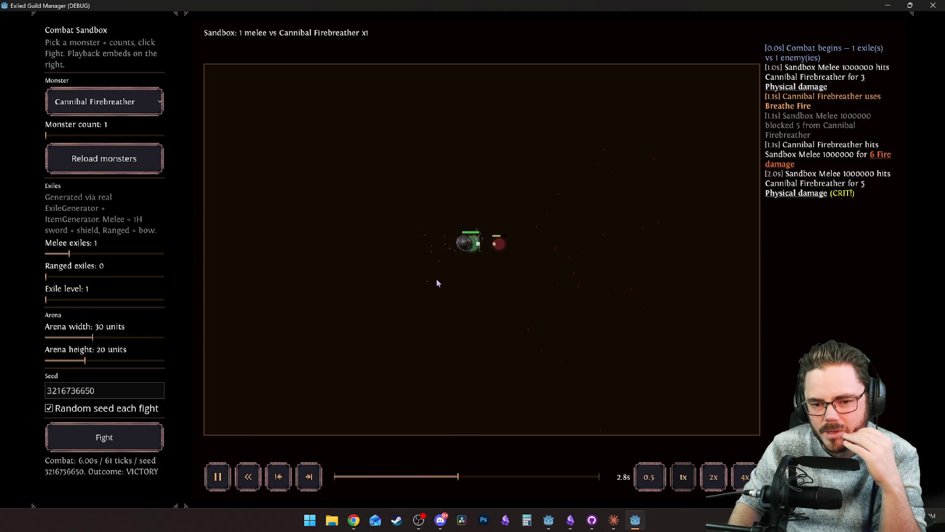
{"action": "left_click", "coordinate": [218, 476]}
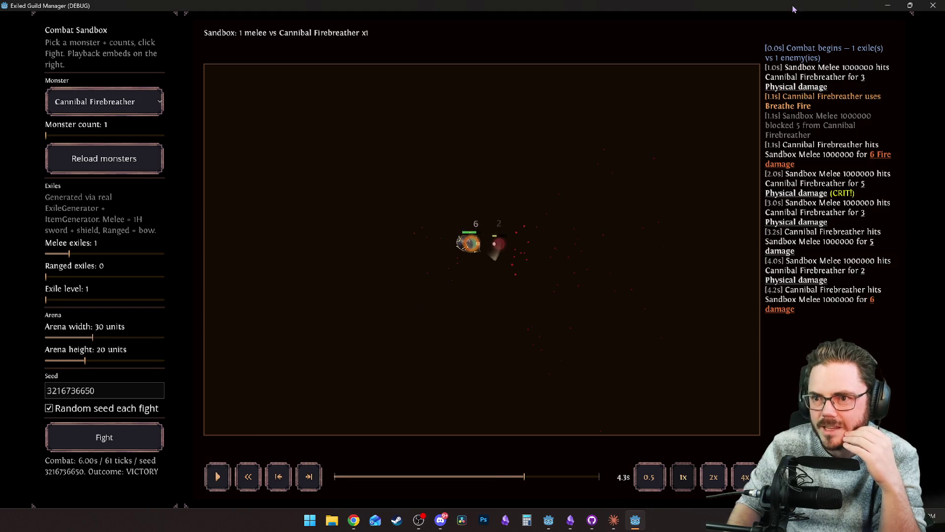
{"action": "double_click", "coordinate": [793, 9]}
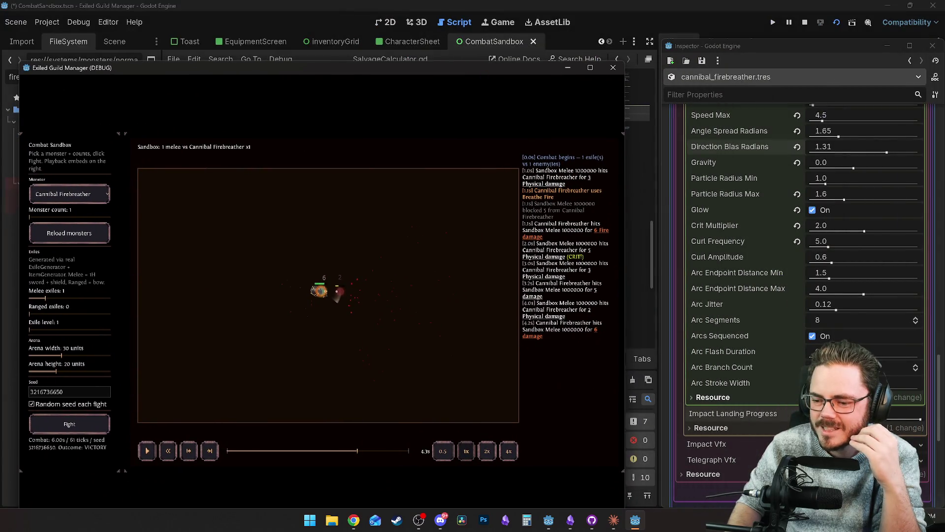
Lower the impact effect's Direction Bias Radians from 1.31 to 1.16 in the Inspector.
{"action": "left_click", "coordinate": [900, 417]}
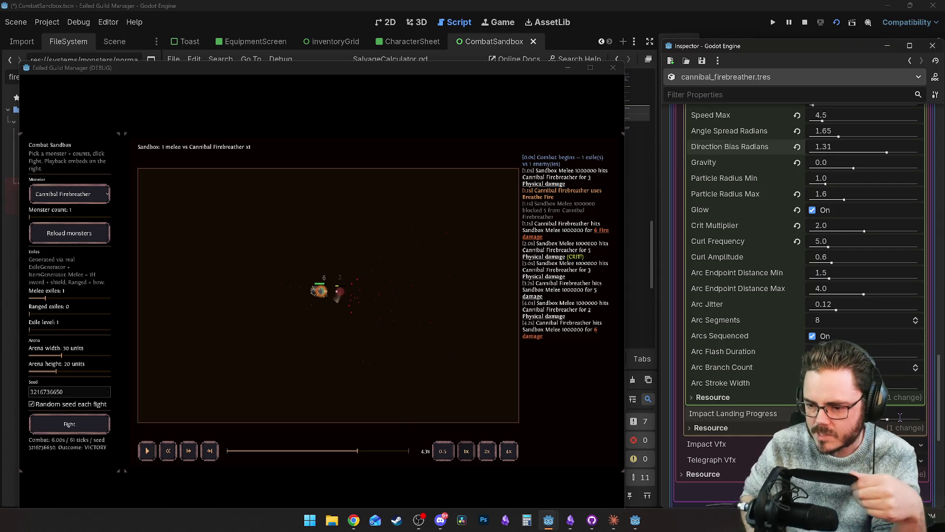
{"action": "scroll", "coordinate": [845, 245], "scroll_direction": "up", "scroll_amount": 2}
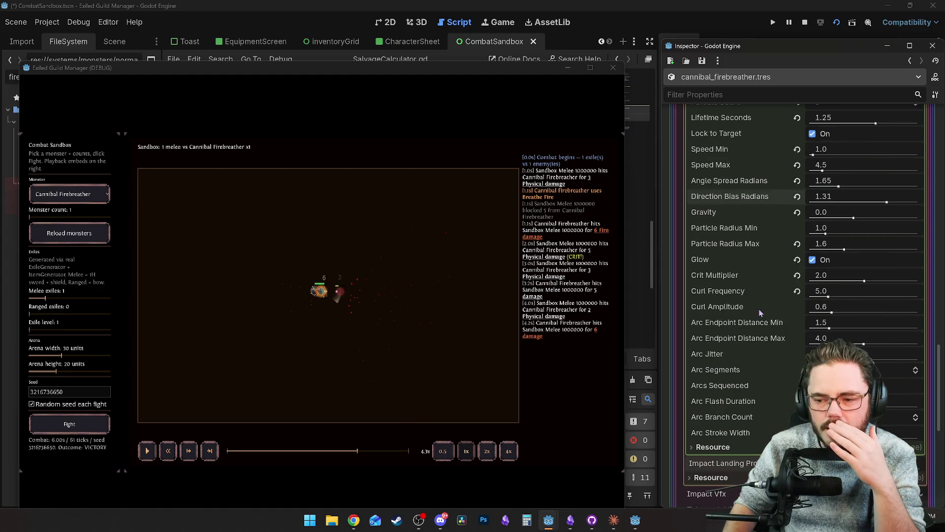
{"action": "left_click_drag", "start_coordinate": [886, 202], "coordinate": [887, 203]}
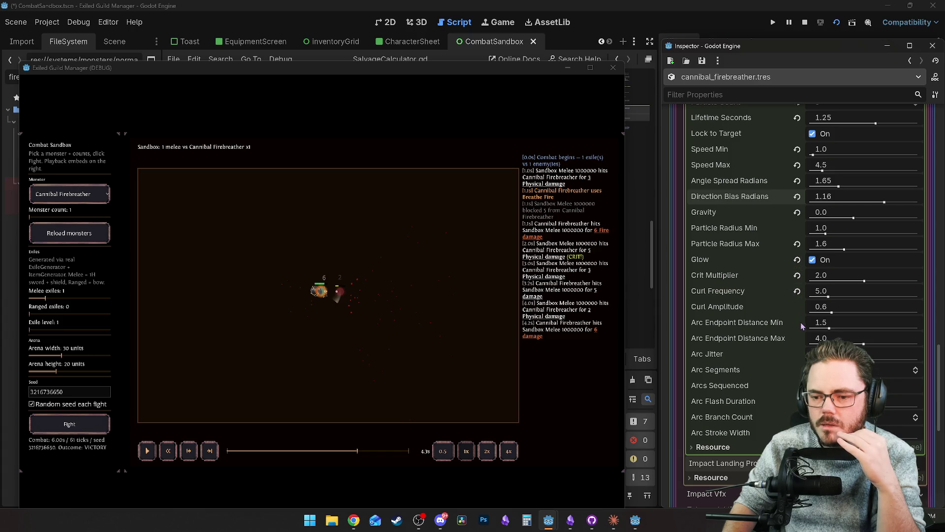
Maximize the sandbox and replay the 1.16-bias fire breath, pausing at 2.2s.
{"action": "left_click_drag", "start_coordinate": [514, 67], "coordinate": [514, 2]}
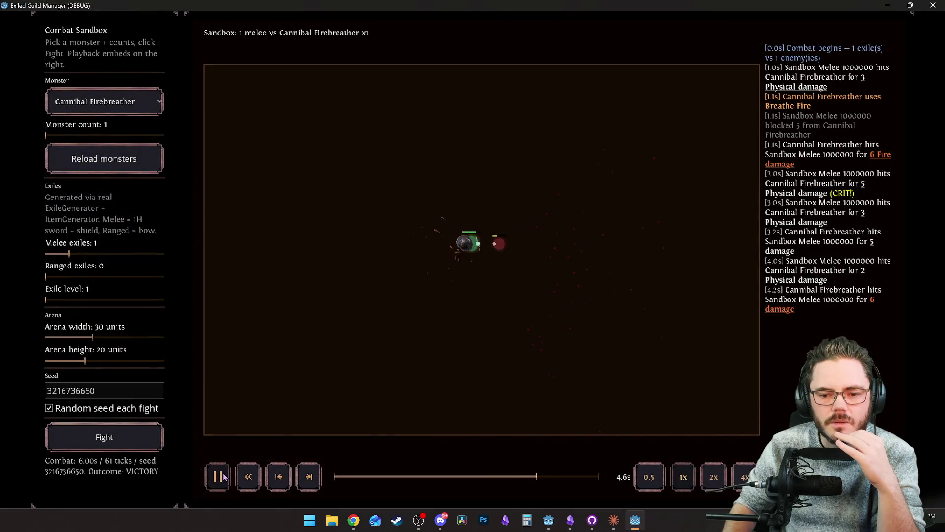
{"action": "left_click", "coordinate": [351, 476]}
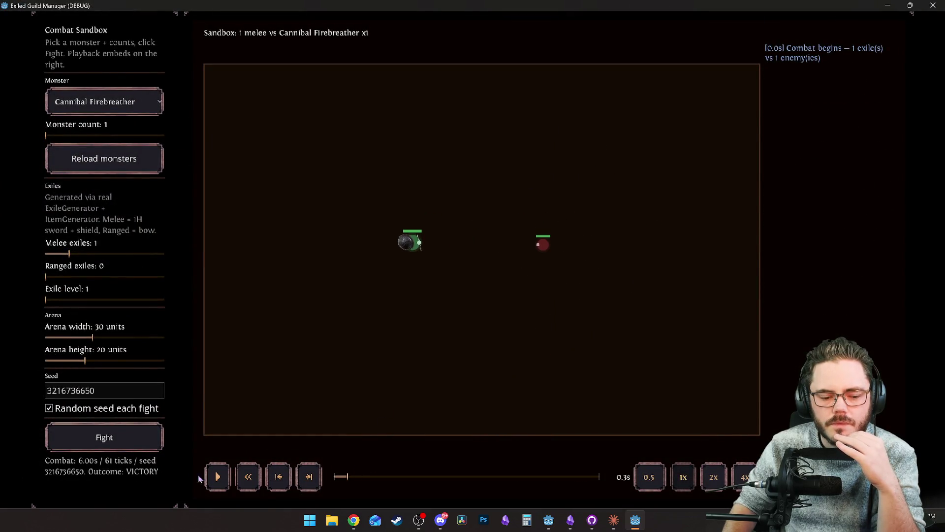
{"action": "left_click", "coordinate": [217, 476]}
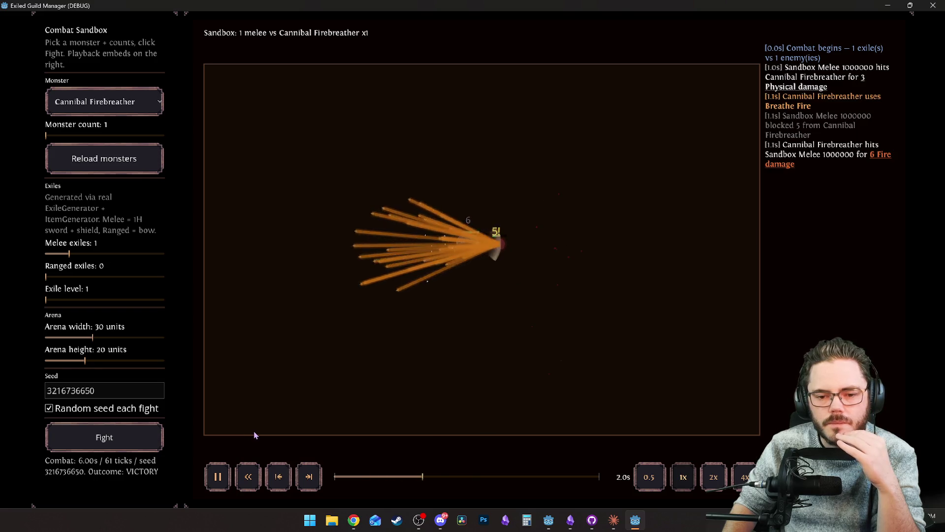
{"action": "left_click", "coordinate": [352, 476]}
{"action": "left_click", "coordinate": [224, 475]}
{"action": "left_click", "coordinate": [224, 481]}
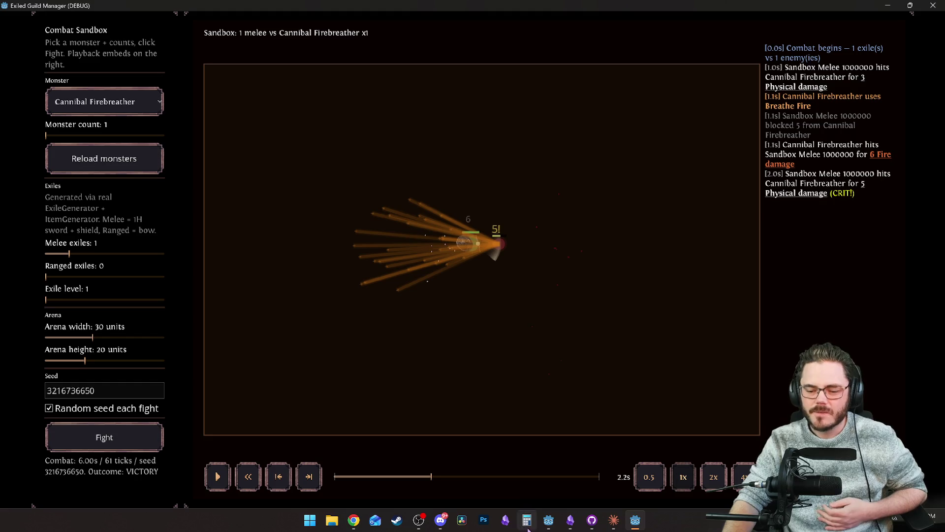
{"action": "left_click", "coordinate": [569, 528]}
Insert blank lines above the ESSENTIALS heading at the top of the TO DO SCRATCHPAD.
{"action": "scroll", "coordinate": [482, 320], "scroll_direction": "up", "scroll_amount": 20}
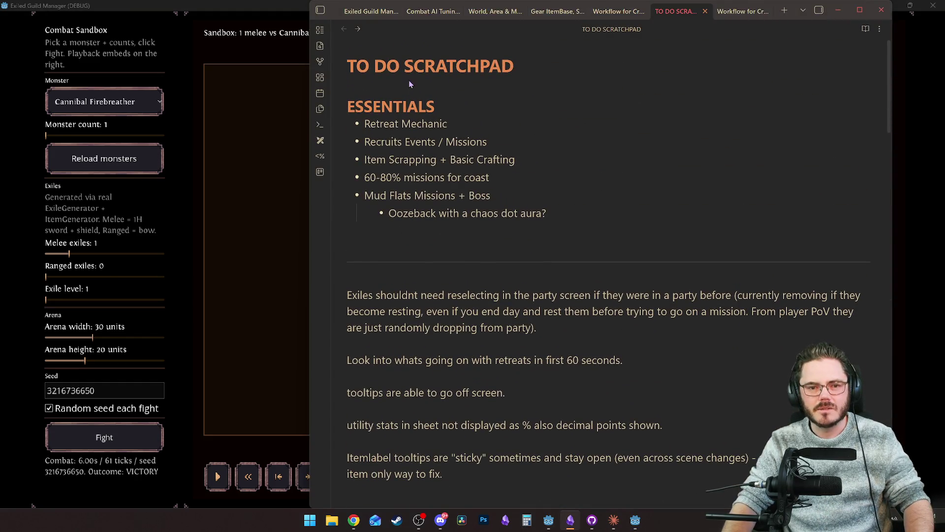
{"action": "scroll", "coordinate": [564, 72], "scroll_direction": "down", "scroll_amount": 15}
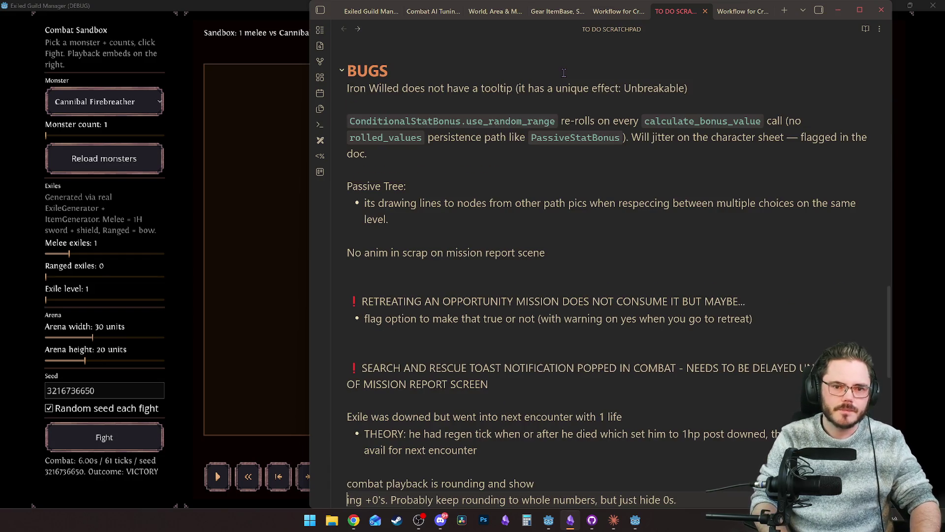
{"action": "scroll", "coordinate": [565, 73], "scroll_direction": "up", "scroll_amount": 15}
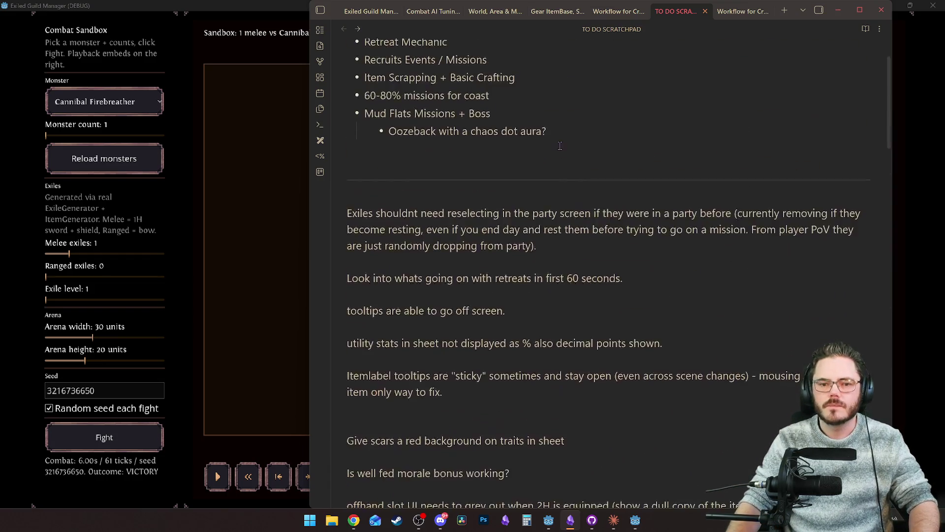
{"action": "left_click", "coordinate": [365, 114]}
{"action": "key", "text": "Return"}
{"action": "key", "text": "Return"}
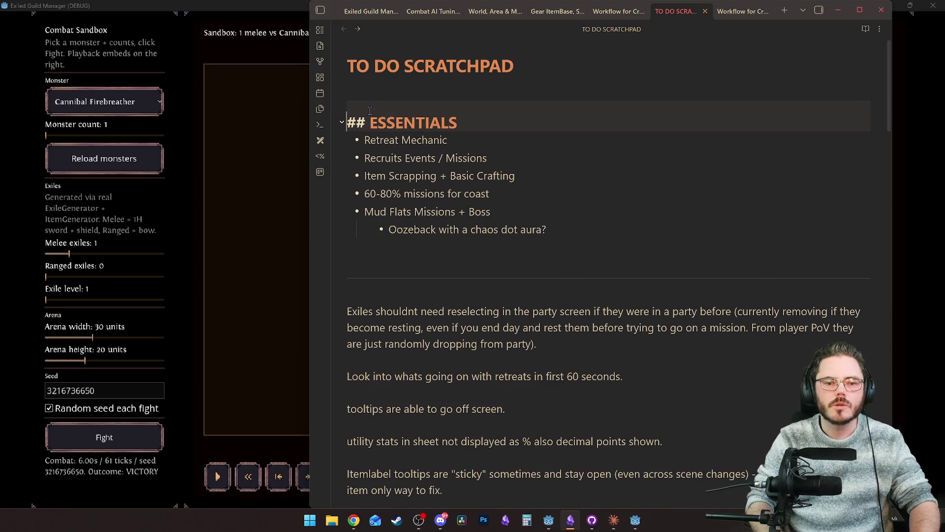
{"action": "key", "text": "Up"}
{"action": "key", "text": "Up"}
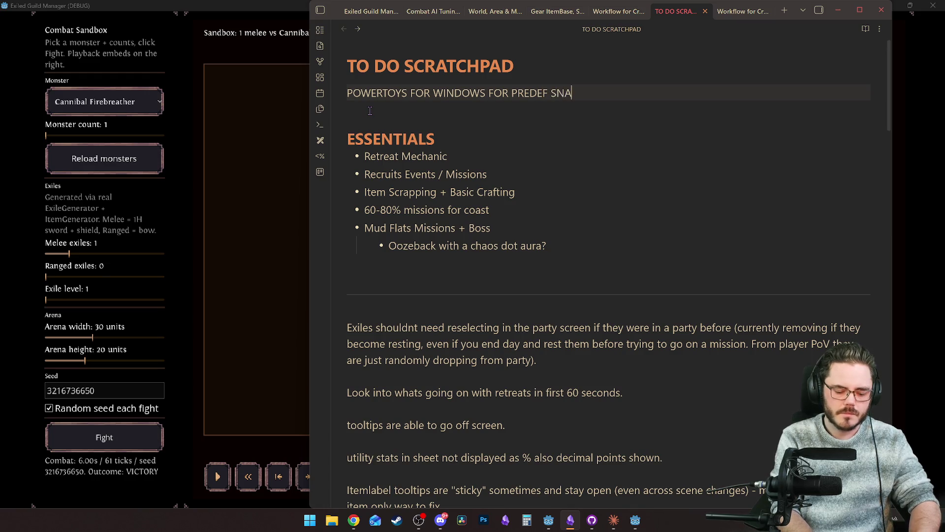
Return to the Combat Sandbox and replay the fire breath, pausing and rewinding to 1.5s.
{"action": "left_click", "coordinate": [374, 261]}
{"action": "left_click", "coordinate": [251, 287]}
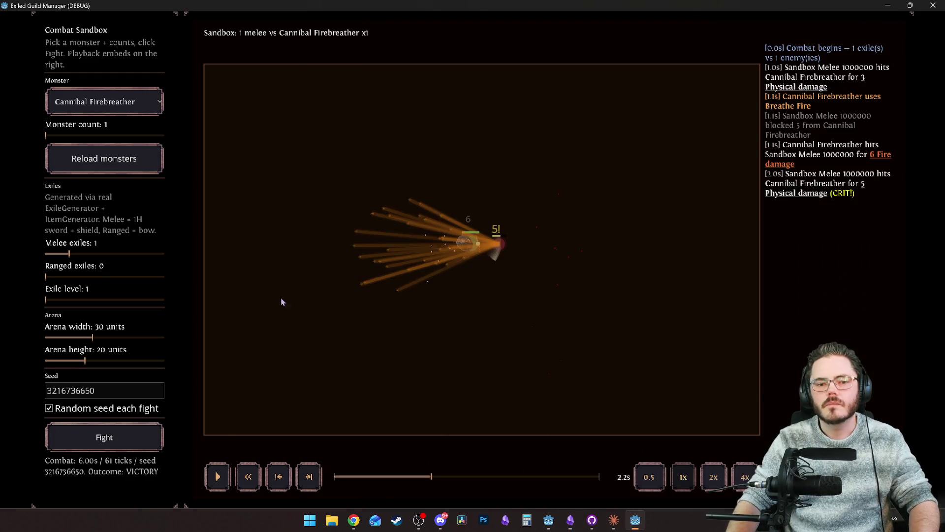
{"action": "left_click", "coordinate": [394, 476]}
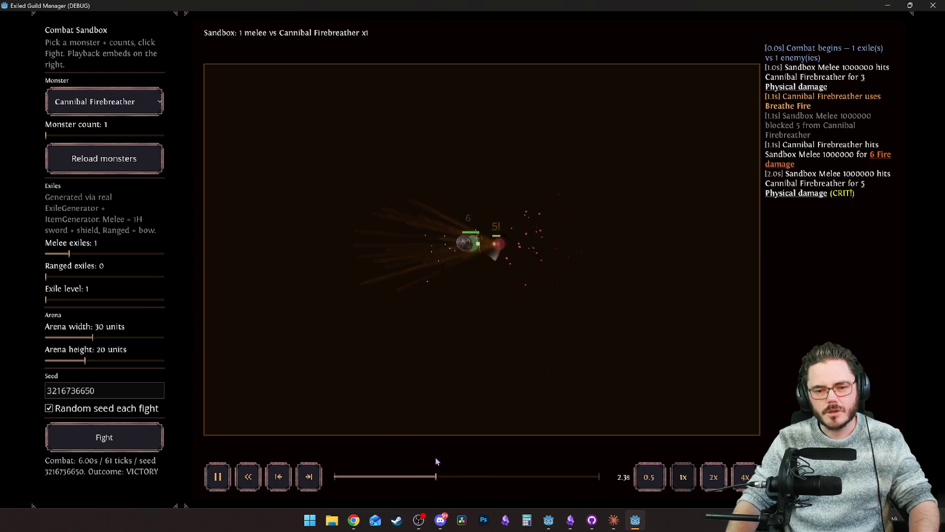
{"action": "left_click", "coordinate": [410, 480]}
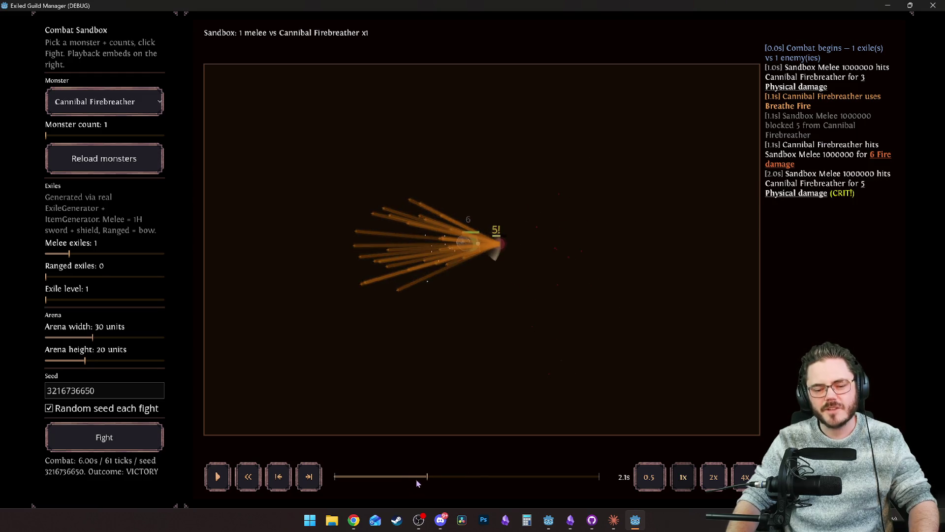
{"action": "left_click", "coordinate": [402, 476]}
Scrub the replay through the Breathe Fire burst around 1.0–1.5s, then shrink the game window.
{"action": "mouse_move", "coordinate": [402, 476]}
{"action": "left_mouse_down"}
{"action": "mouse_move", "coordinate": [379, 476]}
{"action": "mouse_move", "coordinate": [401, 476]}
{"action": "left_mouse_up"}
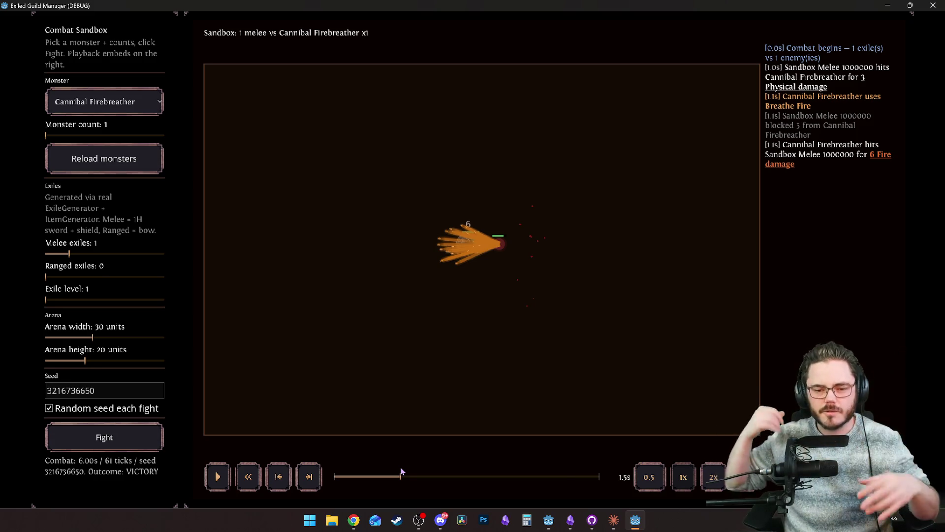
{"action": "mouse_move", "coordinate": [401, 473]}
{"action": "left_mouse_down"}
{"action": "mouse_move", "coordinate": [431, 476]}
{"action": "mouse_move", "coordinate": [389, 476]}
{"action": "mouse_move", "coordinate": [449, 479]}
{"action": "left_mouse_up"}
{"action": "mouse_move", "coordinate": [612, 10]}
{"action": "left_mouse_down"}
{"action": "mouse_move", "coordinate": [353, 52]}
{"action": "mouse_move", "coordinate": [405, 19]}
{"action": "mouse_move", "coordinate": [412, 25]}
{"action": "left_mouse_up"}
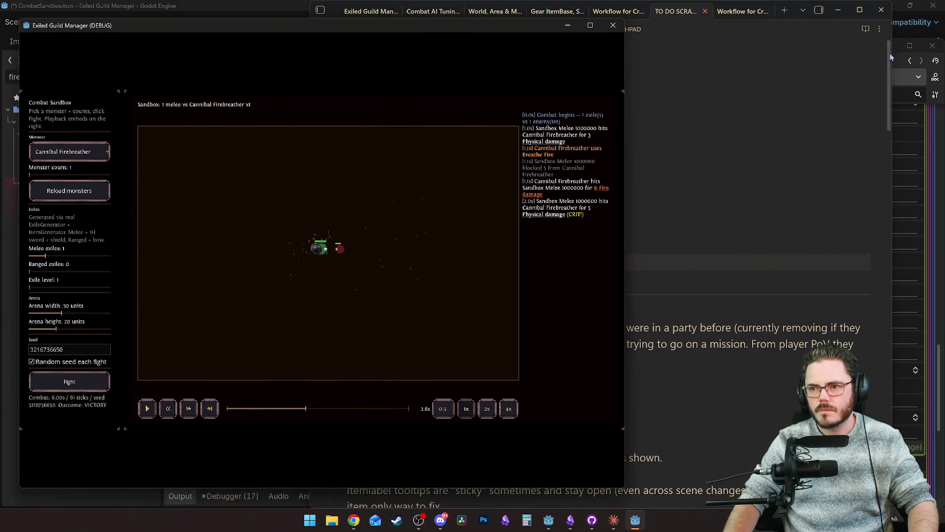
Replay the sandbox fight from the start beside the firebreather's properties, then pause it.
{"action": "left_click", "coordinate": [902, 64]}
{"action": "scroll", "coordinate": [753, 268], "scroll_direction": "up", "scroll_amount": 5}
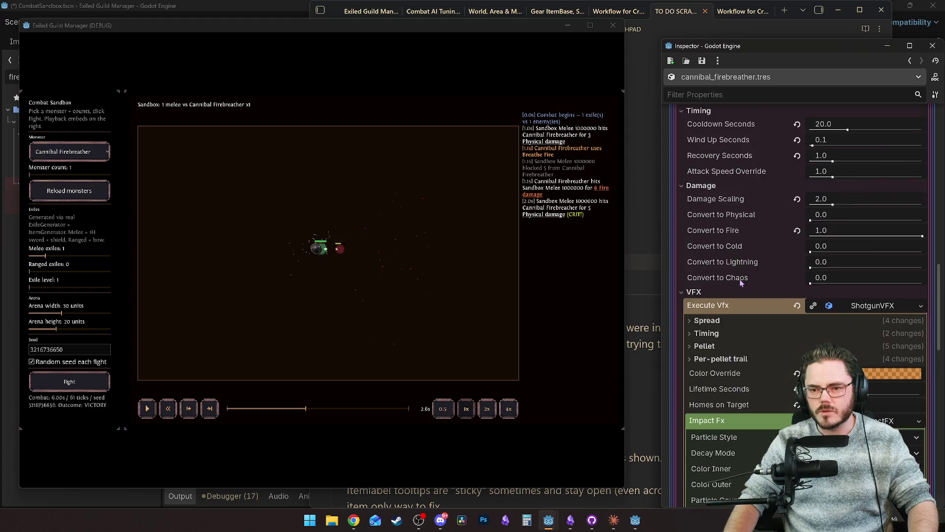
{"action": "scroll", "coordinate": [758, 319], "scroll_direction": "down", "scroll_amount": 2}
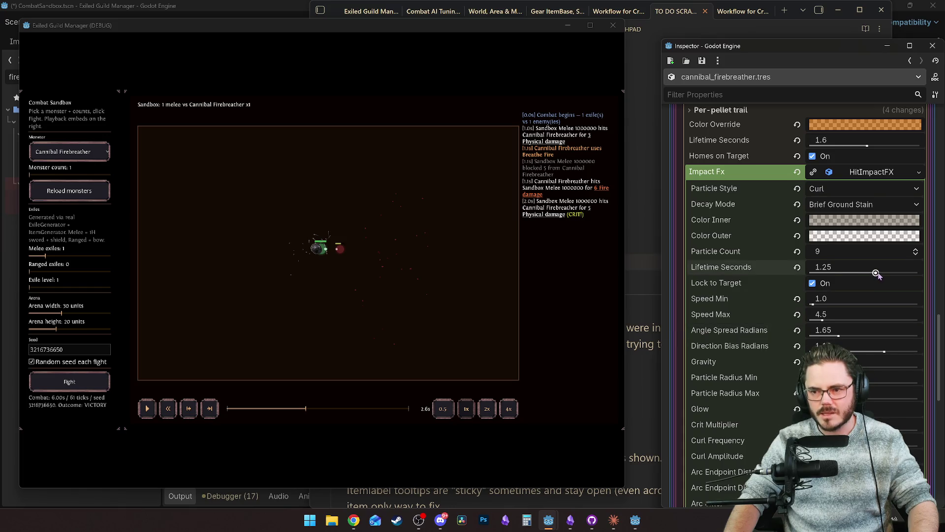
{"action": "scroll", "coordinate": [762, 291], "scroll_direction": "up", "scroll_amount": 4}
{"action": "scroll", "coordinate": [756, 294], "scroll_direction": "up", "scroll_amount": 3}
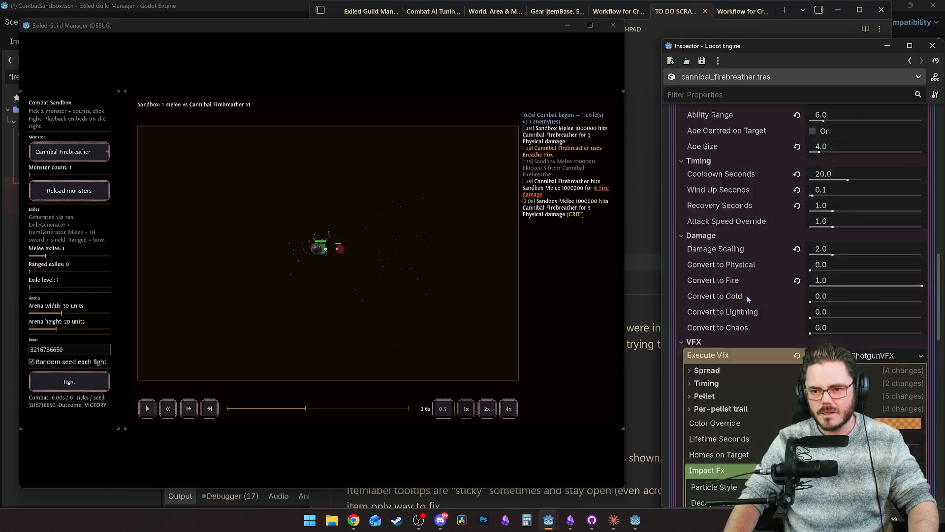
{"action": "scroll", "coordinate": [752, 390], "scroll_direction": "down", "scroll_amount": 4}
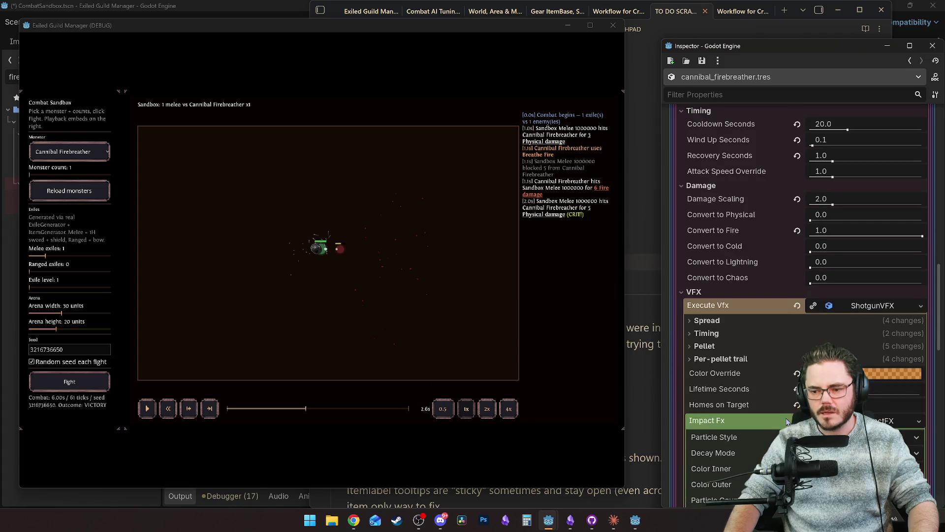
{"action": "left_click", "coordinate": [881, 371]}
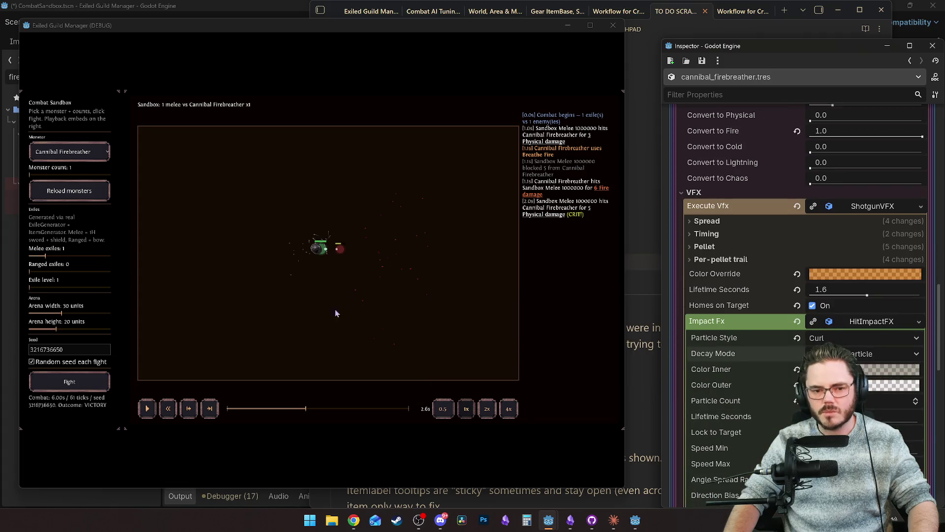
{"action": "left_click", "coordinate": [147, 408]}
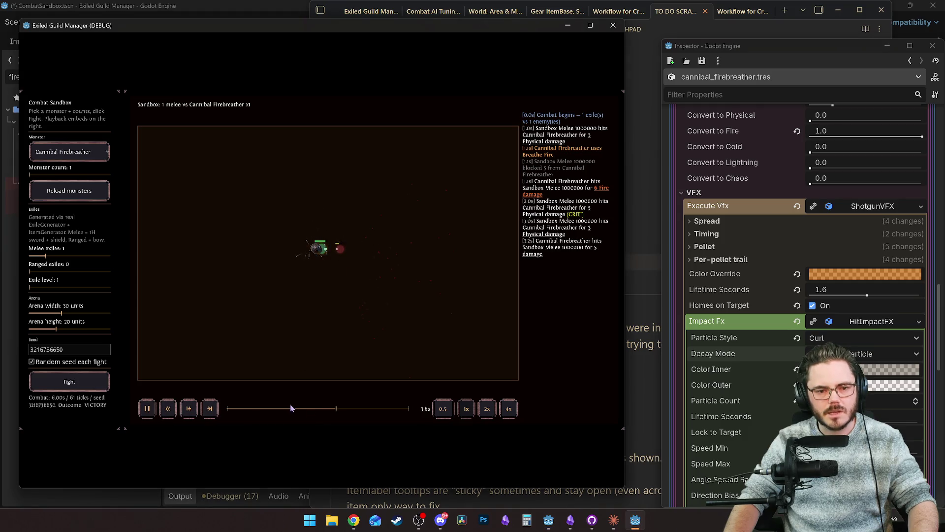
{"action": "left_click", "coordinate": [151, 409]}
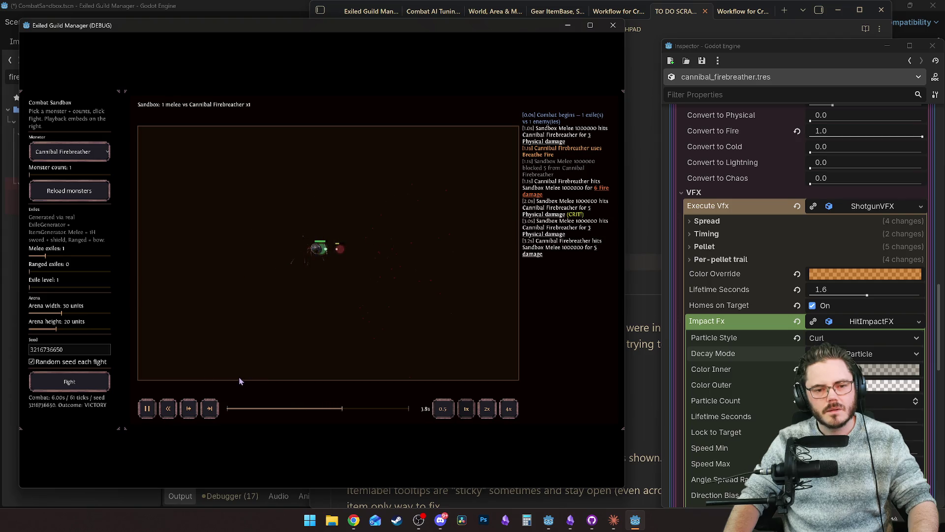
{"action": "left_click", "coordinate": [147, 408]}
Set Execute Vfx Lifetime Seconds to 1.5 and replay the fire burst from about 1.1s.
{"action": "left_click", "coordinate": [735, 289]}
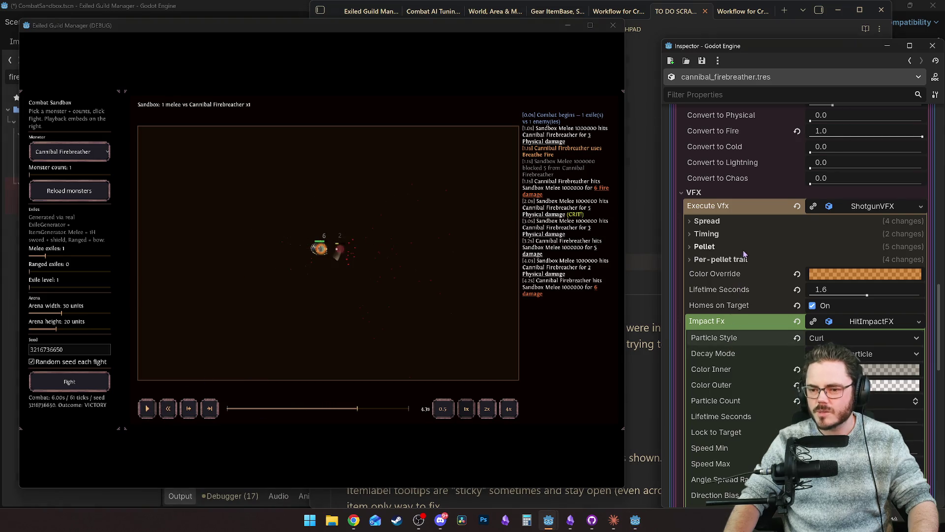
{"action": "scroll", "coordinate": [749, 281], "scroll_direction": "up", "scroll_amount": 8}
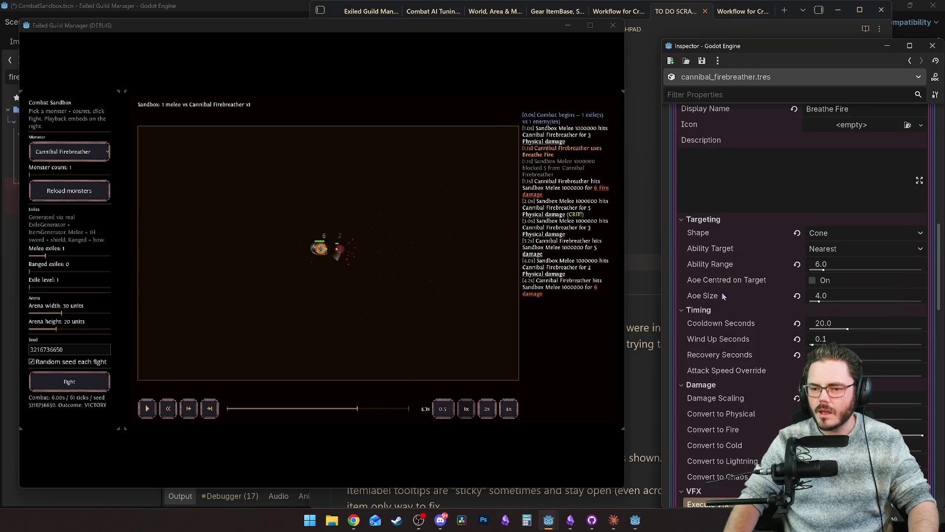
{"action": "scroll", "coordinate": [749, 320], "scroll_direction": "down", "scroll_amount": 5}
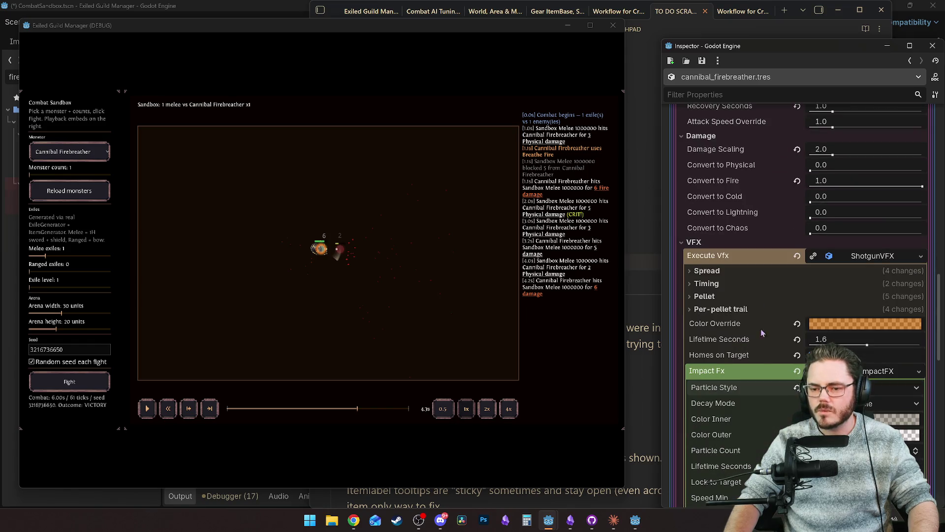
{"action": "scroll", "coordinate": [749, 366], "scroll_direction": "down", "scroll_amount": 1}
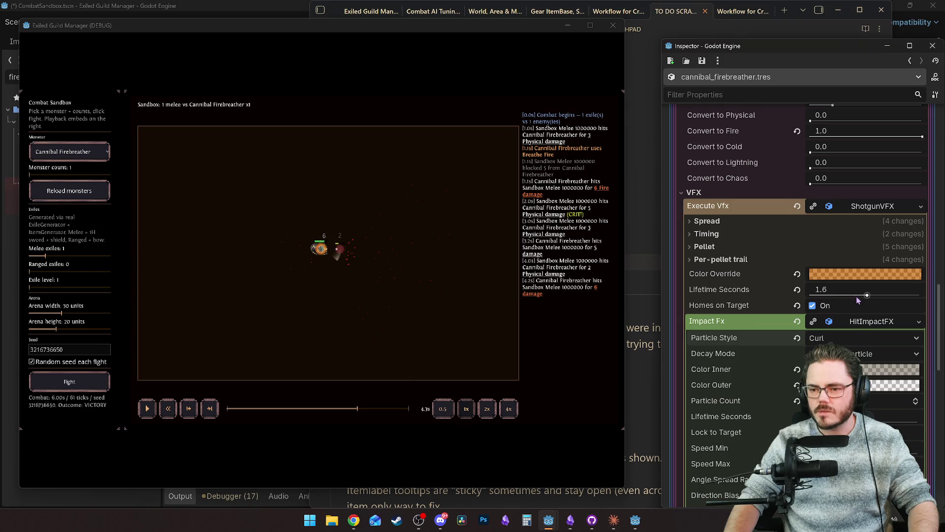
{"action": "left_click_drag", "start_coordinate": [868, 295], "coordinate": [866, 296]}
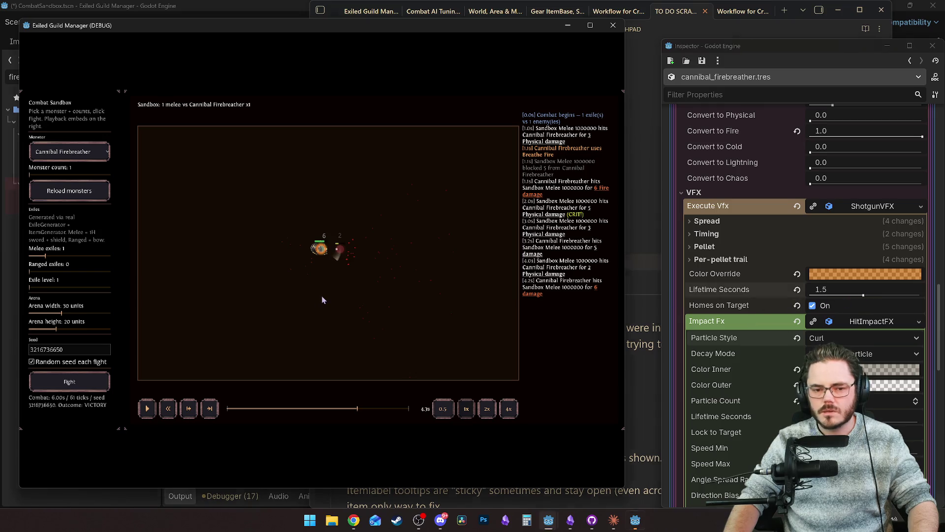
{"action": "left_click", "coordinate": [270, 410]}
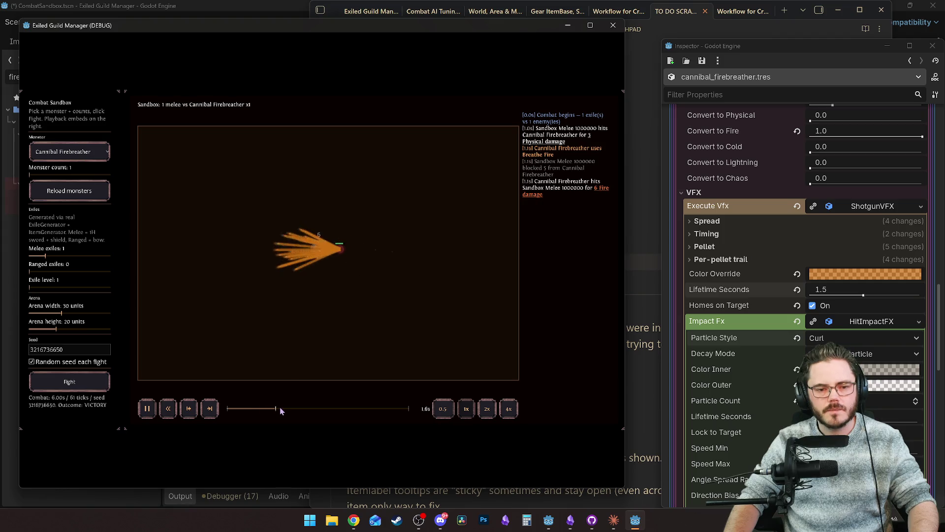
{"action": "left_click", "coordinate": [303, 408]}
{"action": "scroll", "coordinate": [751, 365], "scroll_direction": "down", "scroll_amount": 5}
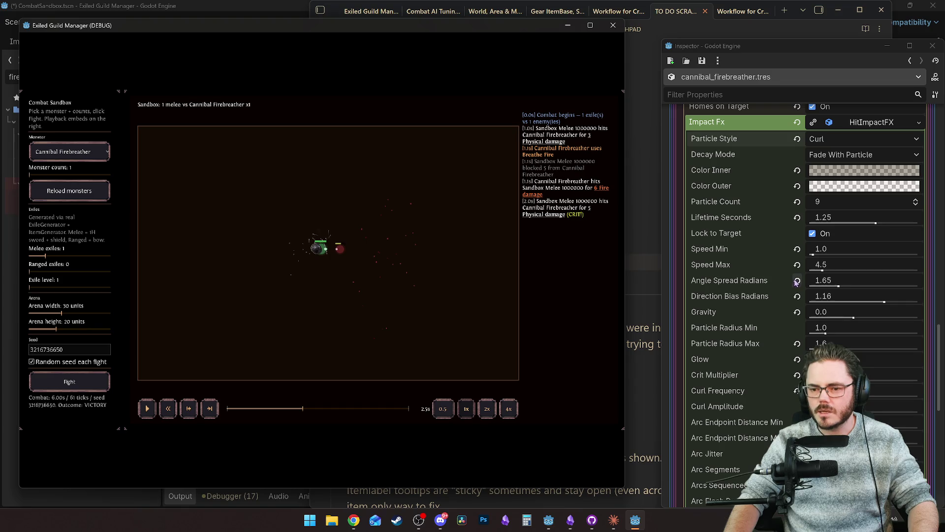
Try Impact Fx Speed Min at 40 in a fire-burst replay, then revert both speeds to defaults.
{"action": "mouse_move", "coordinate": [725, 250]}
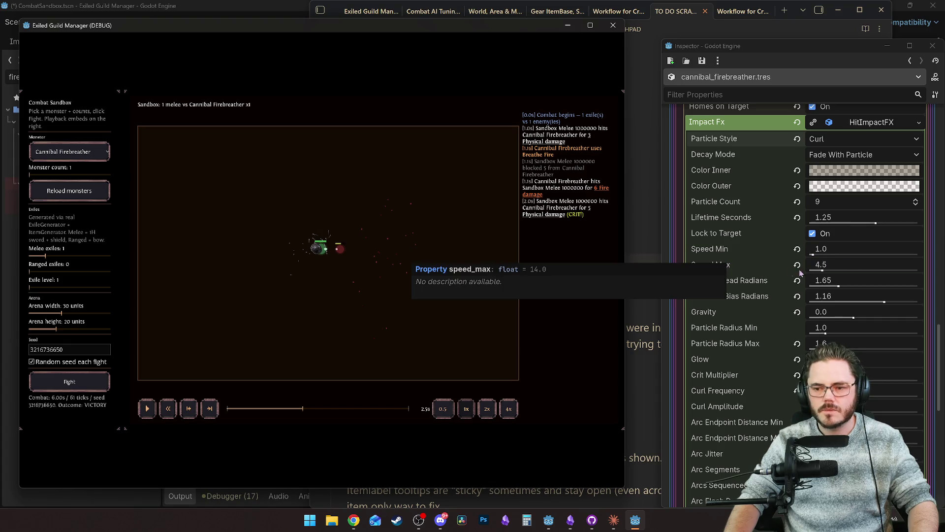
{"action": "left_click", "coordinate": [823, 270]}
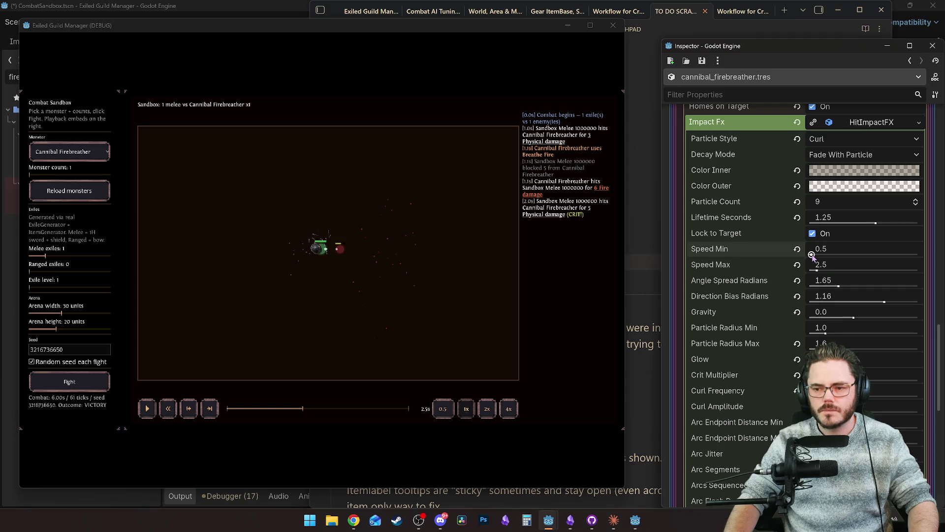
{"action": "left_click_drag", "start_coordinate": [276, 409], "coordinate": [263, 410]}
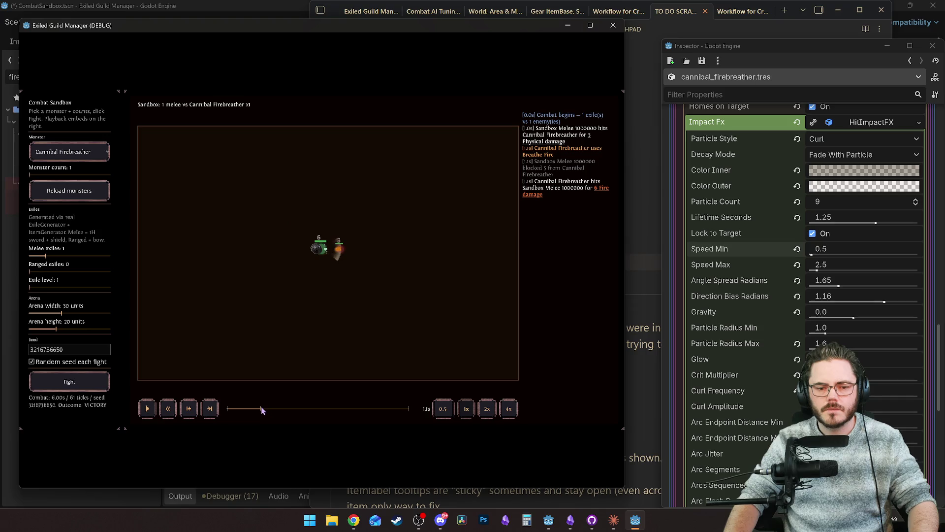
{"action": "left_click_drag", "start_coordinate": [832, 257], "coordinate": [903, 270]}
{"action": "left_click", "coordinate": [246, 407]}
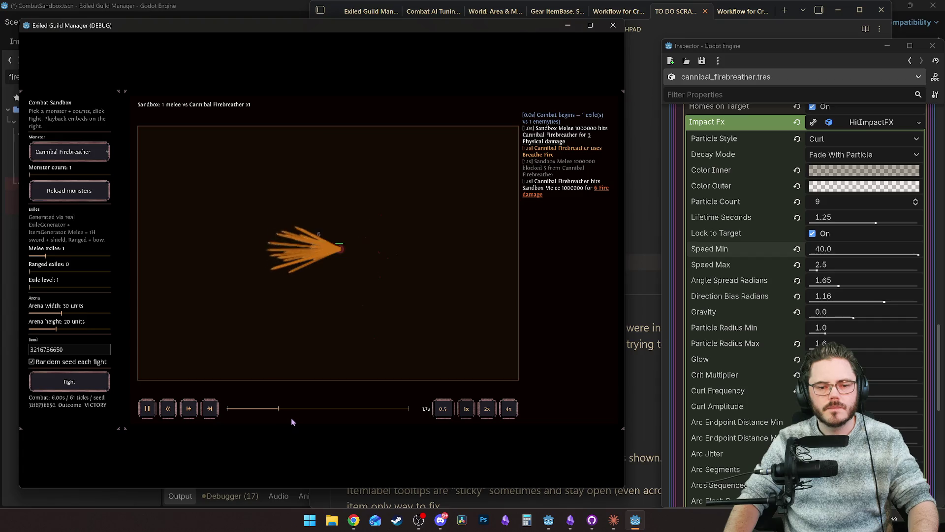
{"action": "left_click", "coordinate": [797, 250]}
{"action": "left_click", "coordinate": [796, 266]}
Try Impact Fx Speed Max at 6.0 in a replay, then restore it to 14.0.
{"action": "left_click", "coordinate": [245, 409]}
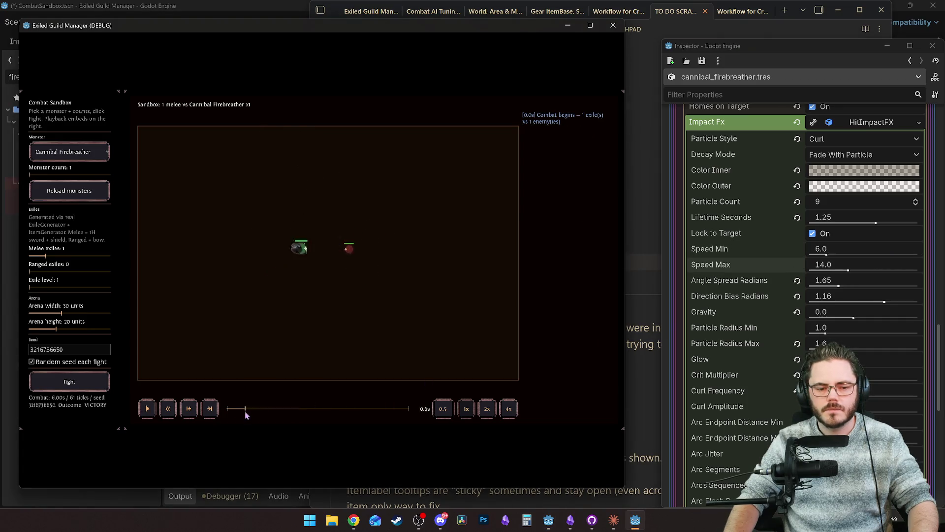
{"action": "key", "text": "space"}
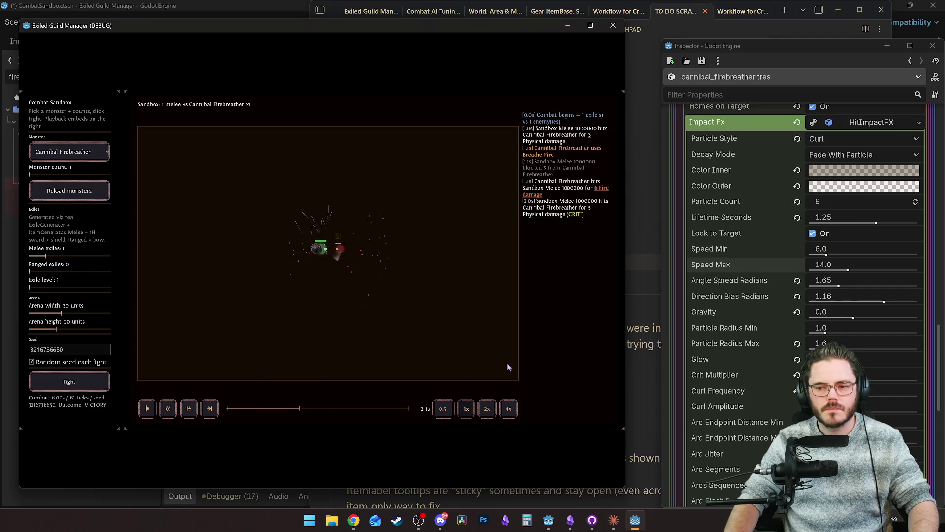
{"action": "left_click_drag", "start_coordinate": [848, 270], "coordinate": [827, 271]}
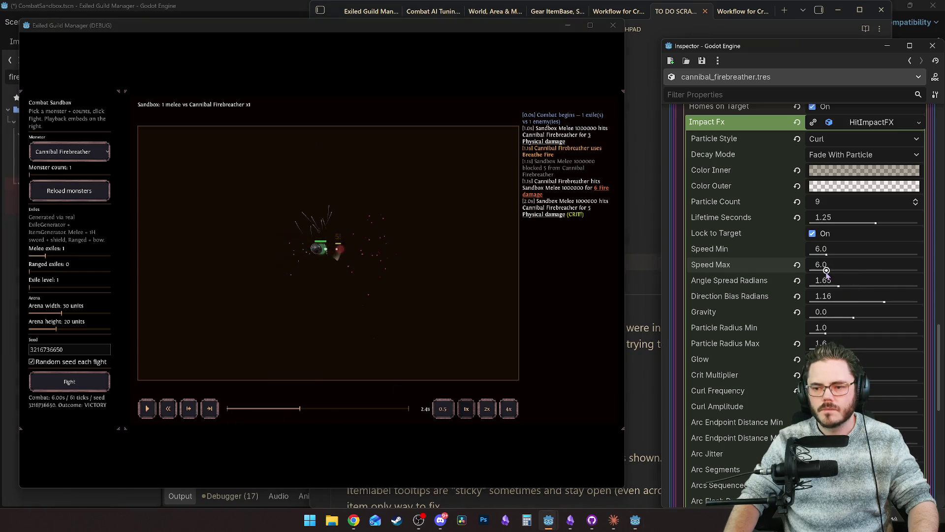
{"action": "left_click", "coordinate": [275, 407]}
{"action": "left_click", "coordinate": [267, 408]}
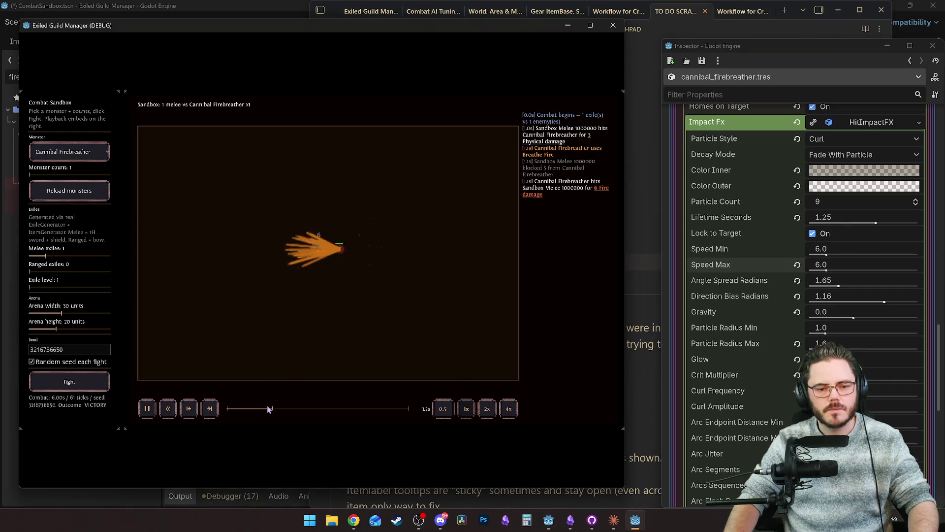
{"action": "key", "text": "space"}
{"action": "left_click", "coordinate": [797, 264]}
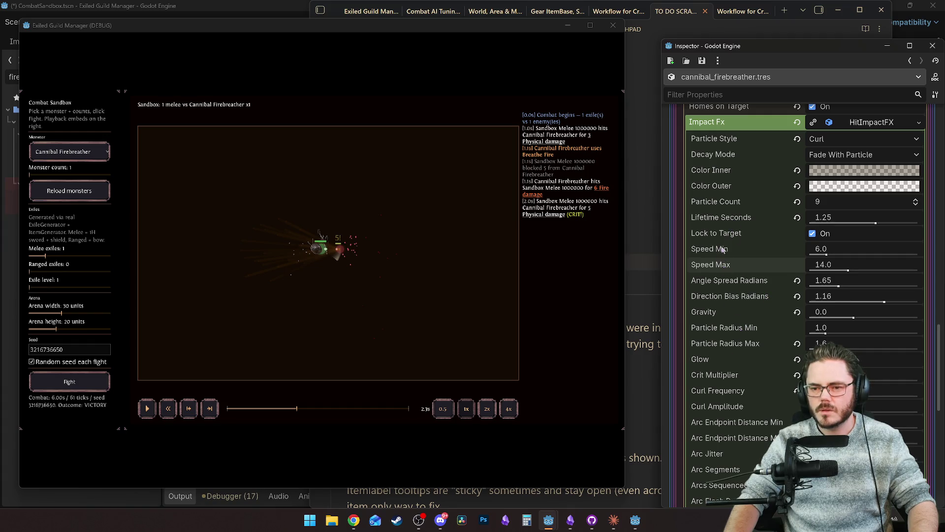
{"action": "scroll", "coordinate": [711, 267], "scroll_direction": "down", "scroll_amount": 3}
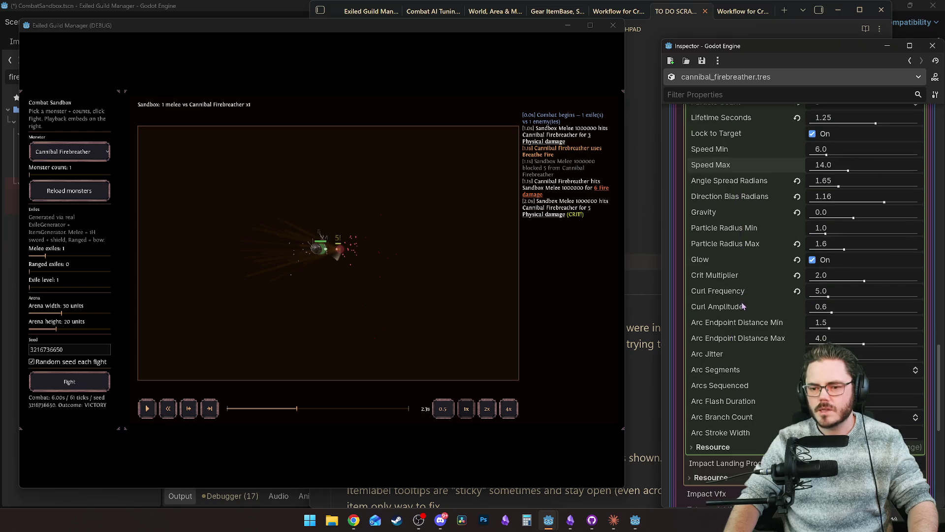
Edit the Impact Fx Speed Min value and rerun the Breathe Fire replay in the sandbox.
{"action": "scroll", "coordinate": [734, 265], "scroll_direction": "up", "scroll_amount": 6}
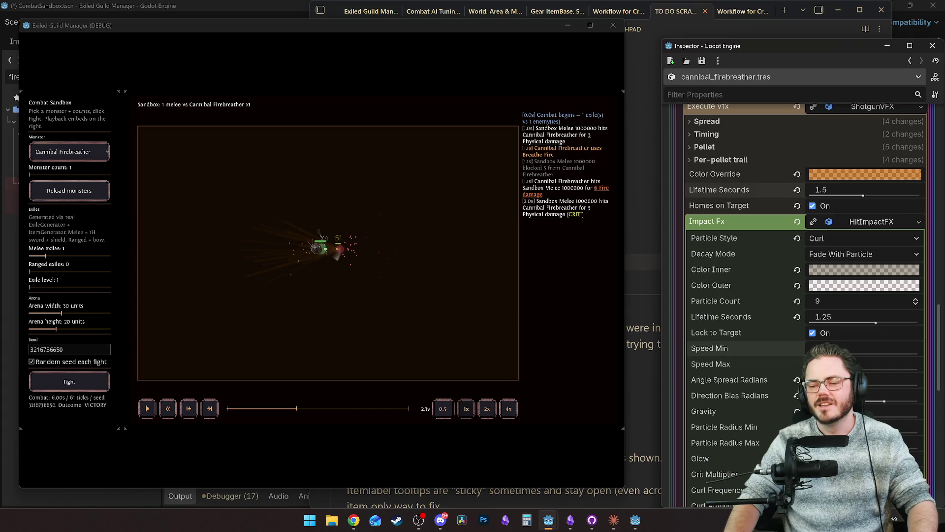
{"action": "left_click", "coordinate": [377, 337]}
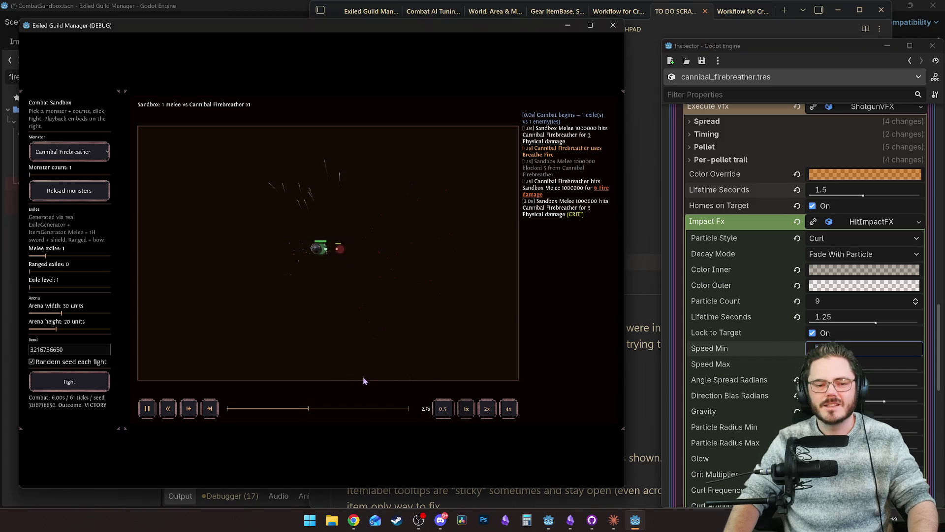
{"action": "left_click", "coordinate": [751, 352]}
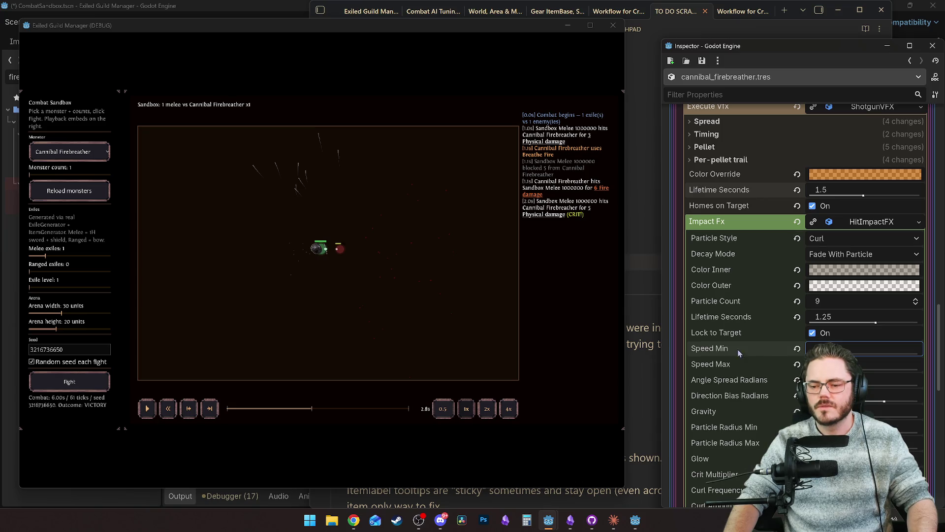
{"action": "left_click", "coordinate": [289, 408]}
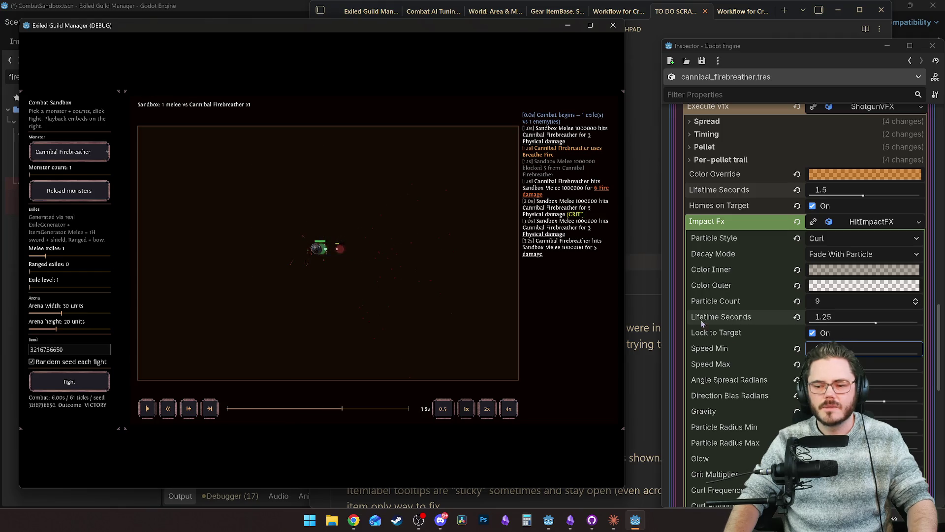
{"action": "scroll", "coordinate": [752, 317], "scroll_direction": "up", "scroll_amount": 3}
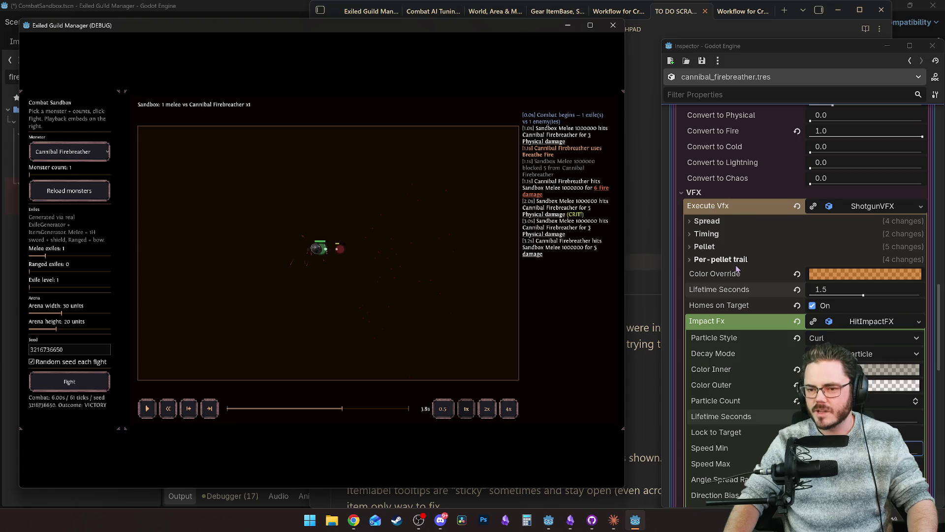
Lower Range Jitter to 0.55 and set Range Factor Base to 1.2 in the shotgun settings.
{"action": "left_click", "coordinate": [716, 235]}
{"action": "left_click", "coordinate": [707, 221]}
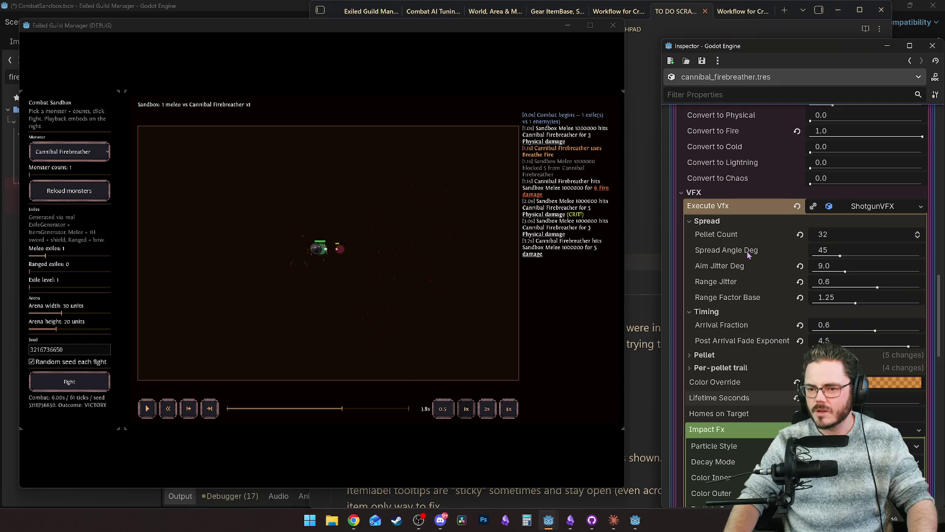
{"action": "left_click_drag", "start_coordinate": [872, 290], "coordinate": [863, 290]}
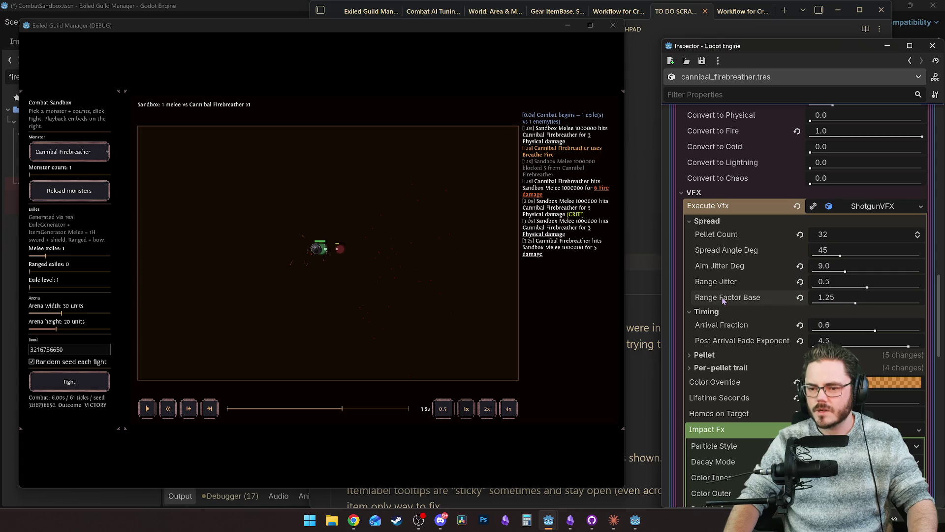
{"action": "left_click_drag", "start_coordinate": [860, 300], "coordinate": [814, 300]}
{"action": "left_click", "coordinate": [837, 298]}
{"action": "type", "text": "1.2"}
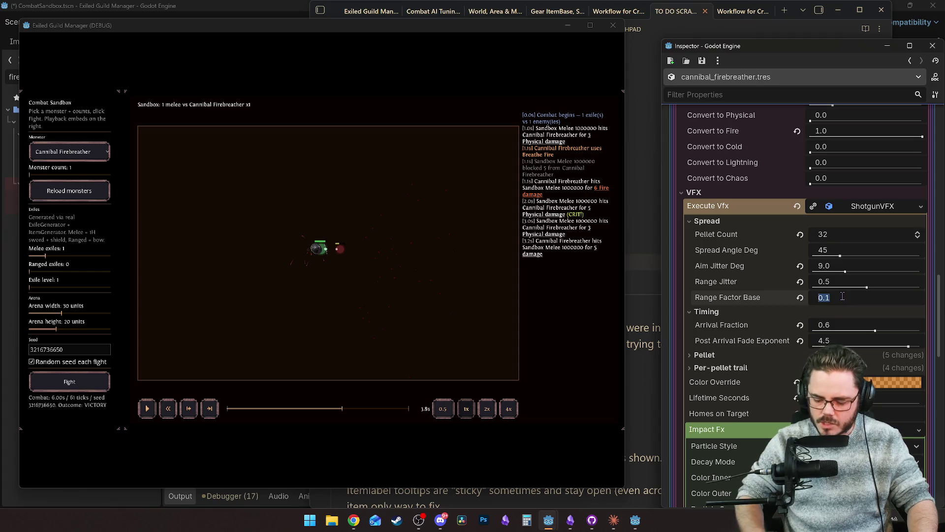
{"action": "key", "text": "Return"}
Replay the fire breath in the sandbox, pause it, and close the floating inspector.
{"action": "left_click", "coordinate": [147, 409]}
{"action": "left_click", "coordinate": [245, 408]}
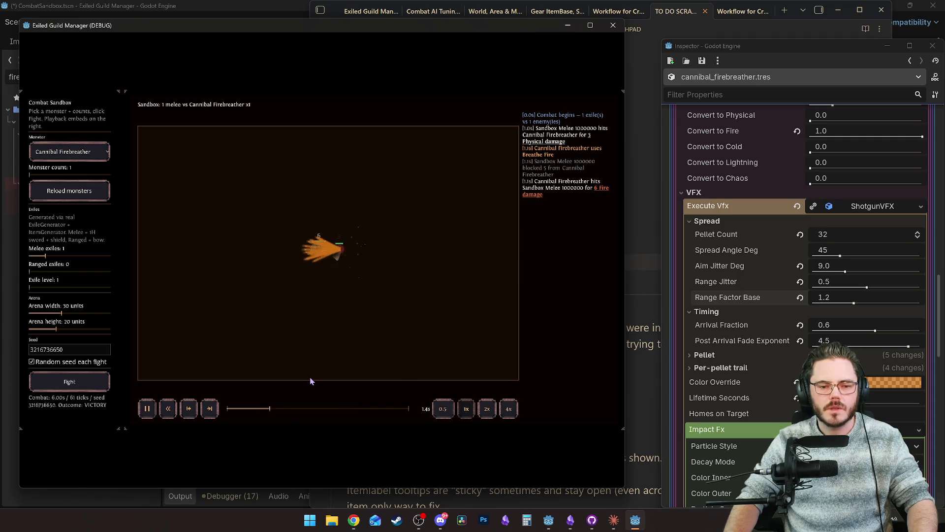
{"action": "key", "text": "space"}
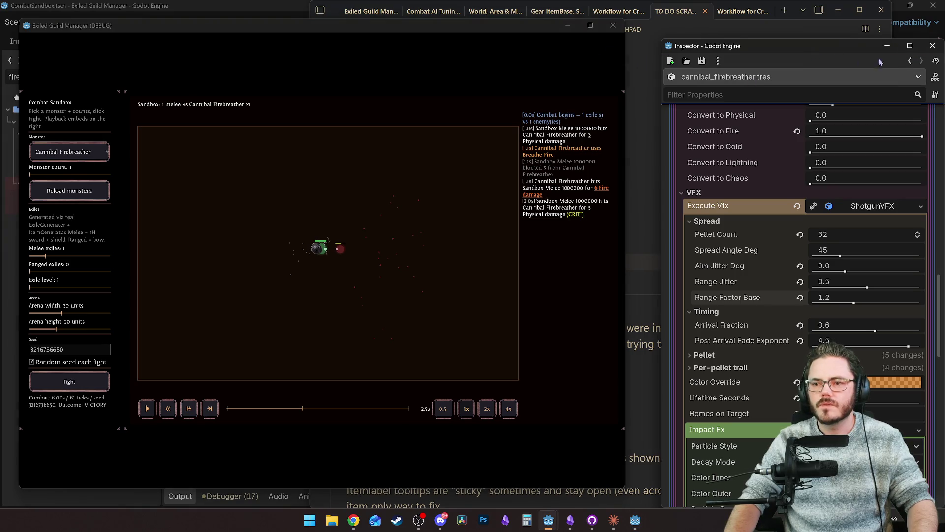
{"action": "left_click", "coordinate": [932, 45]}
Close the debug game, bring the editor back, and clear the FileSystem filter to list all files.
{"action": "left_click", "coordinate": [619, 29]}
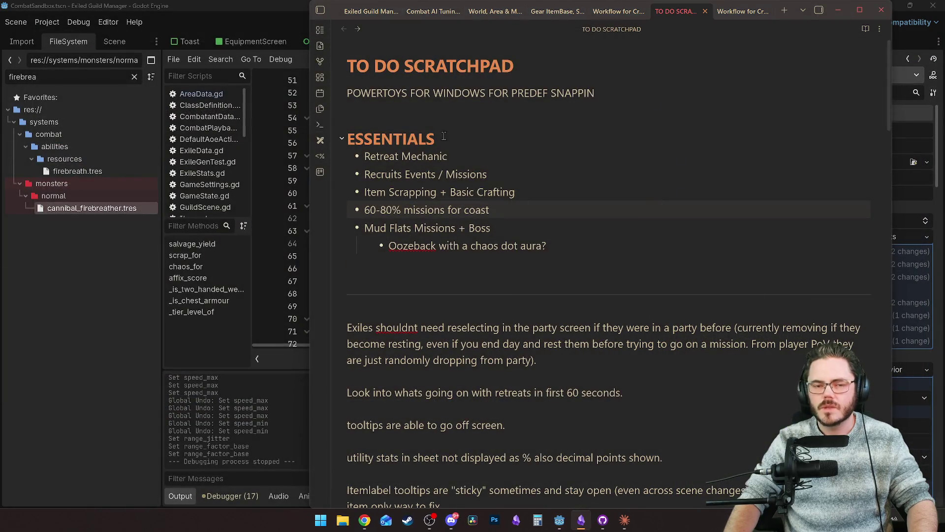
{"action": "left_click", "coordinate": [269, 15]}
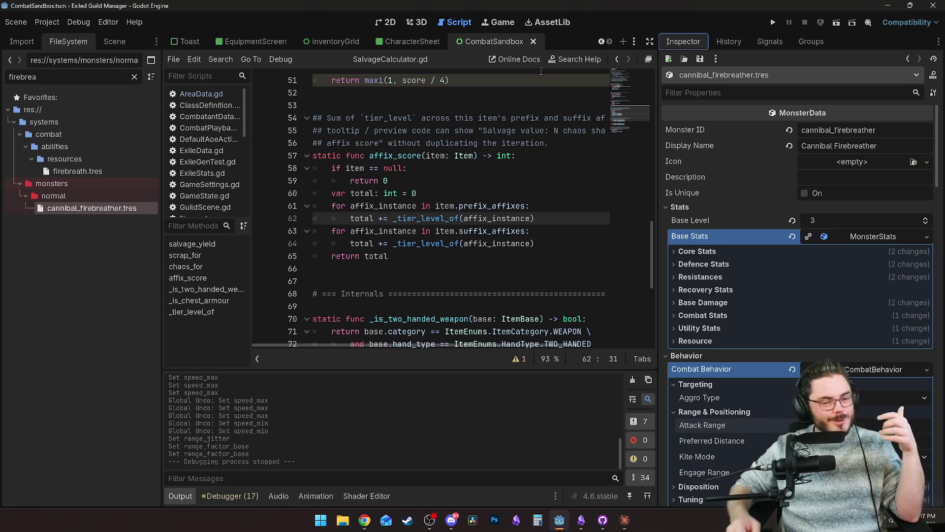
{"action": "left_click", "coordinate": [134, 78]}
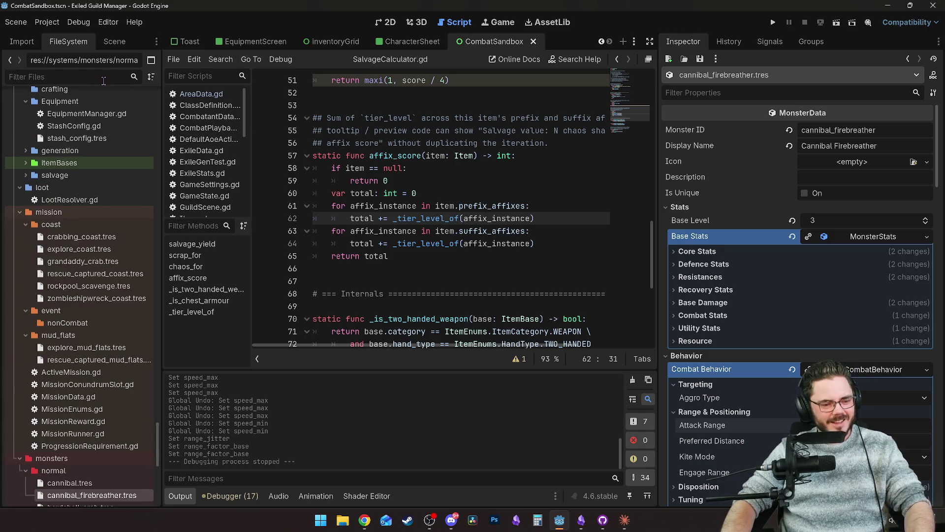
{"action": "scroll", "coordinate": [125, 220], "scroll_direction": "down", "scroll_amount": 3}
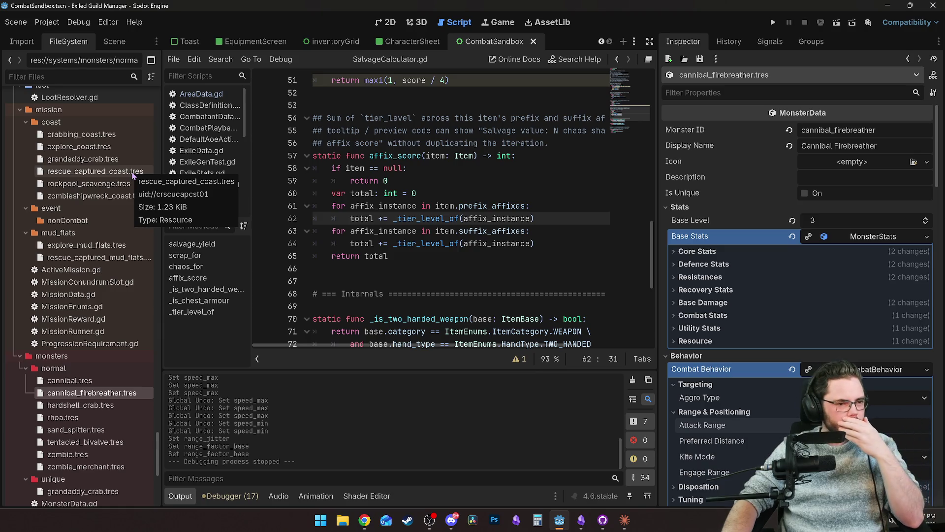
Duplicate crabbing_coast.tres as cannibal_camp.tres and open the new copy.
{"action": "right_click", "coordinate": [102, 136]}
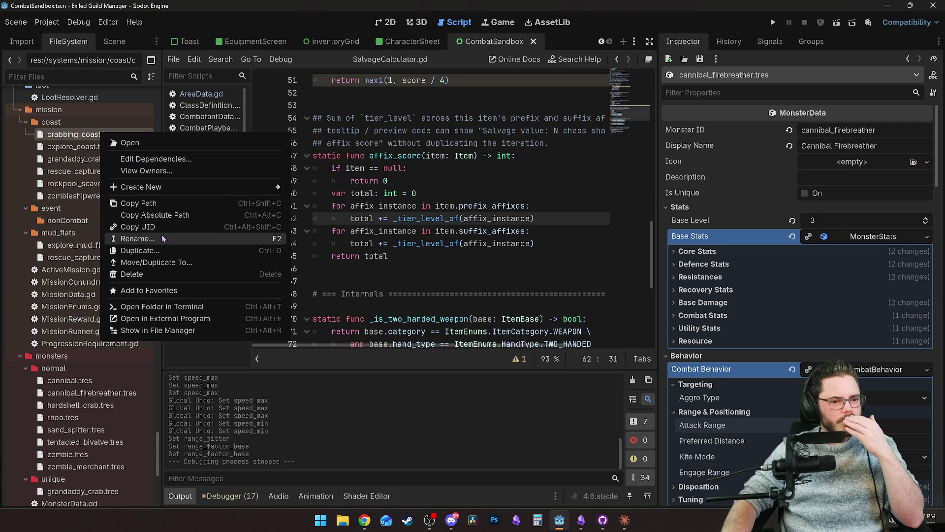
{"action": "left_click", "coordinate": [162, 250]}
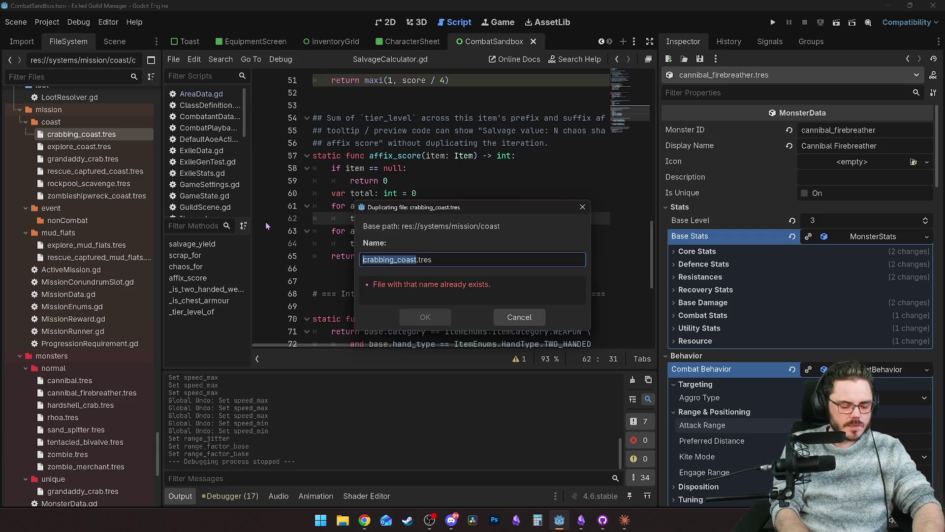
{"action": "type", "text": "can"}
{"action": "type", "text": "nibal_"}
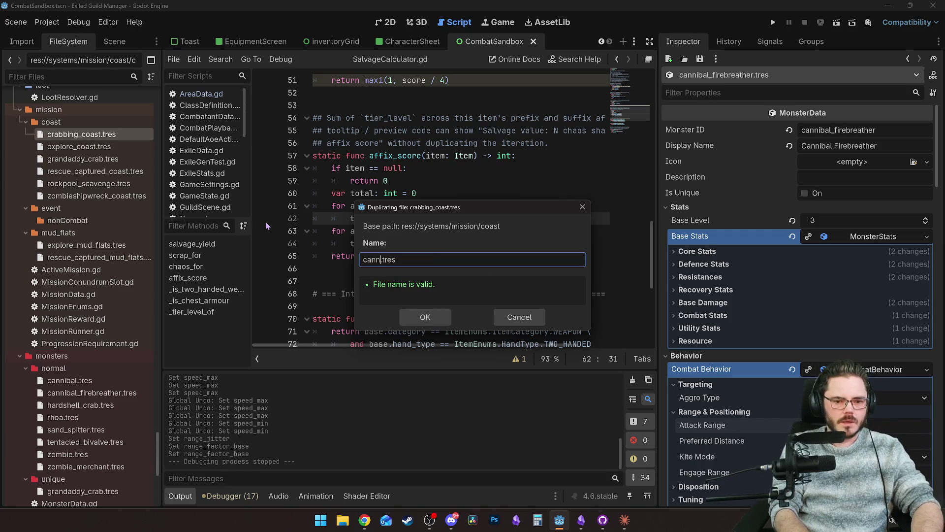
{"action": "type", "text": "camp"}
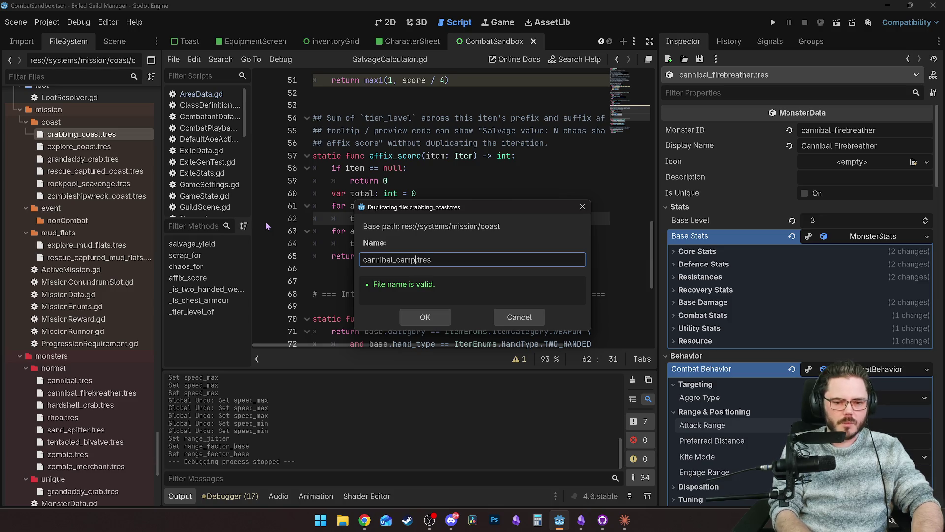
{"action": "left_click", "coordinate": [425, 317]}
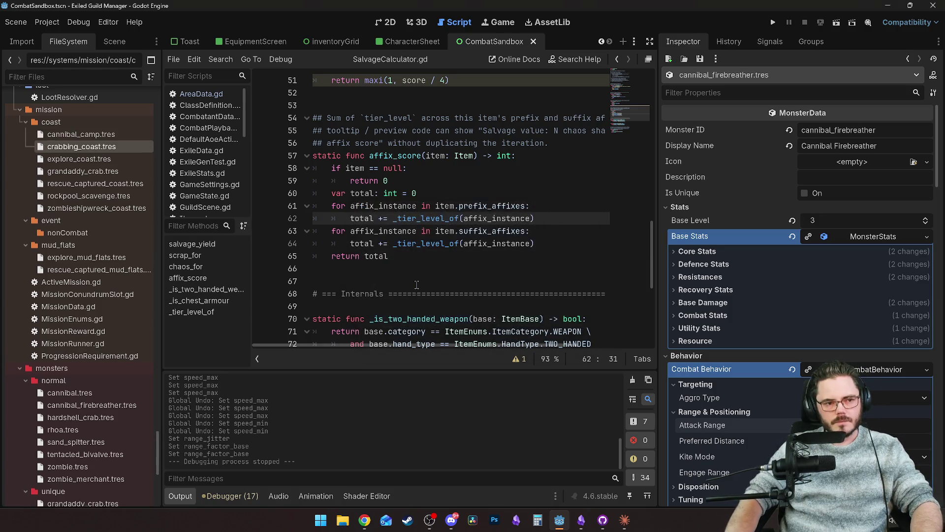
{"action": "left_click", "coordinate": [99, 135]}
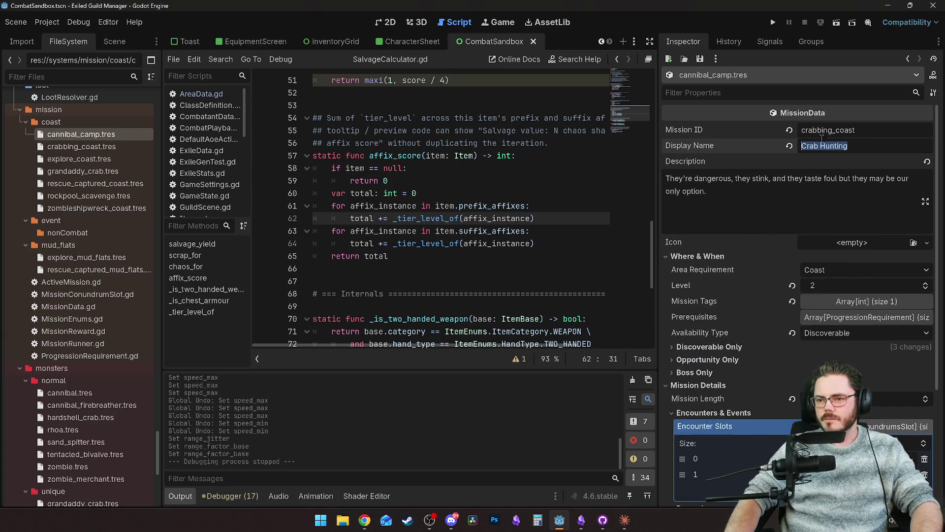
Set Mission ID to cannibal_camp, clear the description, and rename it Cannibal Camp.
{"action": "left_click", "coordinate": [847, 127]}
{"action": "type", "text": "cannibal_camp"}
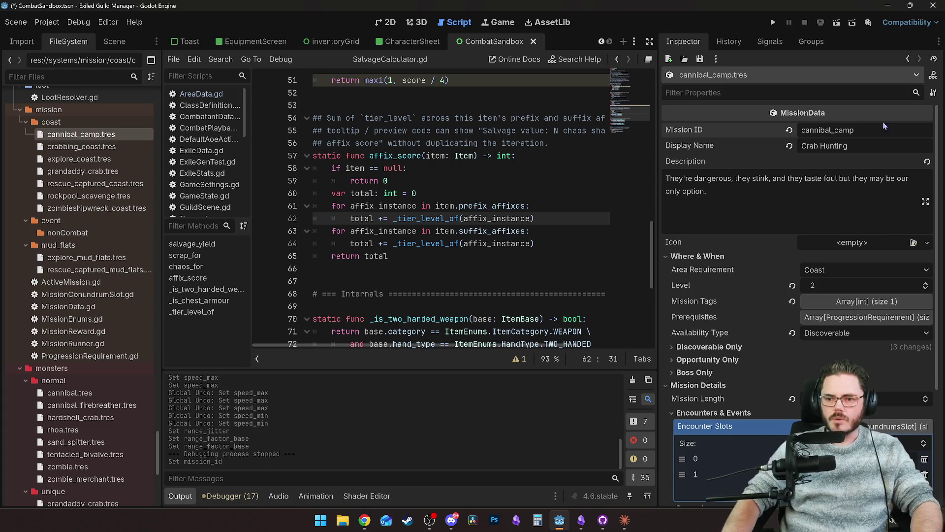
{"action": "key", "text": "Return"}
{"action": "left_click", "coordinate": [831, 195]}
{"action": "key", "text": "ctrl+a"}
{"action": "key", "text": "BackSpace"}
{"action": "left_click", "coordinate": [854, 147]}
{"action": "key", "text": "ctrl+a"}
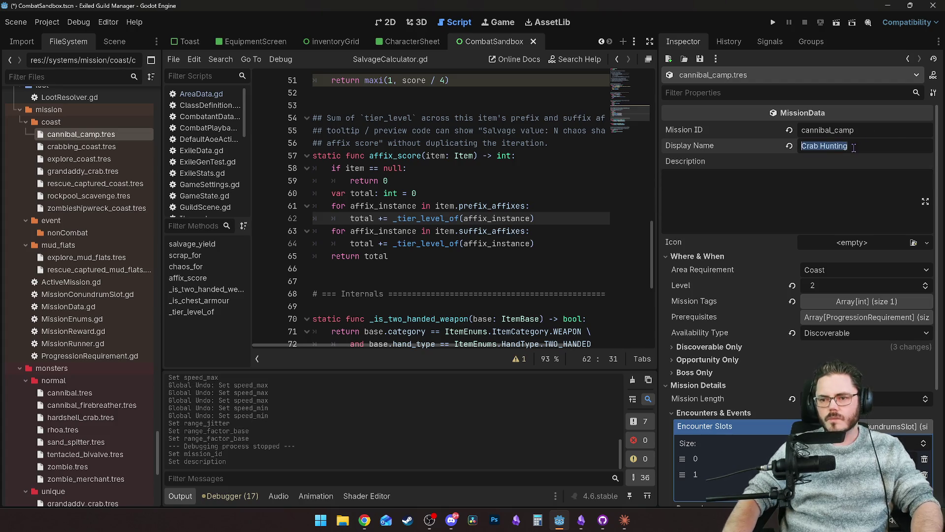
{"action": "type", "text": "Canni"}
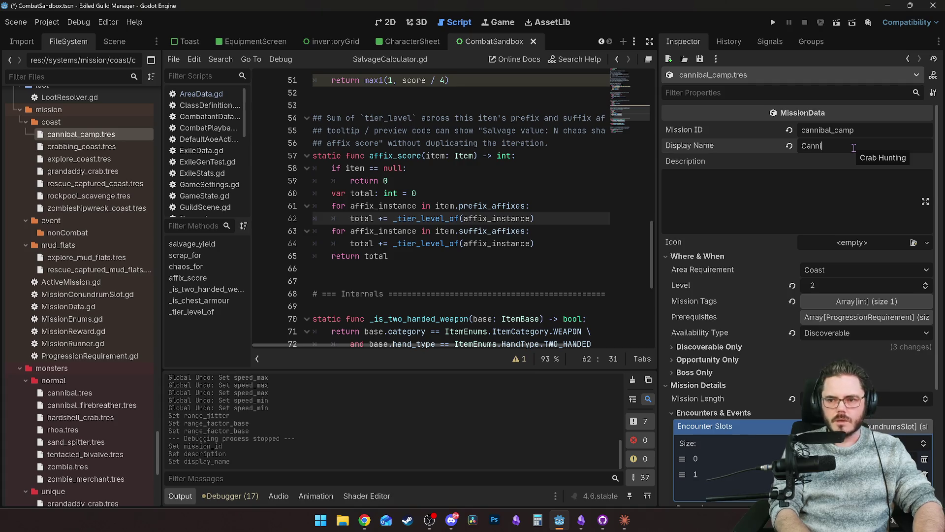
{"action": "type", "text": "bal Camp"}
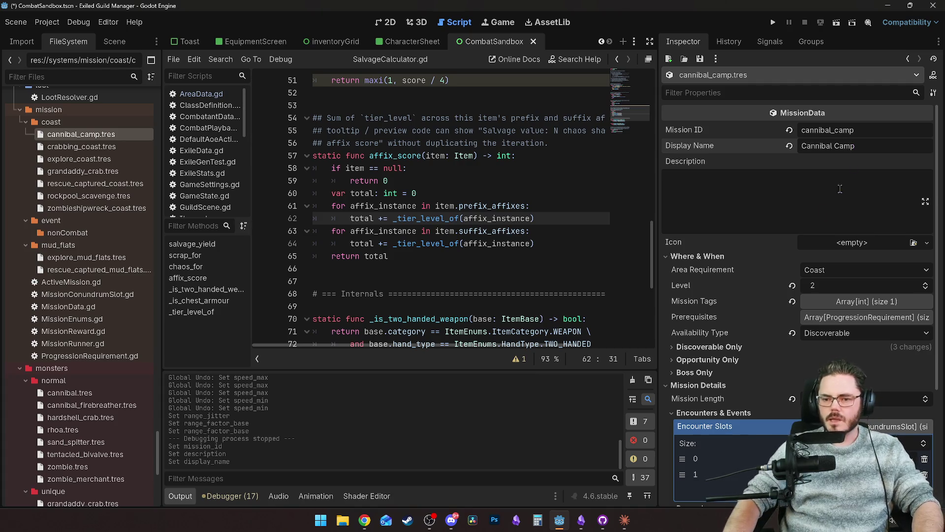
{"action": "left_click", "coordinate": [749, 273]}
Keep Resource as the mission tag and bring up the Availability Type choices.
{"action": "scroll", "coordinate": [832, 286], "scroll_direction": "up", "scroll_amount": 1}
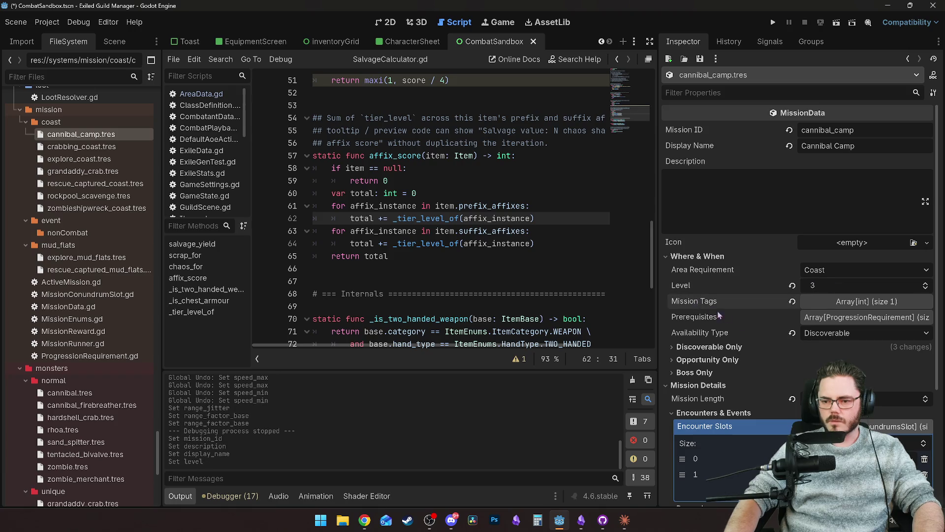
{"action": "scroll", "coordinate": [710, 306], "scroll_direction": "down", "scroll_amount": 2}
{"action": "left_click", "coordinate": [843, 203]}
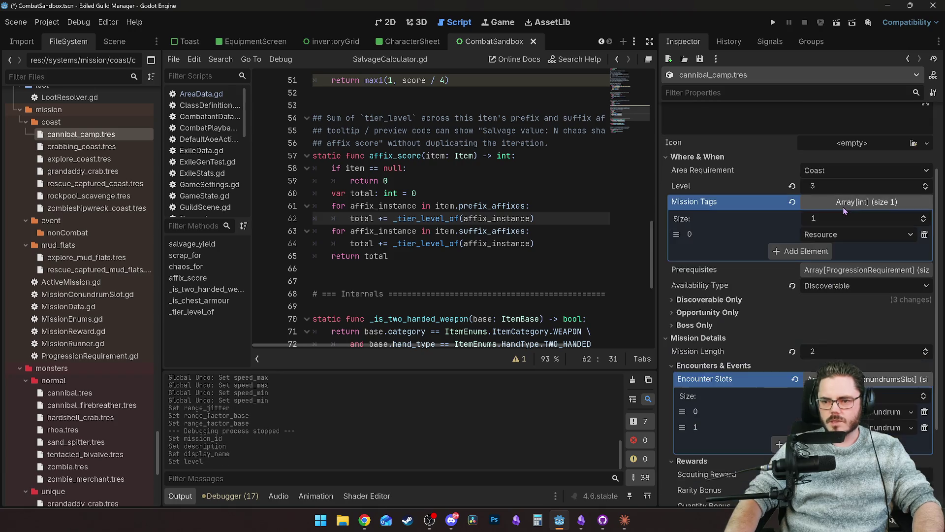
{"action": "left_click", "coordinate": [842, 236]}
{"action": "left_click", "coordinate": [842, 236]}
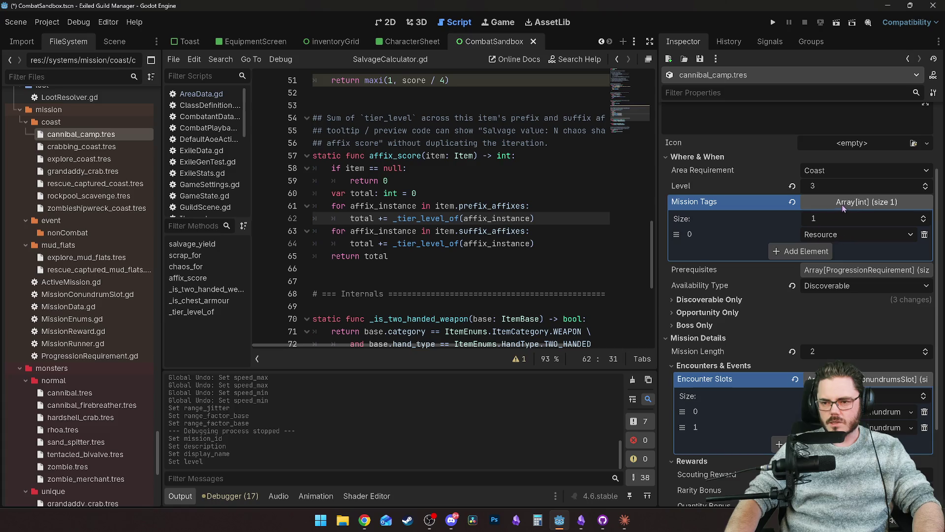
{"action": "left_click", "coordinate": [840, 204]}
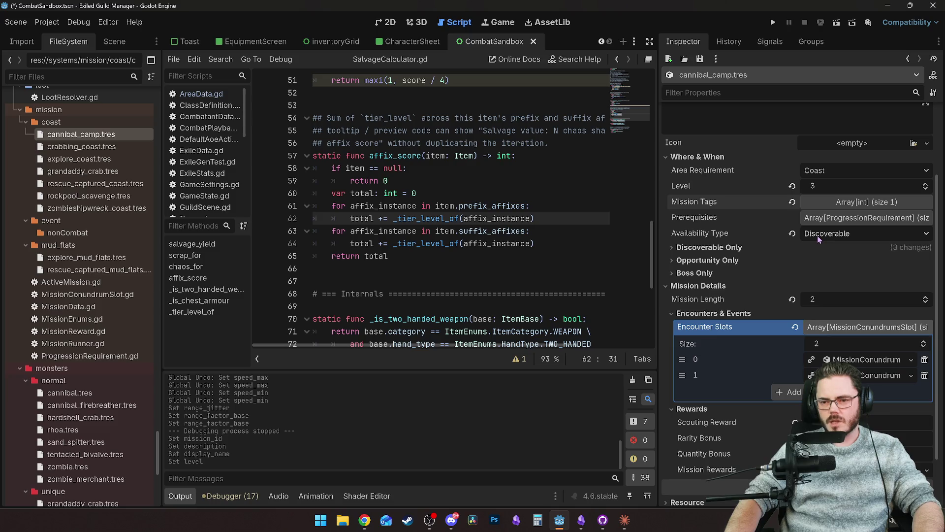
{"action": "left_click", "coordinate": [817, 235]}
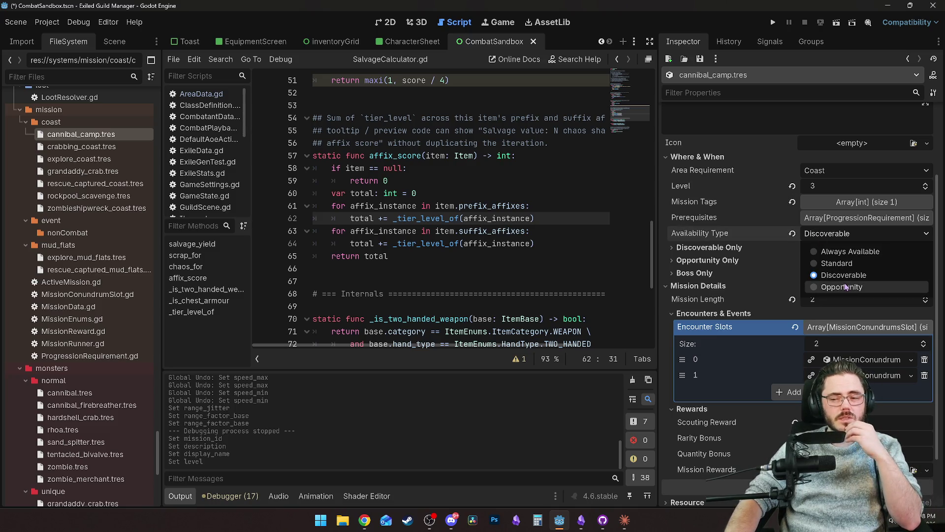
Make the mission an Opportunity and revert its Discoverable Only fields to defaults.
{"action": "left_click", "coordinate": [816, 285]}
{"action": "left_click", "coordinate": [737, 247]}
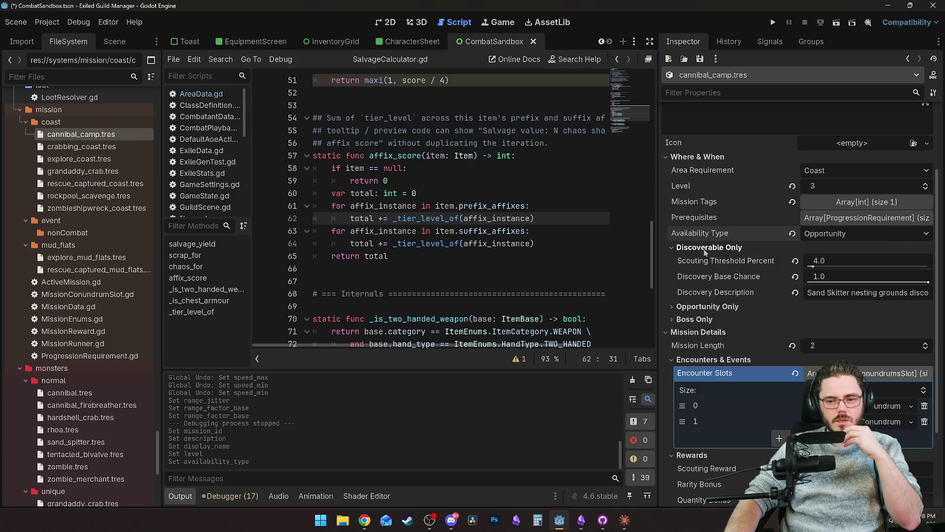
{"action": "left_click", "coordinate": [795, 260]}
{"action": "left_click", "coordinate": [795, 276]}
{"action": "left_click", "coordinate": [794, 292]}
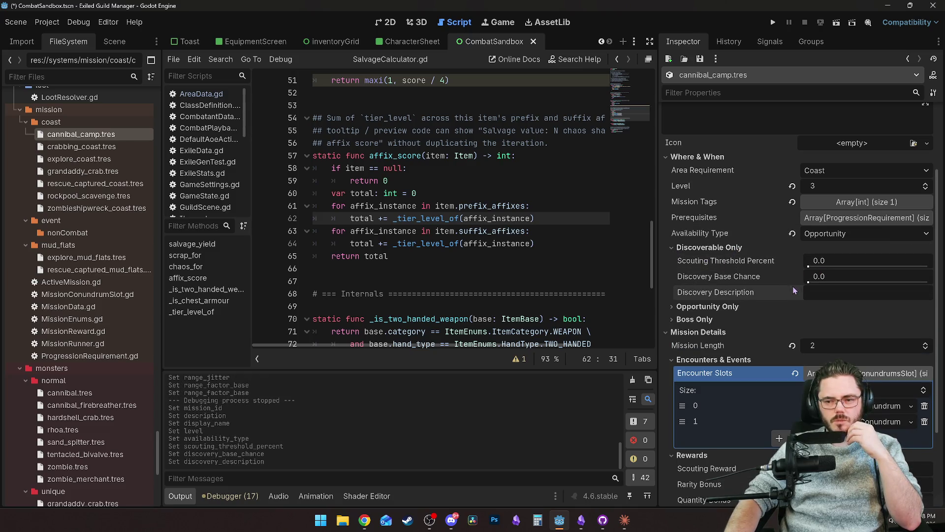
{"action": "mouse_move", "coordinate": [756, 276]}
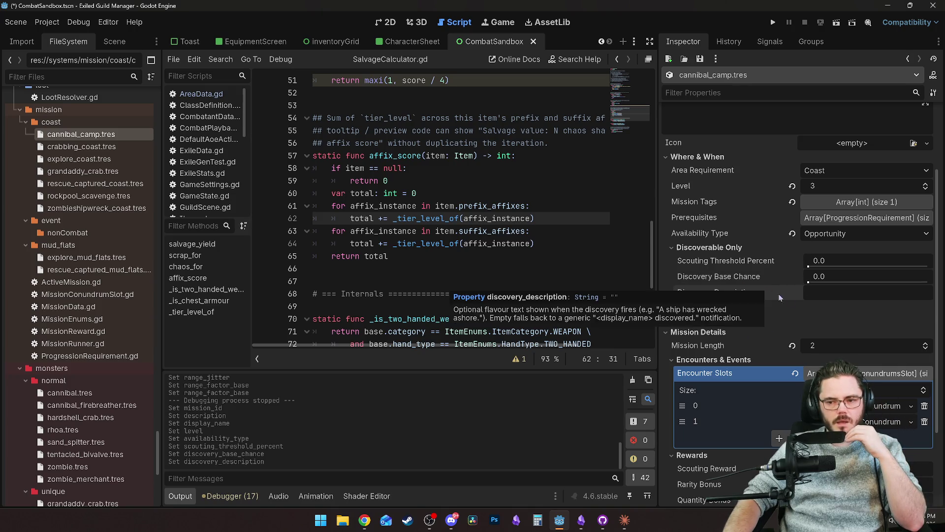
Try 'Cannibal Sightings' as Discovery Description, save, clear it again, and expand Opportunity Only settings.
{"action": "left_click", "coordinate": [845, 294]}
{"action": "type", "text": "Can"}
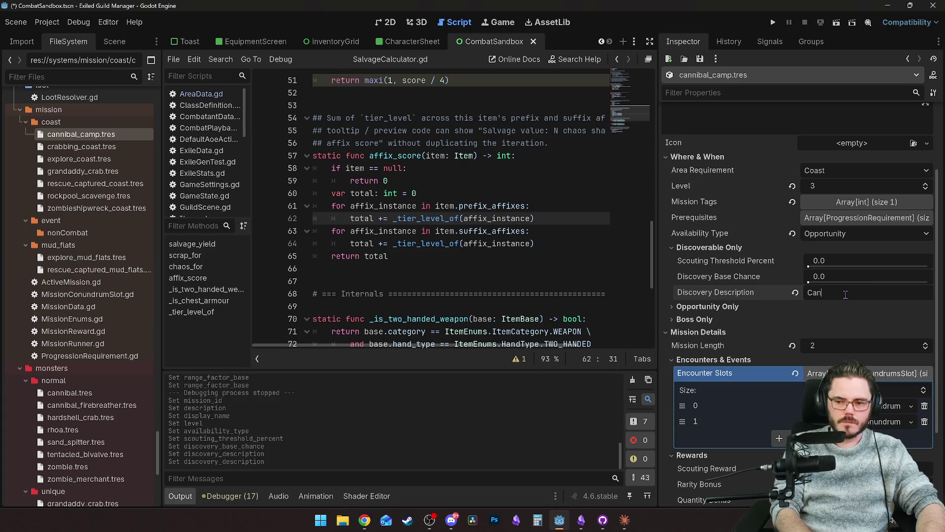
{"action": "type", "text": "nib"}
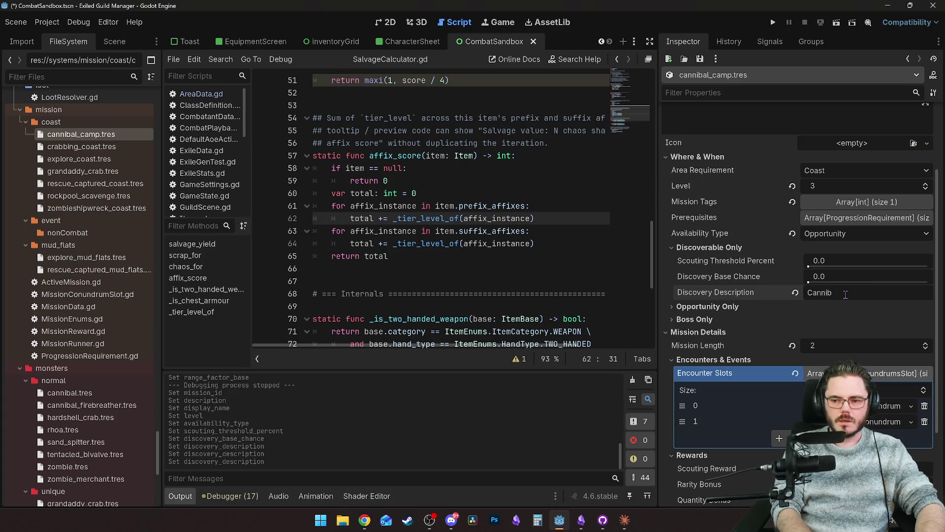
{"action": "type", "text": "al S"}
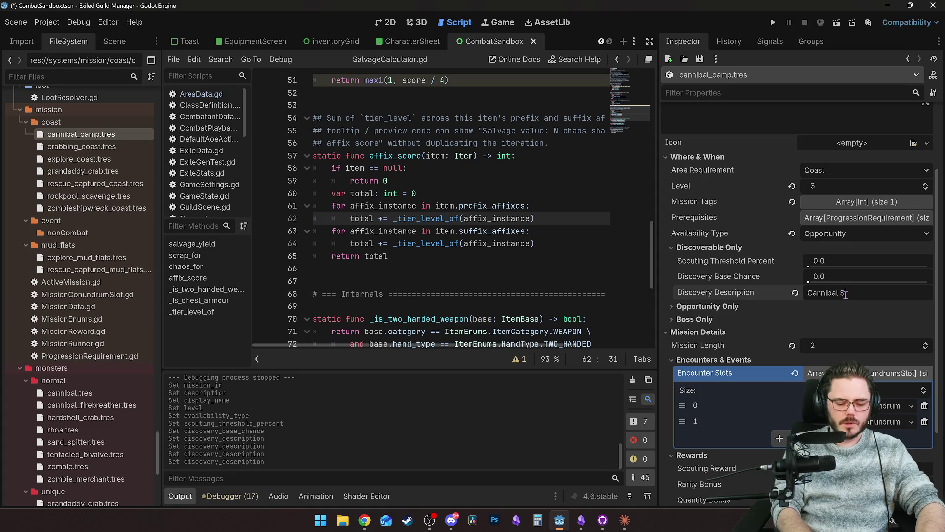
{"action": "type", "text": "ightings"}
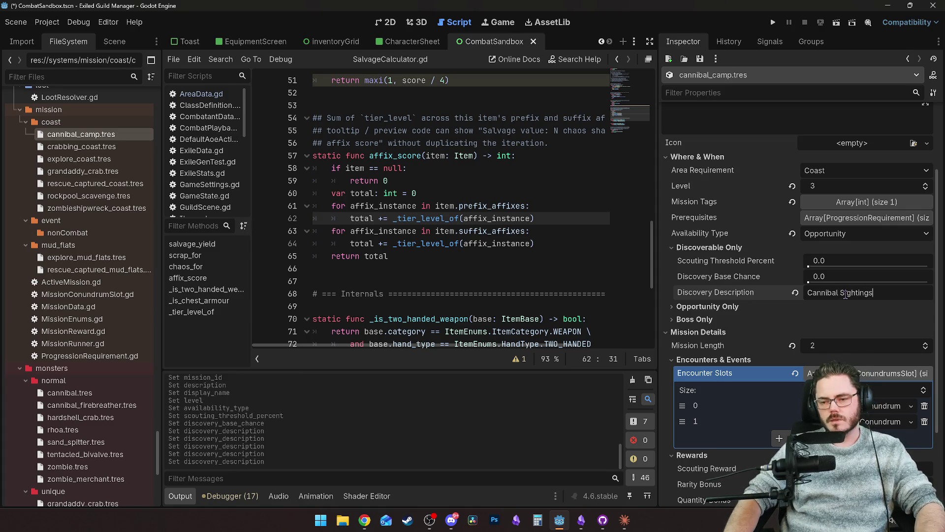
{"action": "key", "text": "ctrl+s"}
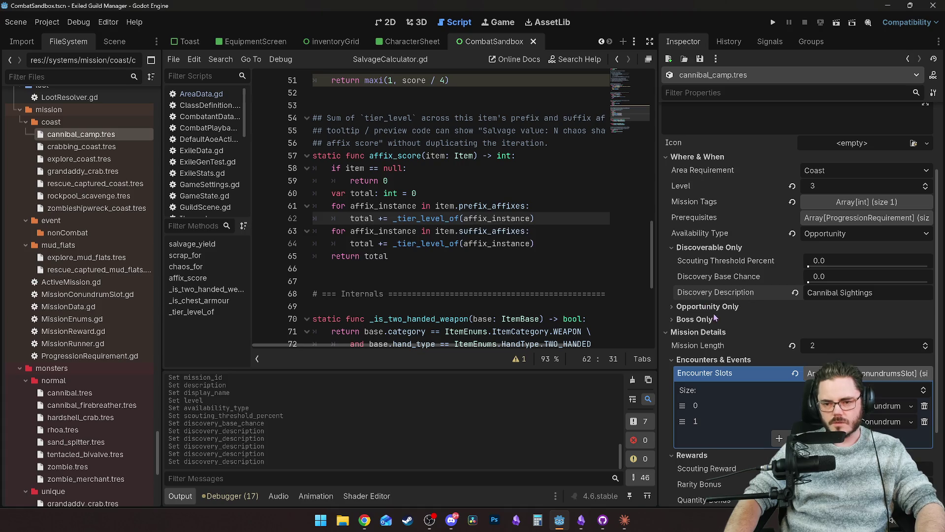
{"action": "left_click", "coordinate": [795, 293]}
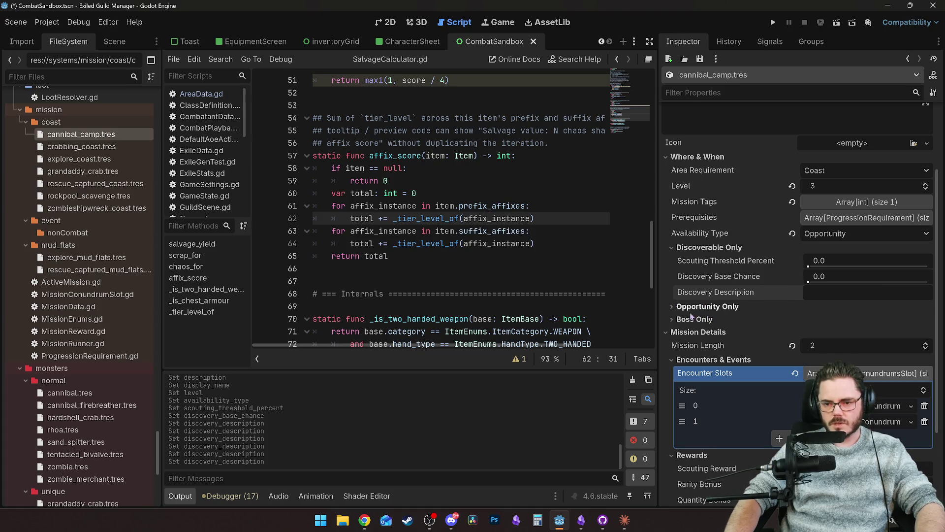
{"action": "left_click", "coordinate": [709, 247]}
{"action": "left_click", "coordinate": [707, 260]}
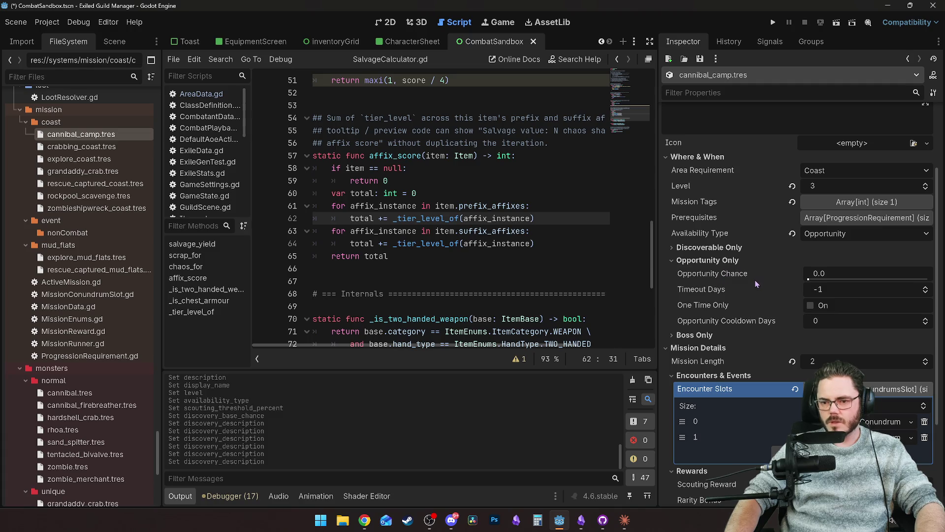
Set Opportunity Chance to 0.25 and leave Timeout Days at -1.
{"action": "left_click", "coordinate": [818, 274]}
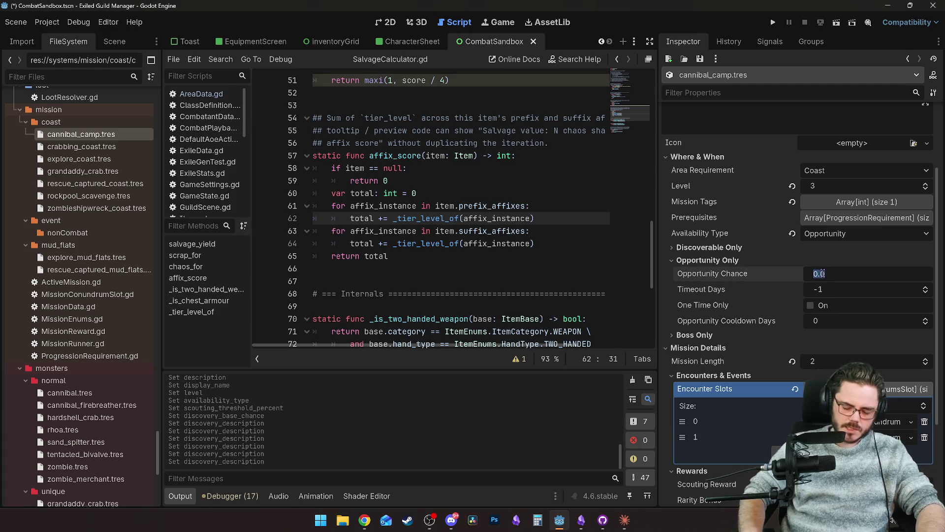
{"action": "type", "text": "0.52"}
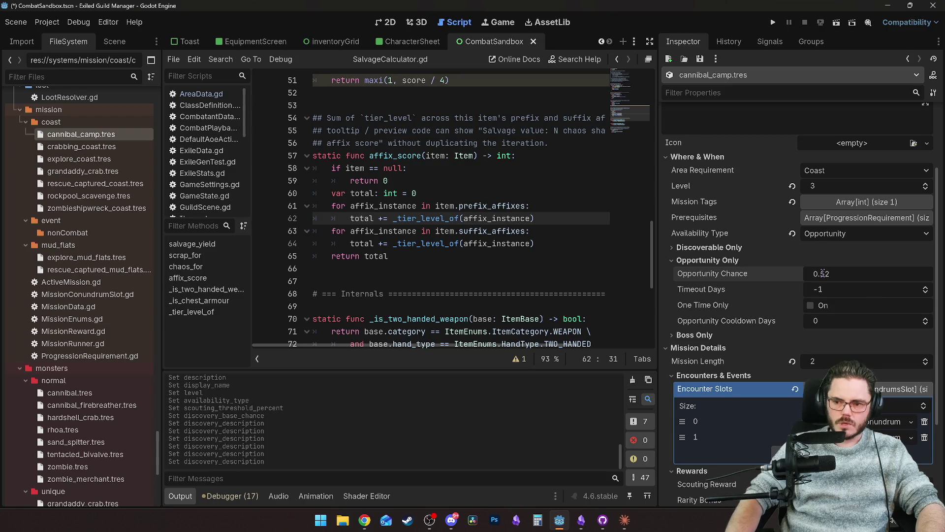
{"action": "key", "text": "BackSpace"}
{"action": "key", "text": "BackSpace"}
{"action": "key", "text": "BackSpace"}
{"action": "type", "text": "."}
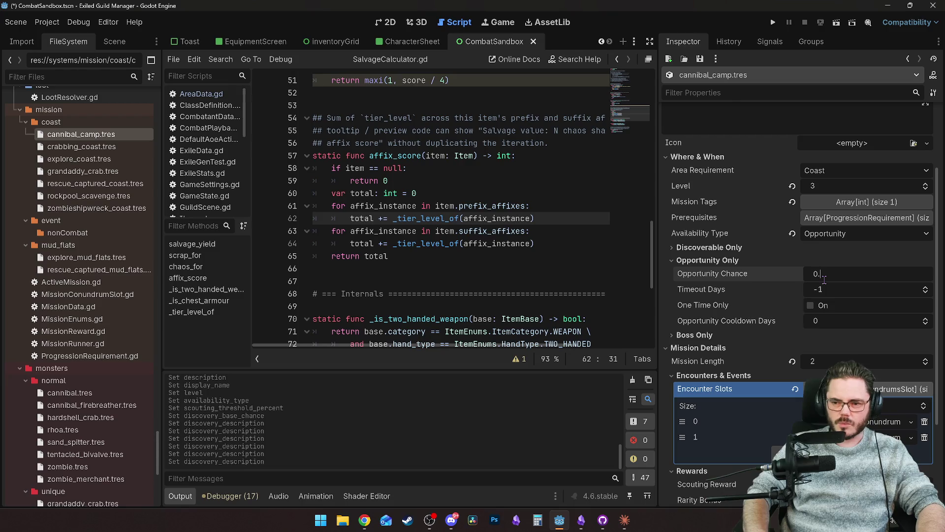
{"action": "type", "text": "25"}
{"action": "key", "text": "Return"}
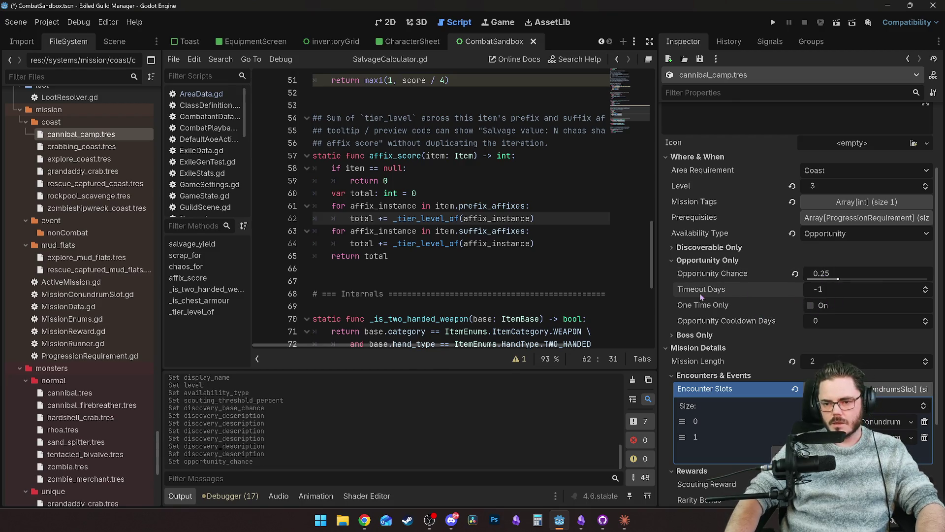
{"action": "mouse_move", "coordinate": [701, 296]}
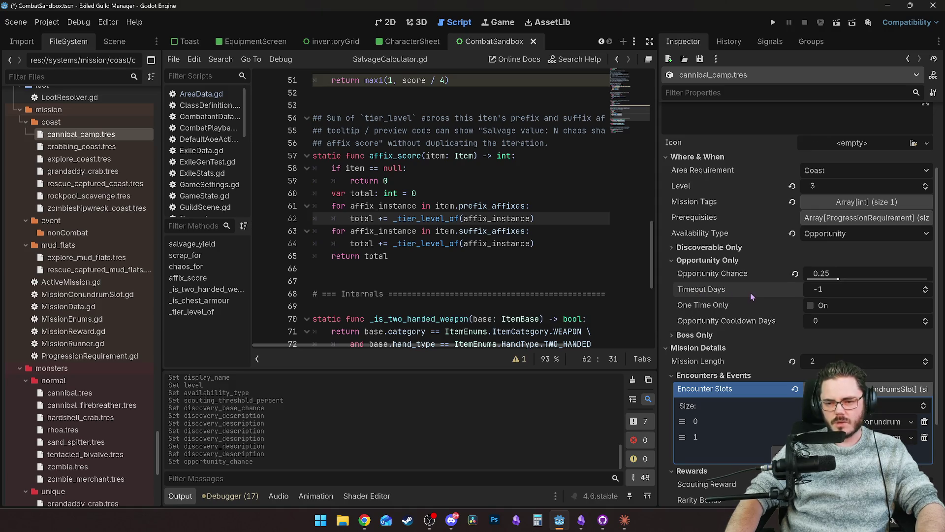
{"action": "left_click", "coordinate": [820, 291]}
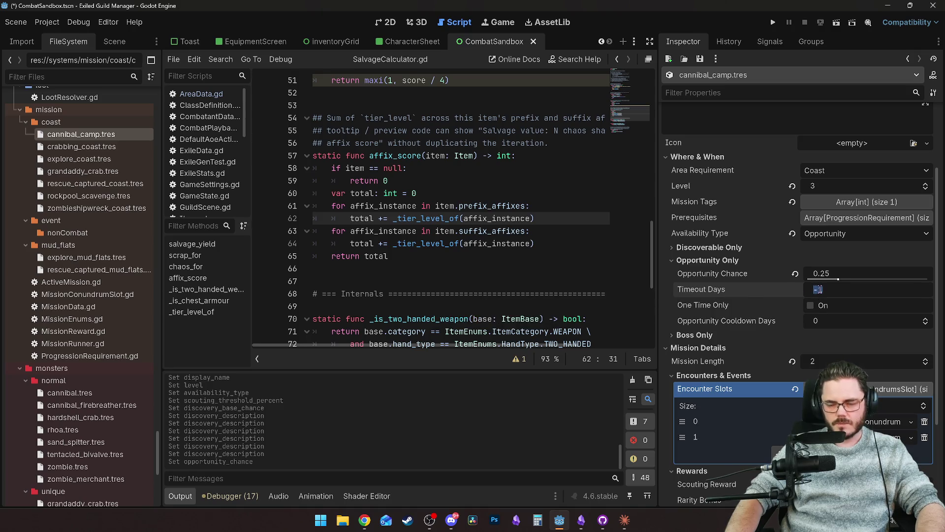
{"action": "key", "text": "Return"}
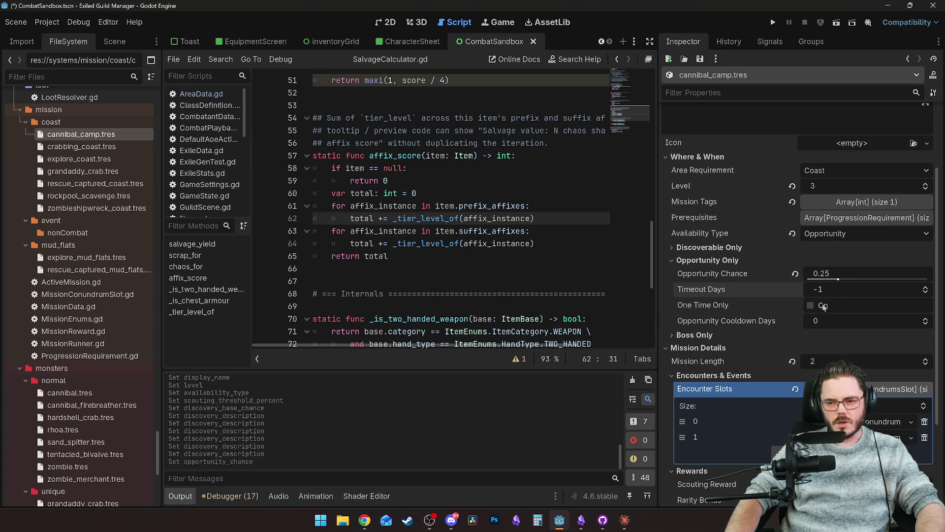
Set Opportunity Cooldown Days to 2 and save the mission resource.
{"action": "scroll", "coordinate": [735, 303], "scroll_direction": "down", "scroll_amount": 1}
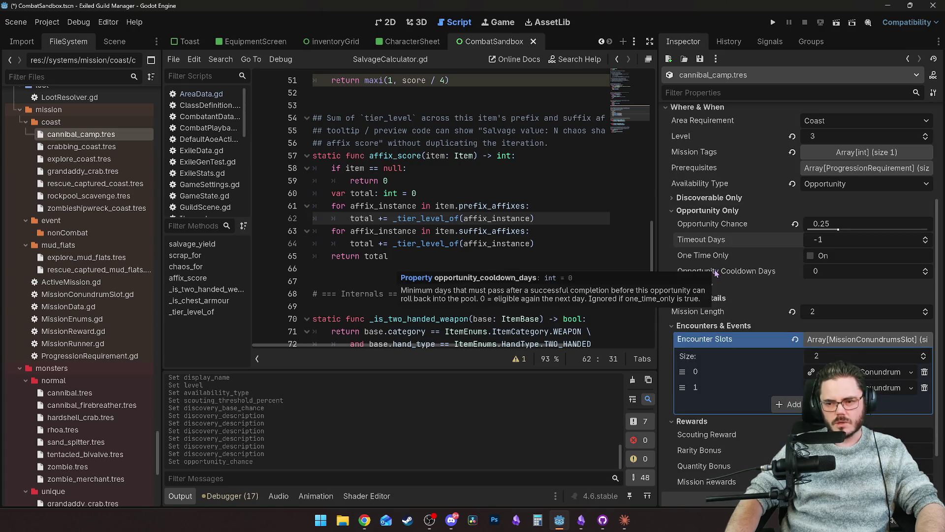
{"action": "left_click", "coordinate": [853, 274]}
{"action": "type", "text": "3"}
{"action": "key", "text": "Return"}
{"action": "left_click", "coordinate": [744, 273]}
{"action": "type", "text": "2"}
{"action": "key", "text": "Return"}
{"action": "key", "text": "ctrl+s"}
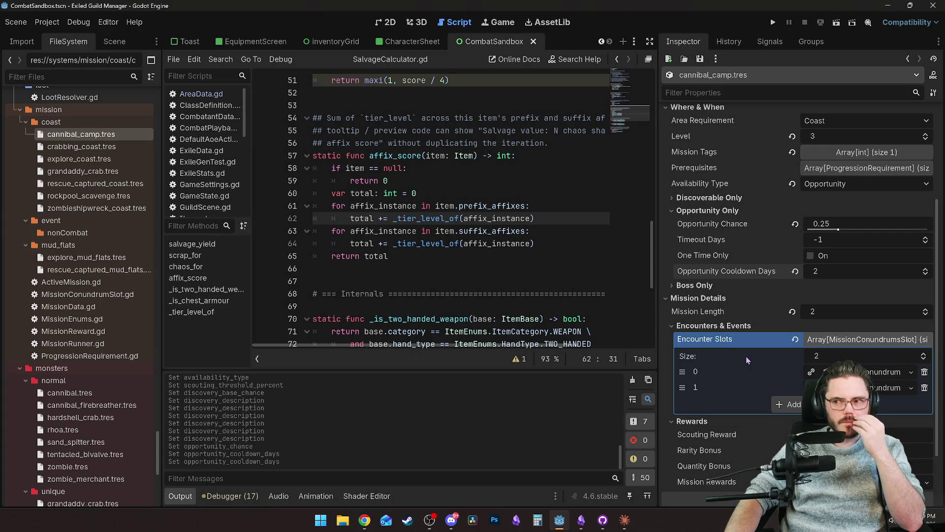
{"action": "mouse_move", "coordinate": [742, 348]}
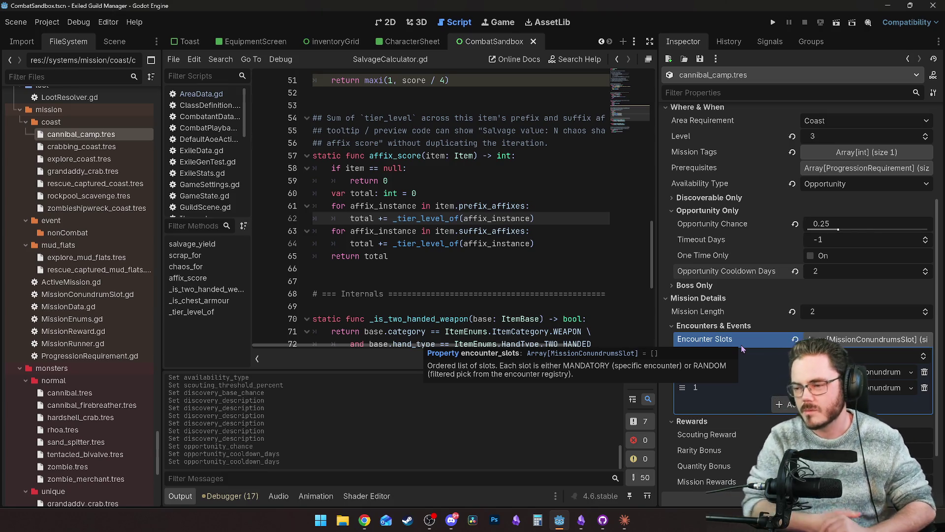
{"action": "left_click", "coordinate": [926, 373]}
Delete the remaining encounter slot and fill two new slots with New MissionConundrum resources.
{"action": "left_click", "coordinate": [925, 373]}
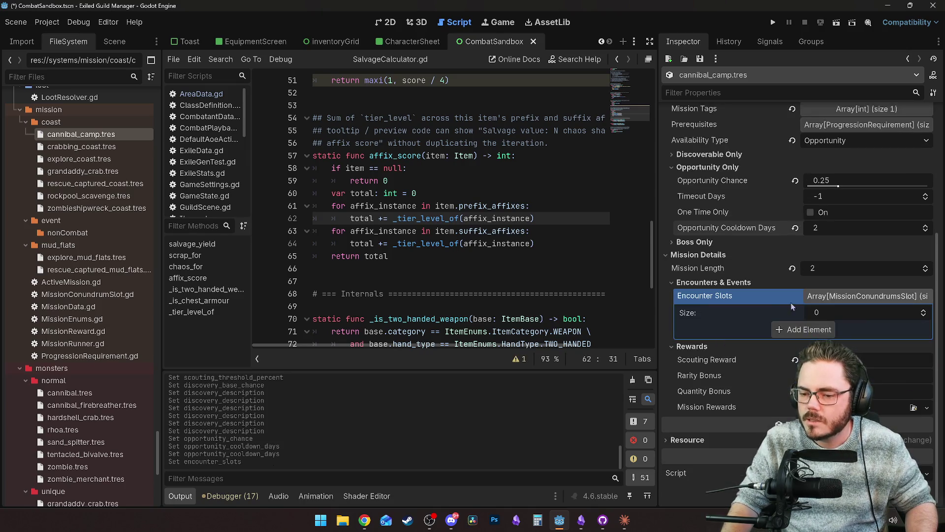
{"action": "left_click", "coordinate": [804, 329]}
{"action": "left_click", "coordinate": [805, 345]}
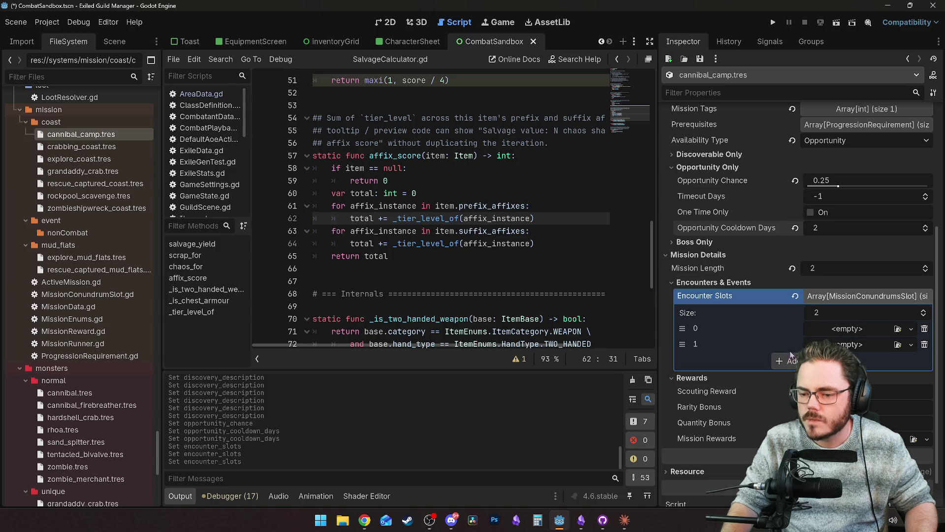
{"action": "left_click", "coordinate": [847, 297]}
{"action": "left_click", "coordinate": [817, 321]}
{"action": "left_click", "coordinate": [877, 315]}
{"action": "left_click", "coordinate": [827, 343]}
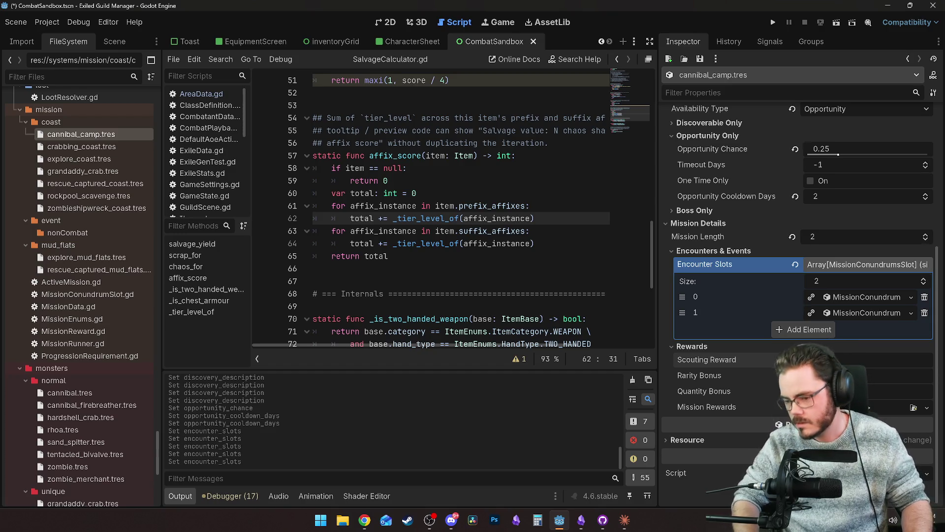
Set Scouting Reward 4.0, Rarity Bonus 0.2 and Quantity Bonus 0.1.
{"action": "left_click", "coordinate": [812, 359]}
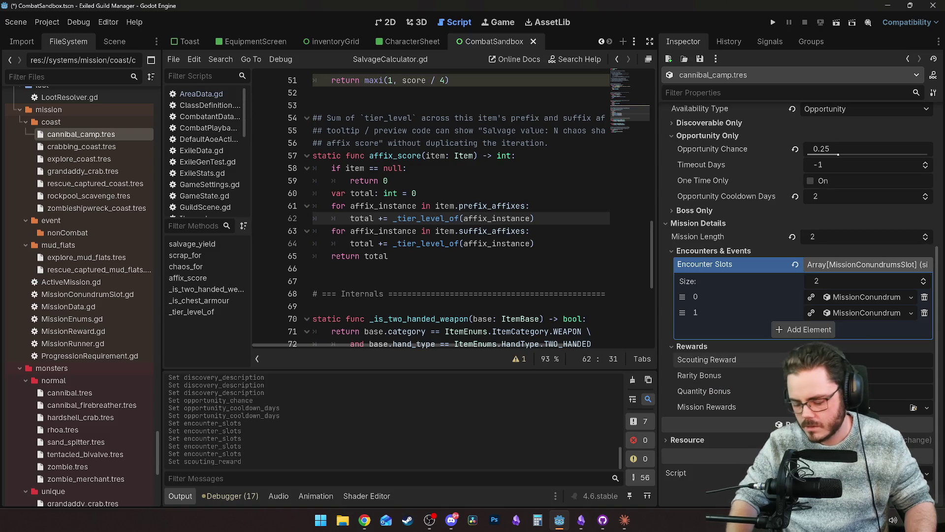
{"action": "key", "text": "Return"}
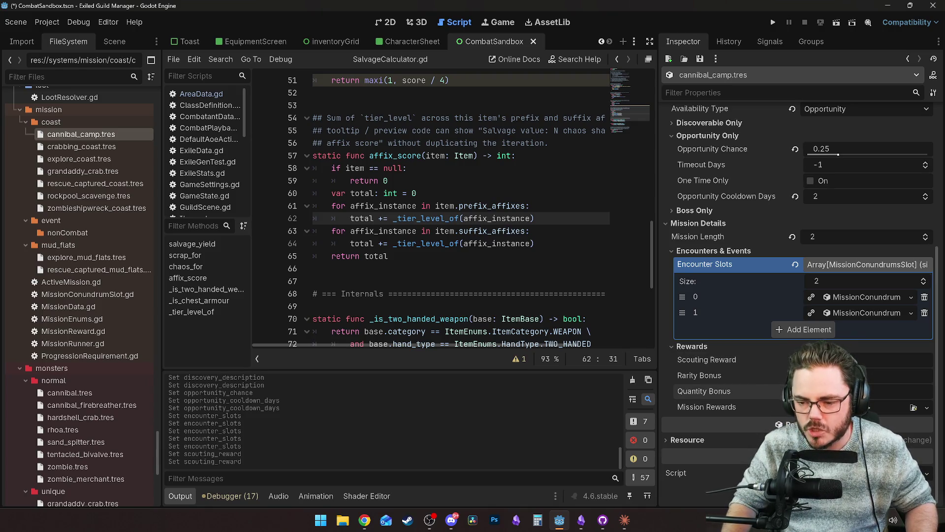
{"action": "key", "text": "Return"}
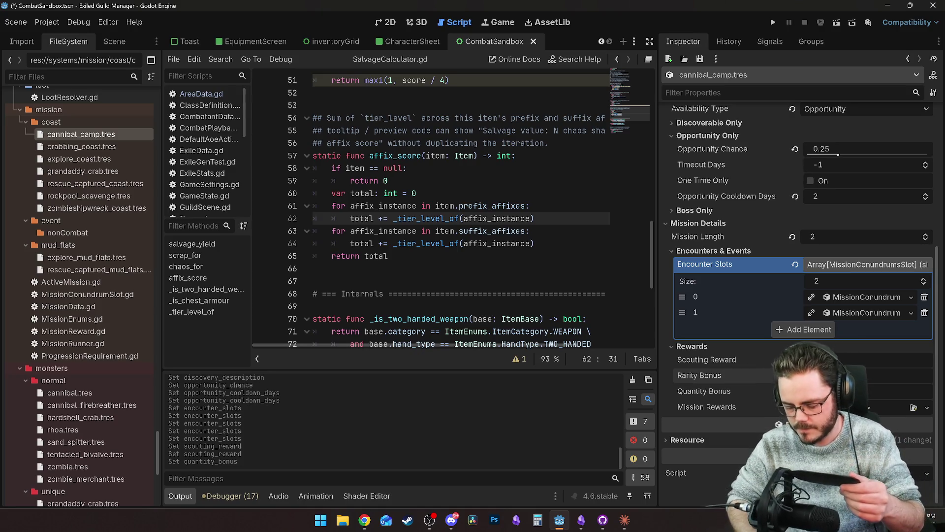
Attach a new MissionReward with Chaos Amount 0, adjusting bonus item rolls and scrap amount.
{"action": "left_click", "coordinate": [927, 407]}
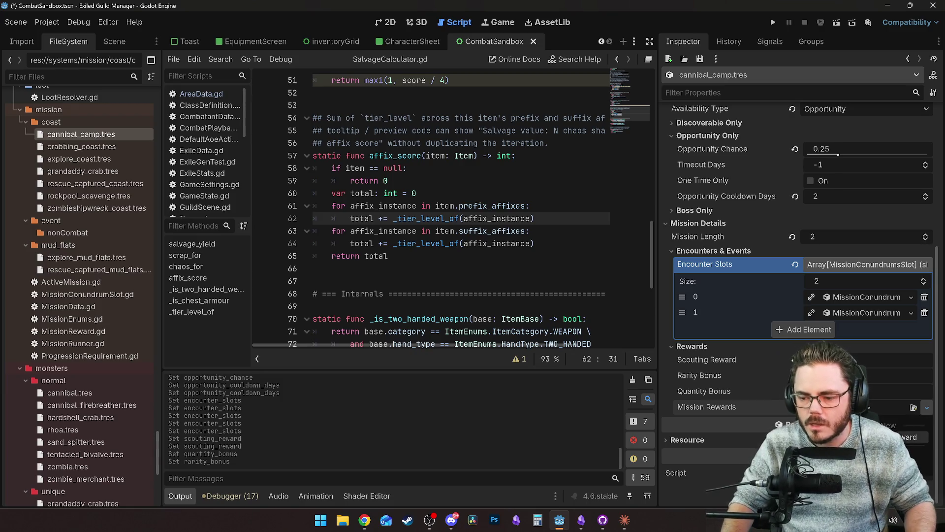
{"action": "left_click", "coordinate": [798, 426]}
{"action": "scroll", "coordinate": [752, 408], "scroll_direction": "down", "scroll_amount": 3}
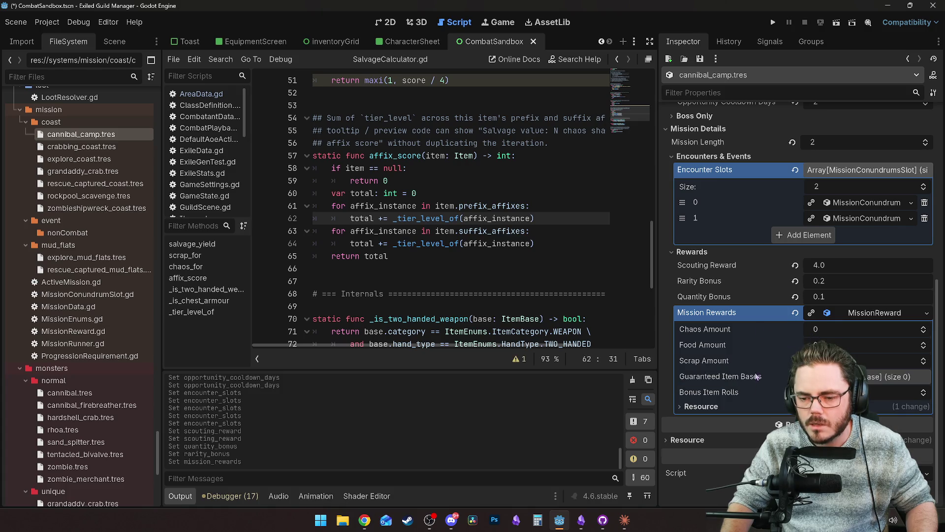
{"action": "left_click", "coordinate": [922, 327]}
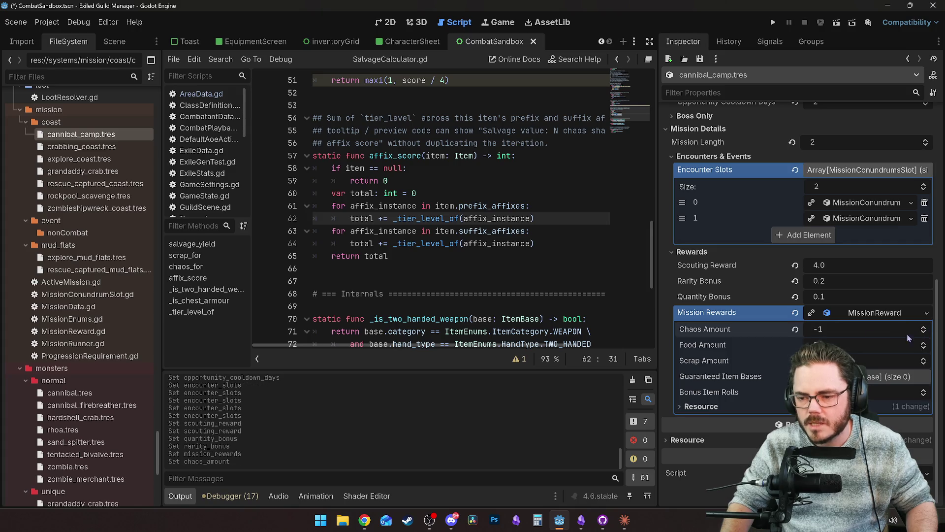
{"action": "left_click", "coordinate": [921, 331]}
{"action": "left_click", "coordinate": [831, 327]}
{"action": "key", "text": "Return"}
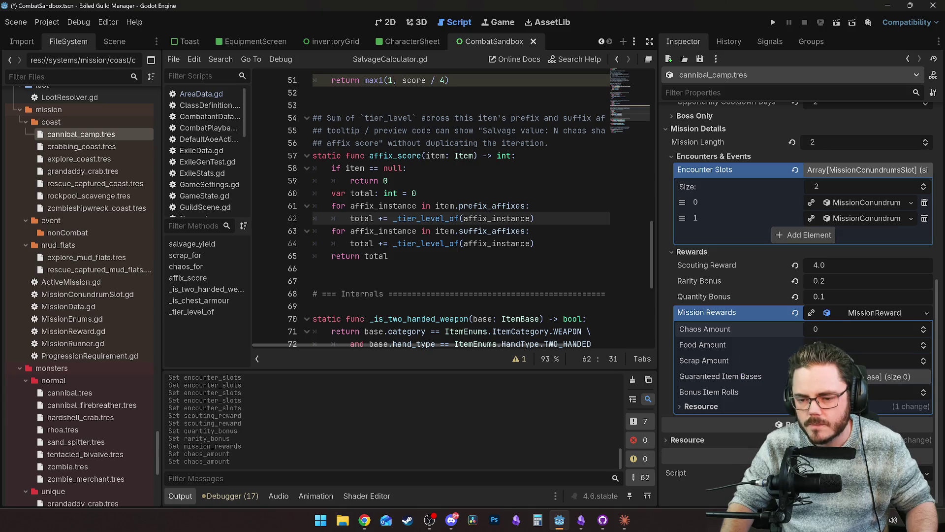
{"action": "left_click", "coordinate": [924, 394]}
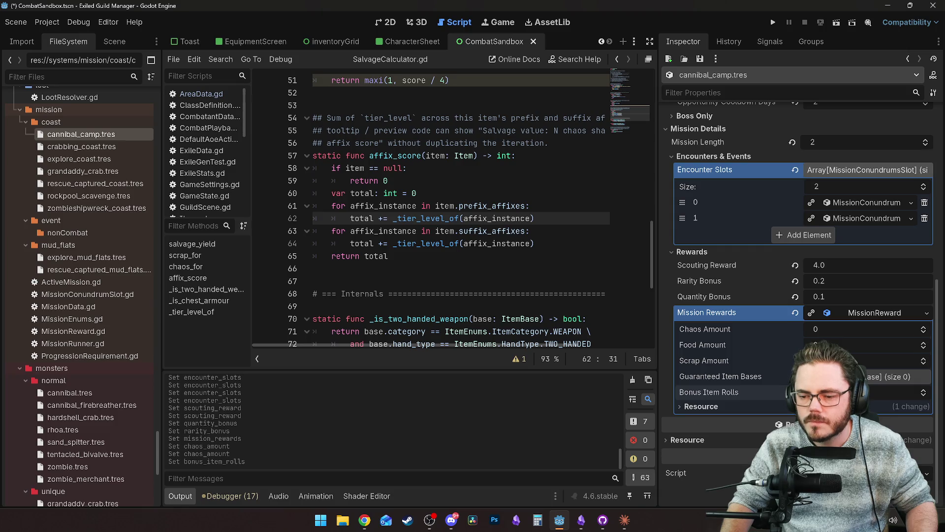
{"action": "left_click_drag", "start_coordinate": [709, 360], "coordinate": [733, 355]}
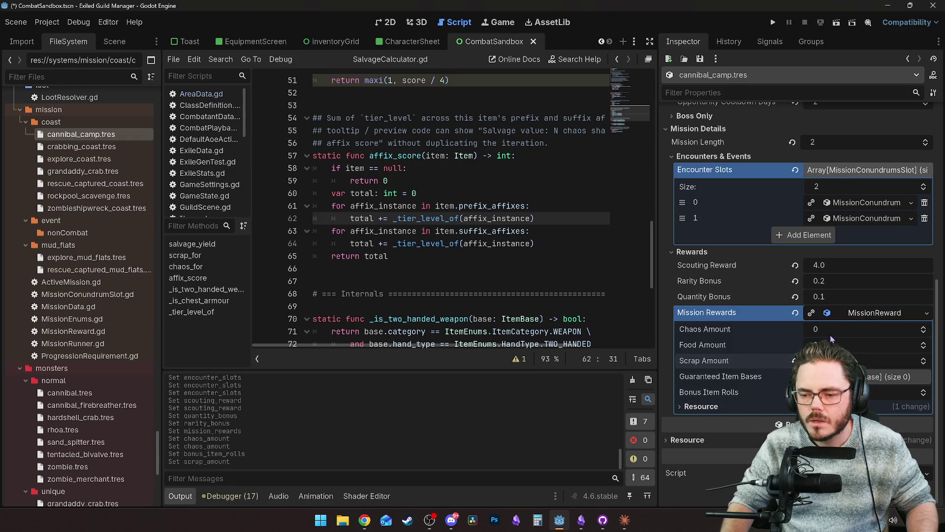
{"action": "left_click", "coordinate": [857, 315]}
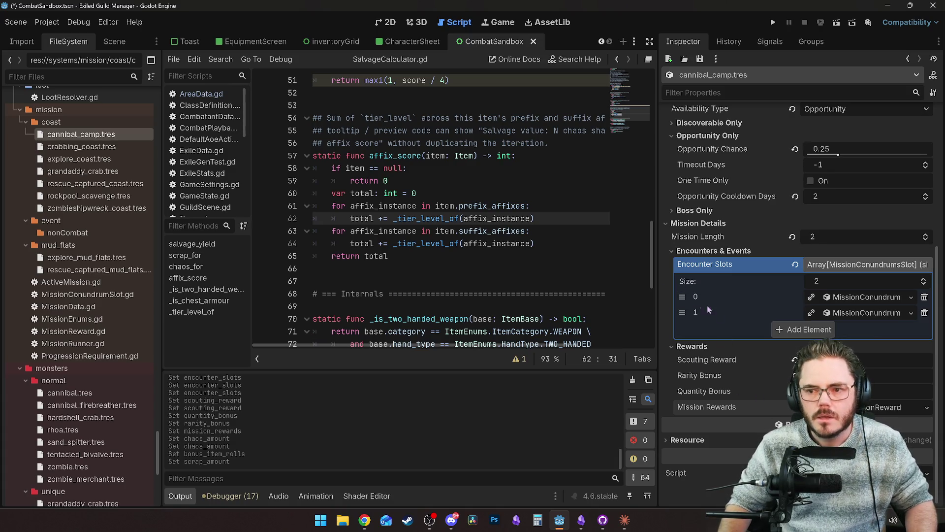
Look over the cannibal camp mission's description and fields in the Inspector.
{"action": "scroll", "coordinate": [745, 362], "scroll_direction": "up", "scroll_amount": 5}
{"action": "left_click", "coordinate": [755, 200]}
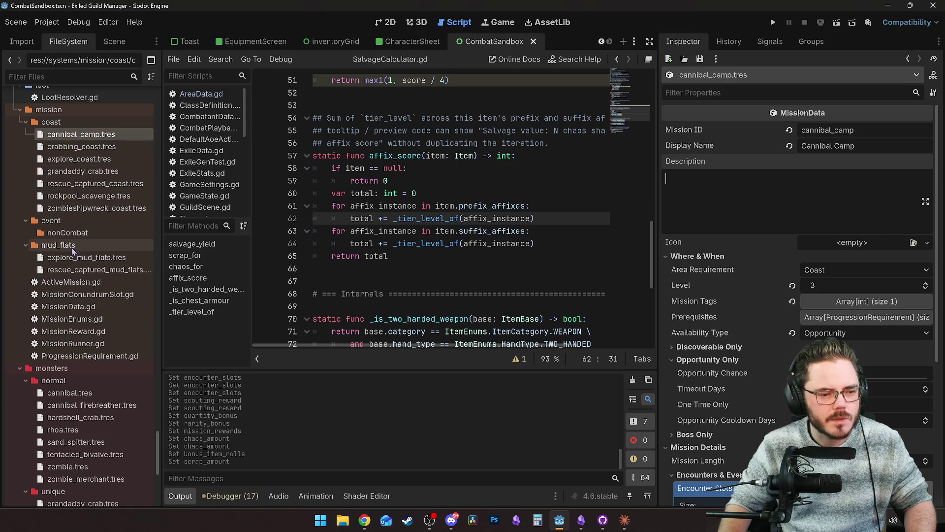
{"action": "scroll", "coordinate": [71, 248], "scroll_direction": "down", "scroll_amount": 3}
{"action": "scroll", "coordinate": [68, 347], "scroll_direction": "down", "scroll_amount": 2}
{"action": "scroll", "coordinate": [67, 345], "scroll_direction": "up", "scroll_amount": 10}
{"action": "scroll", "coordinate": [67, 321], "scroll_direction": "up", "scroll_amount": 3}
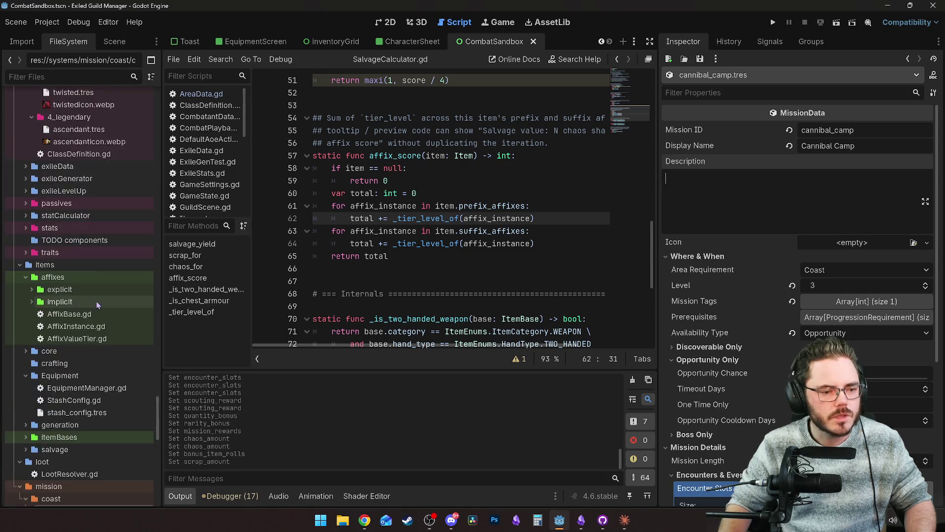
{"action": "scroll", "coordinate": [93, 305], "scroll_direction": "down", "scroll_amount": 6}
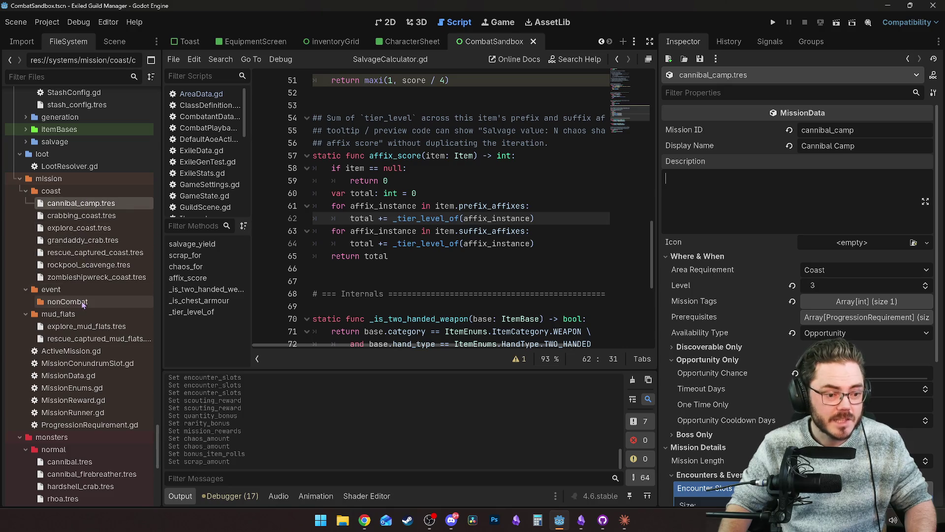
{"action": "scroll", "coordinate": [83, 305], "scroll_direction": "down", "scroll_amount": 2}
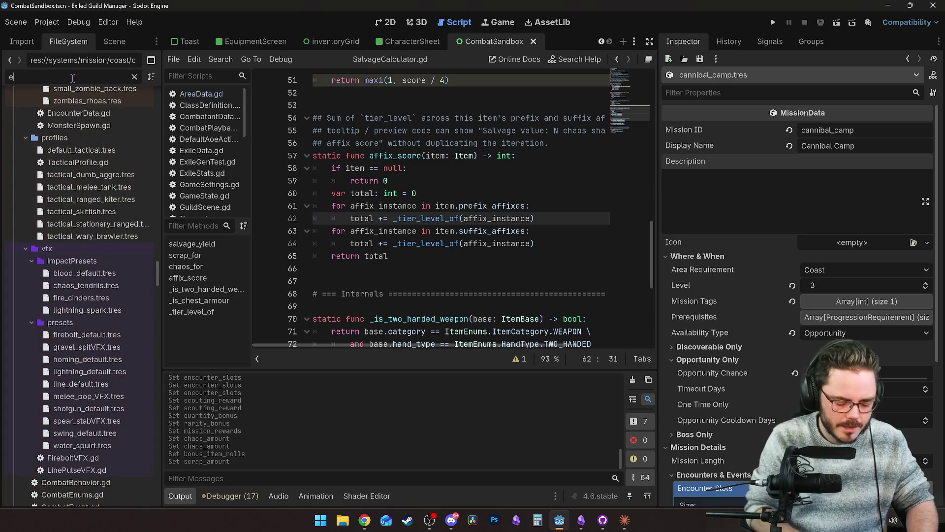
Filter the FileSystem by 'encoun' and open the coast encounters folder.
{"action": "type", "text": "encoun"}
{"action": "left_click", "coordinate": [59, 208]}
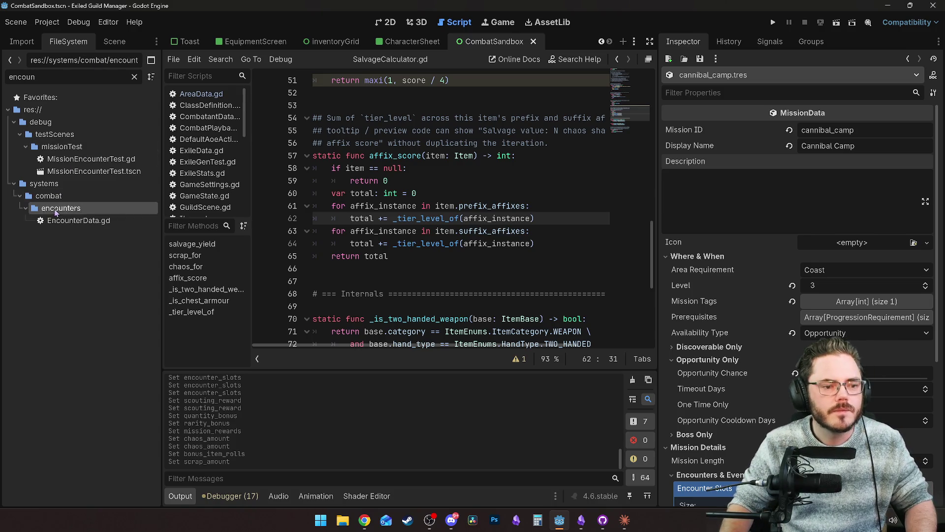
{"action": "left_click", "coordinate": [135, 77]}
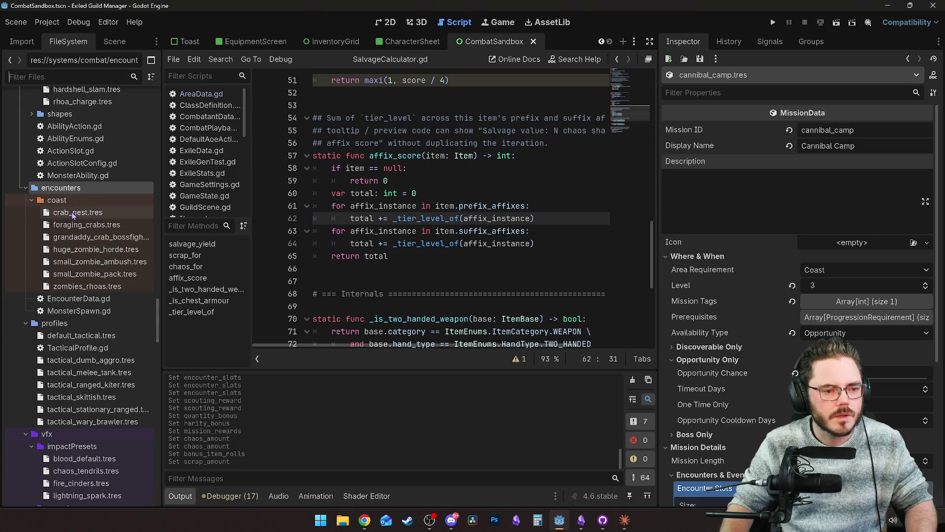
{"action": "left_click", "coordinate": [80, 286]}
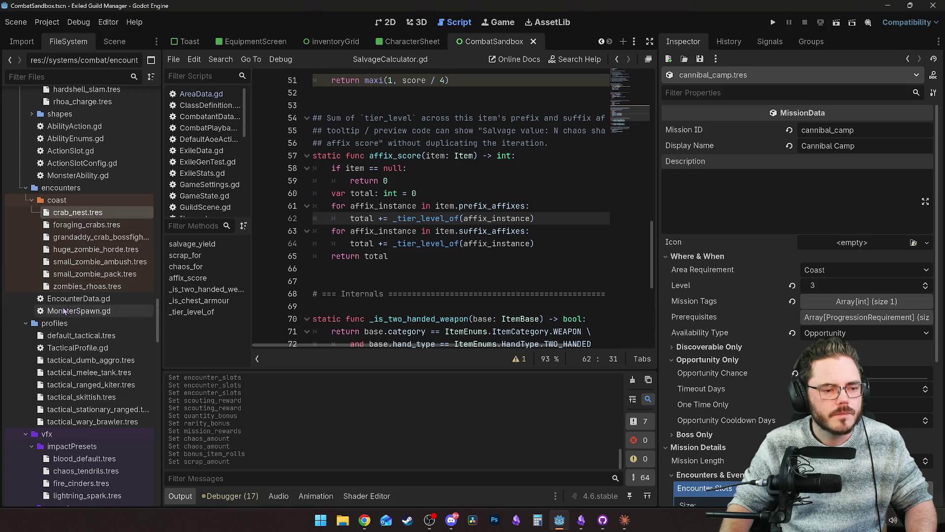
Select the zombies_rhoas encounter file and expand the coast folder.
{"action": "right_click", "coordinate": [80, 218]}
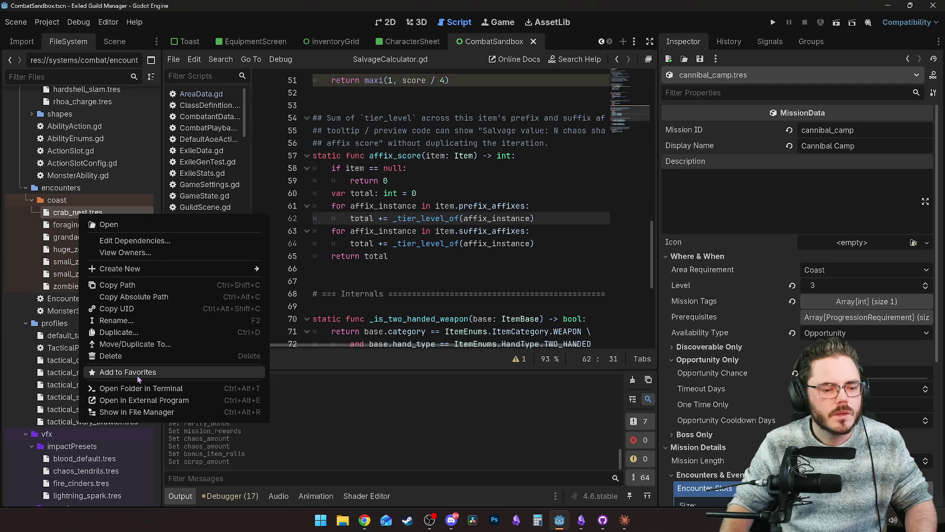
{"action": "left_click", "coordinate": [57, 291]}
{"action": "left_click", "coordinate": [58, 290]}
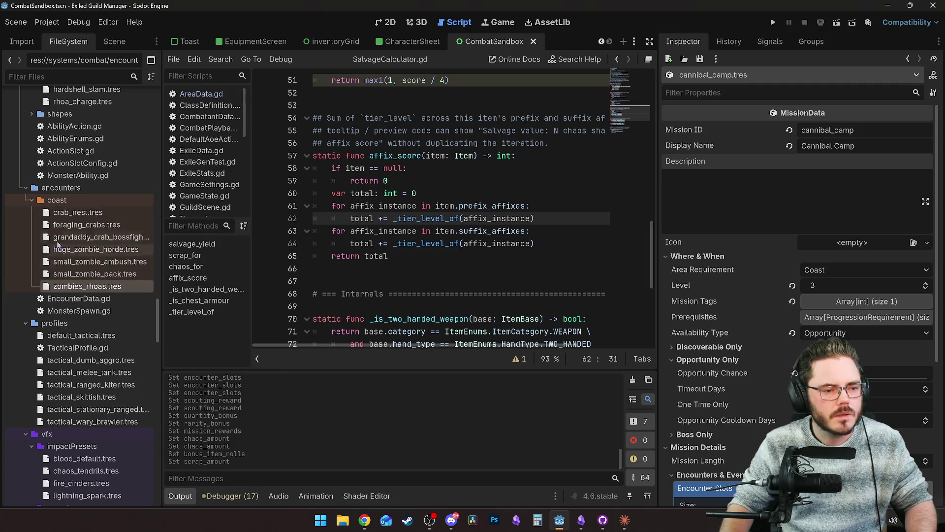
{"action": "double_click", "coordinate": [34, 203]}
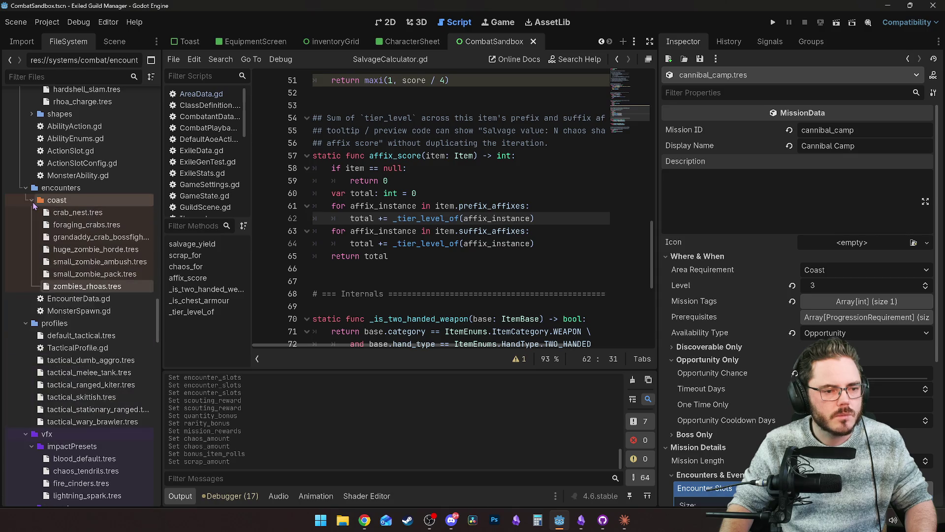
{"action": "right_click", "coordinate": [58, 203]}
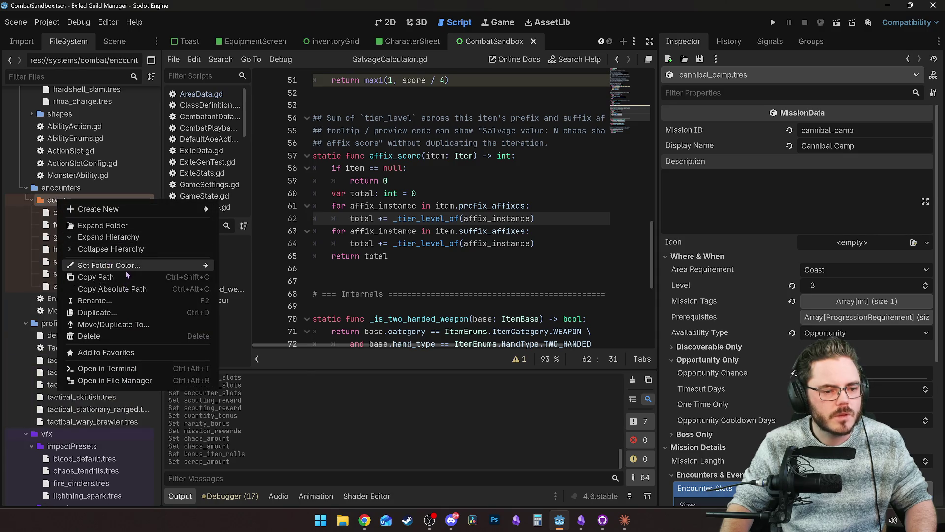
{"action": "mouse_move", "coordinate": [125, 268]}
{"action": "left_click", "coordinate": [58, 188]}
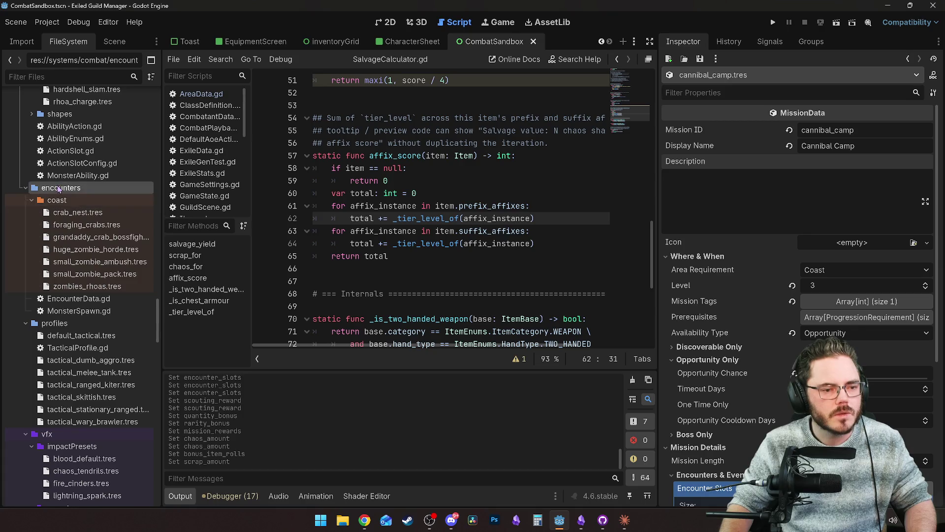
Set the encounters folder colour to Orange.
{"action": "right_click", "coordinate": [83, 191]}
{"action": "mouse_move", "coordinate": [157, 256]}
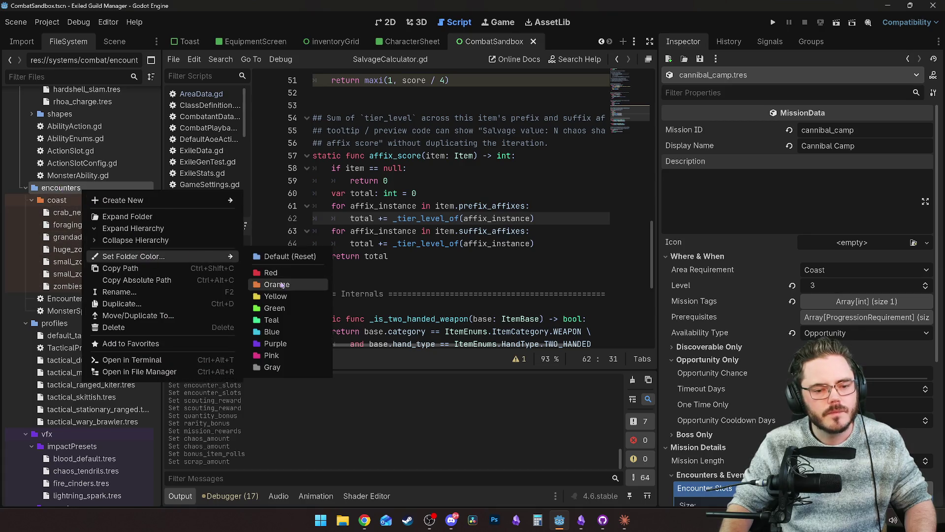
{"action": "left_click", "coordinate": [266, 282]}
{"action": "left_click", "coordinate": [71, 200]}
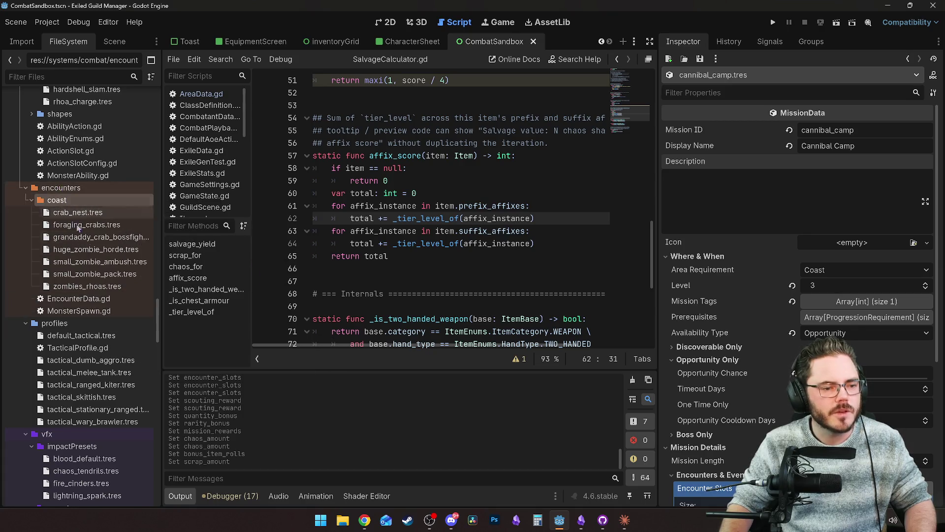
Create a new folder named mudFlats inside the encounters folder.
{"action": "right_click", "coordinate": [59, 189]}
{"action": "mouse_move", "coordinate": [119, 199]}
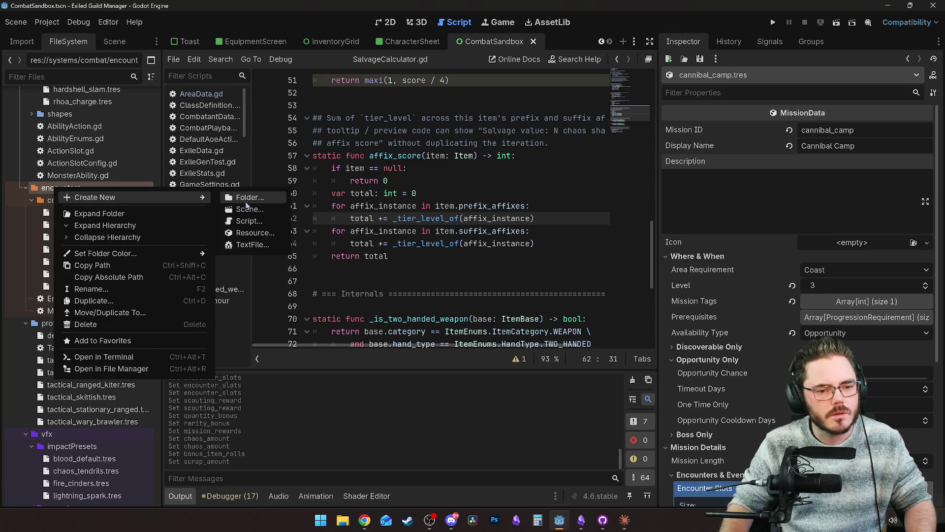
{"action": "left_click", "coordinate": [247, 200]}
{"action": "type", "text": "mud flat"}
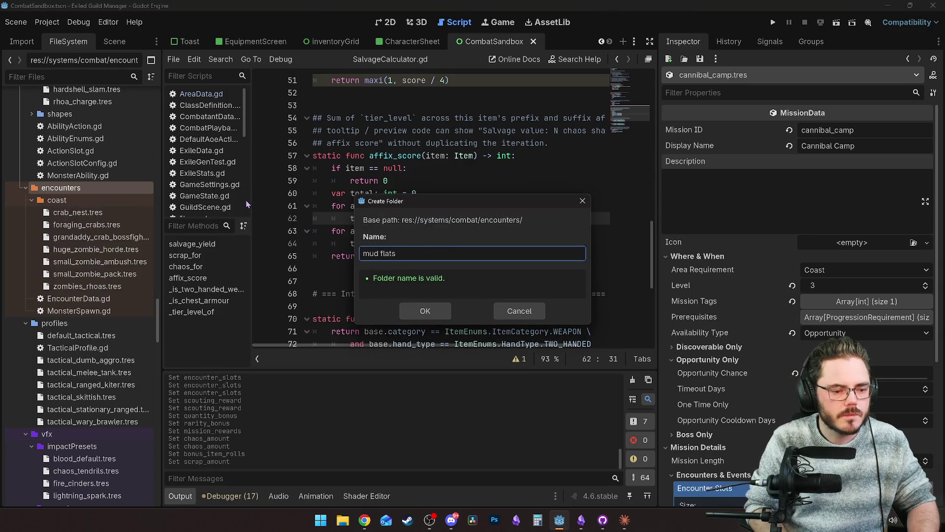
{"action": "key", "text": "ctrl+a"}
{"action": "key", "text": "BackSpace"}
{"action": "type", "text": "mudFla"}
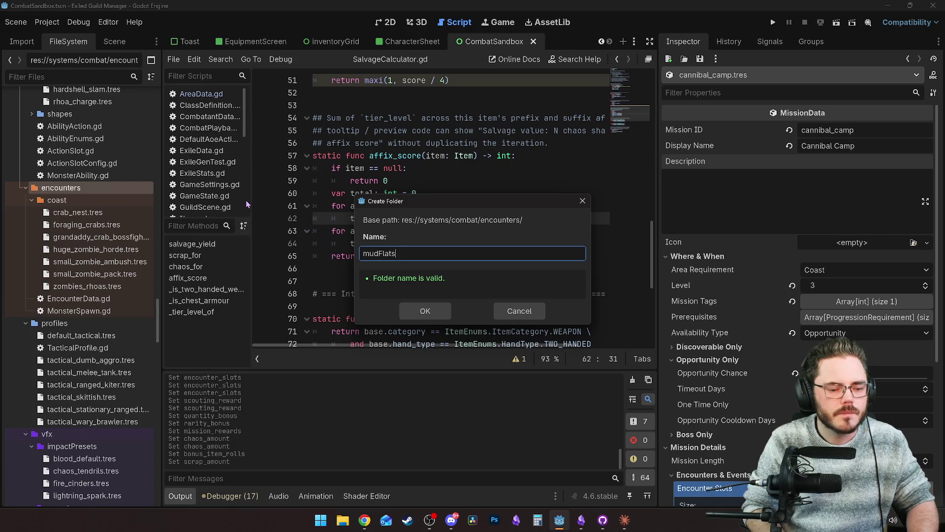
{"action": "key", "text": "Return"}
{"action": "type", "text": "Mud"}
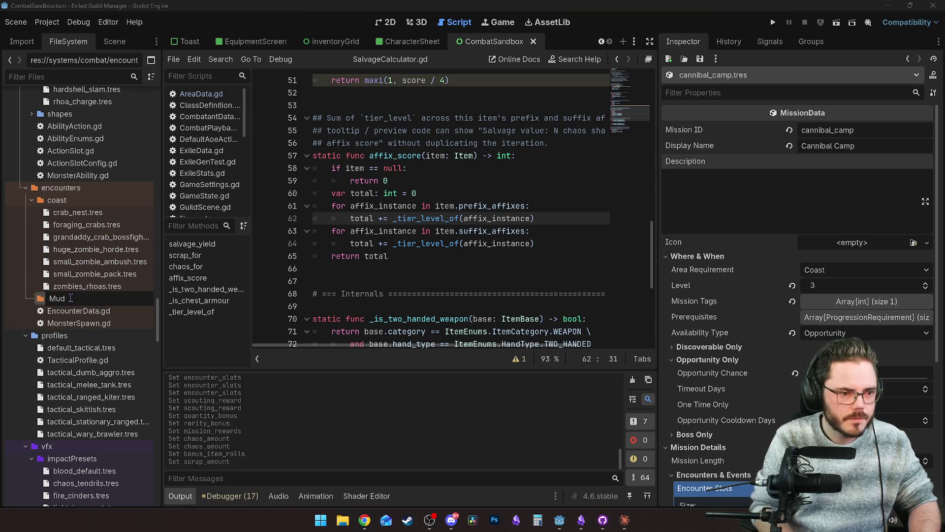
{"action": "key", "text": "Return"}
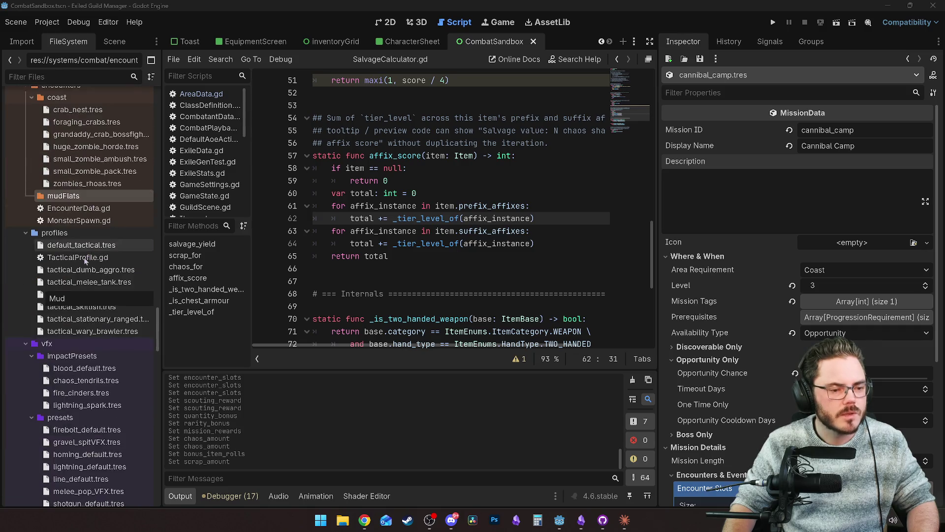
{"action": "key", "text": "BackSpace"}
{"action": "key", "text": "BackSpace"}
{"action": "key", "text": "BackSpace"}
{"action": "type", "text": "m"}
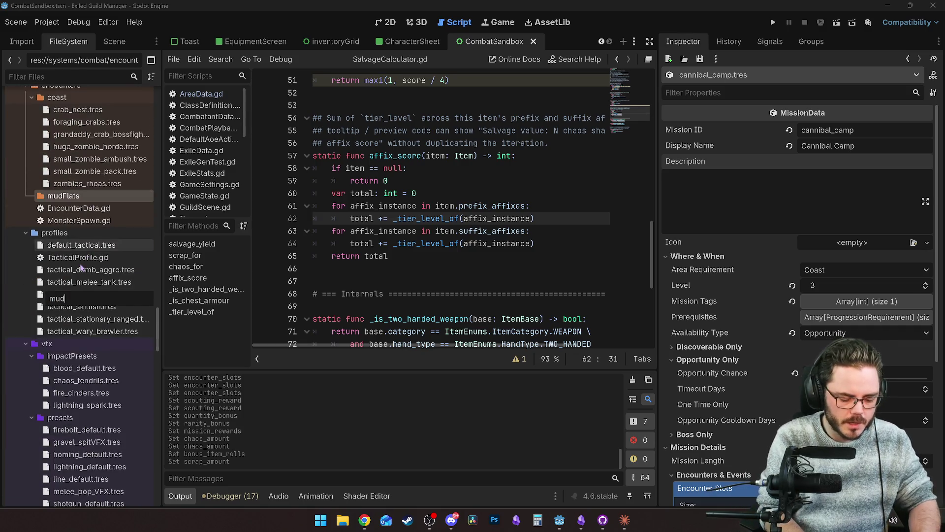
{"action": "type", "text": "s"}
{"action": "key", "text": "Return"}
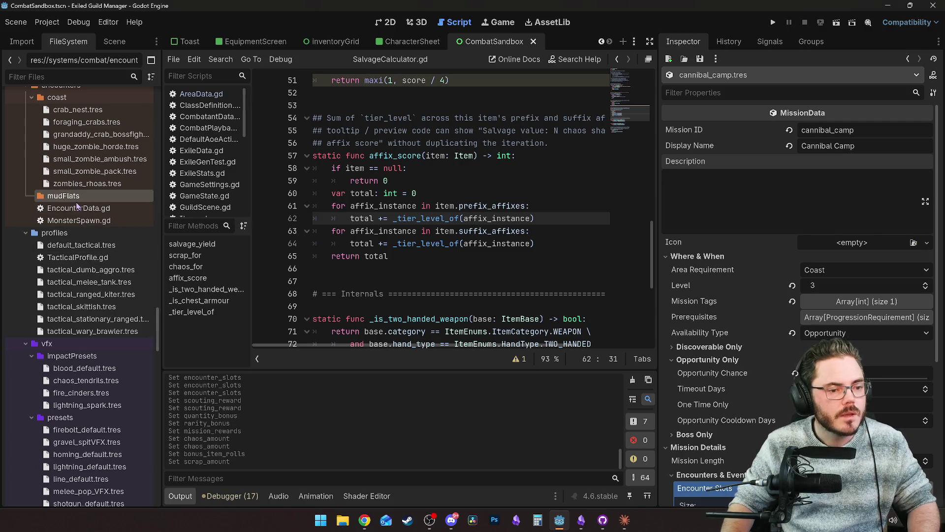
Move zombies_rhoas.tres into the mudFlats folder.
{"action": "left_click_drag", "start_coordinate": [79, 234], "coordinate": [64, 248]}
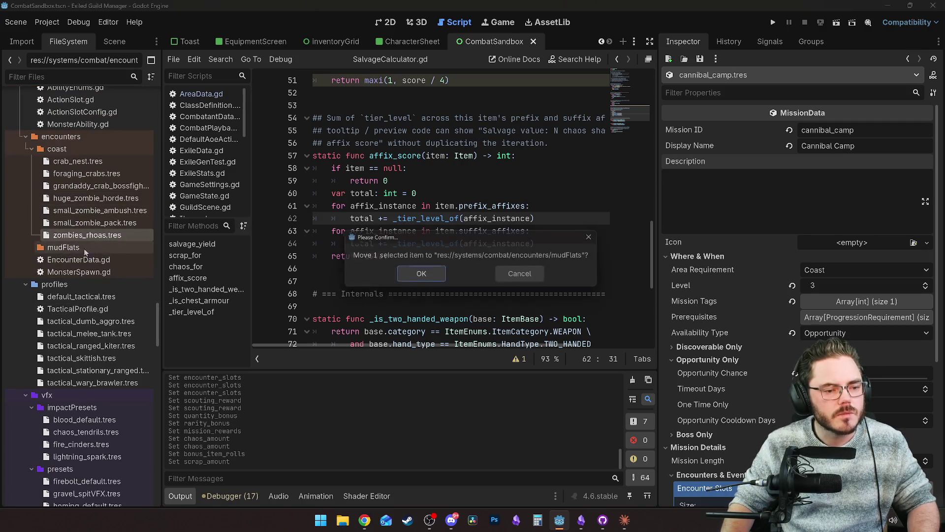
{"action": "left_click", "coordinate": [420, 274]}
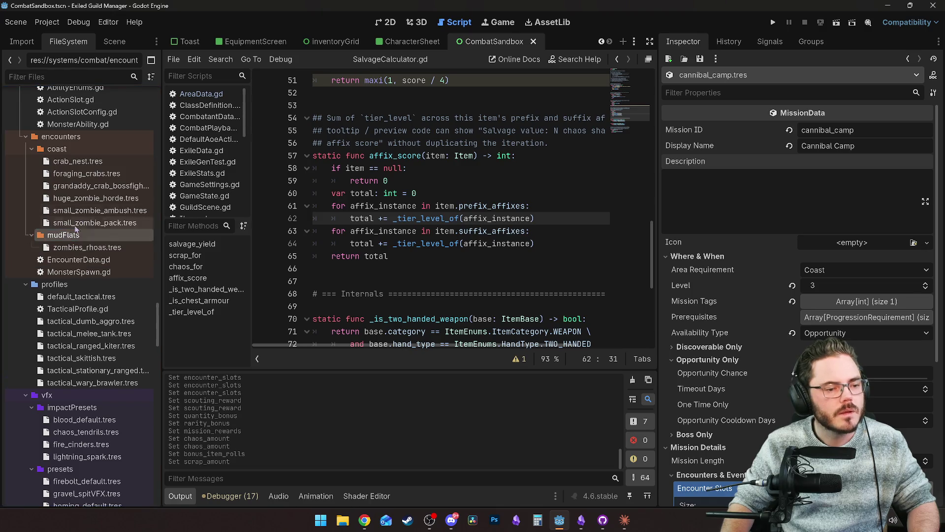
{"action": "left_click", "coordinate": [75, 165]}
Duplicate foraging_crabs.tres as cannibal_hunting_party.tres in the coast folder.
{"action": "left_click", "coordinate": [83, 173]}
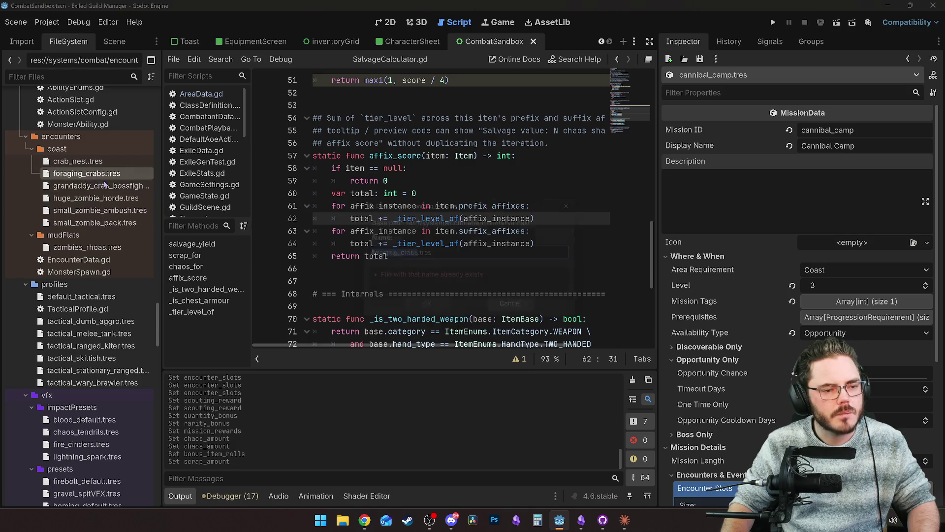
{"action": "key", "text": "ctrl+d"}
{"action": "type", "text": "cannibal"}
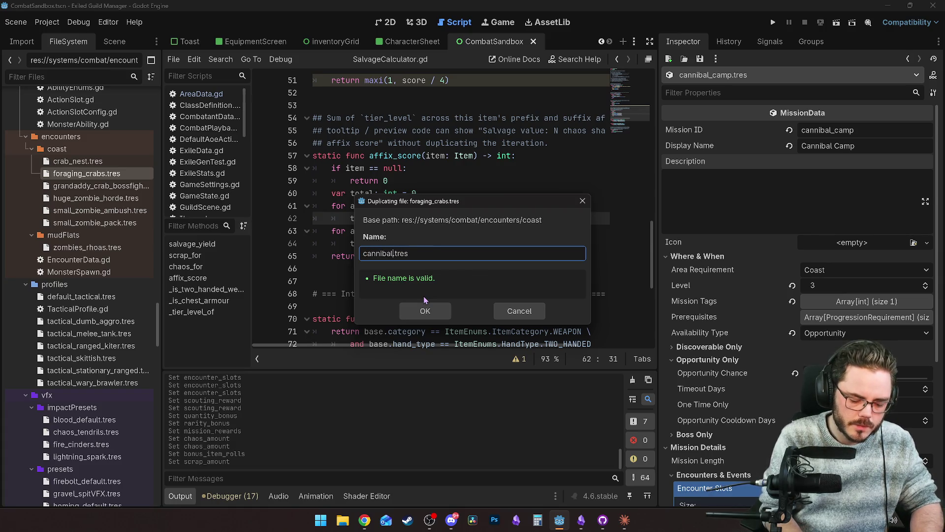
{"action": "type", "text": "_party"}
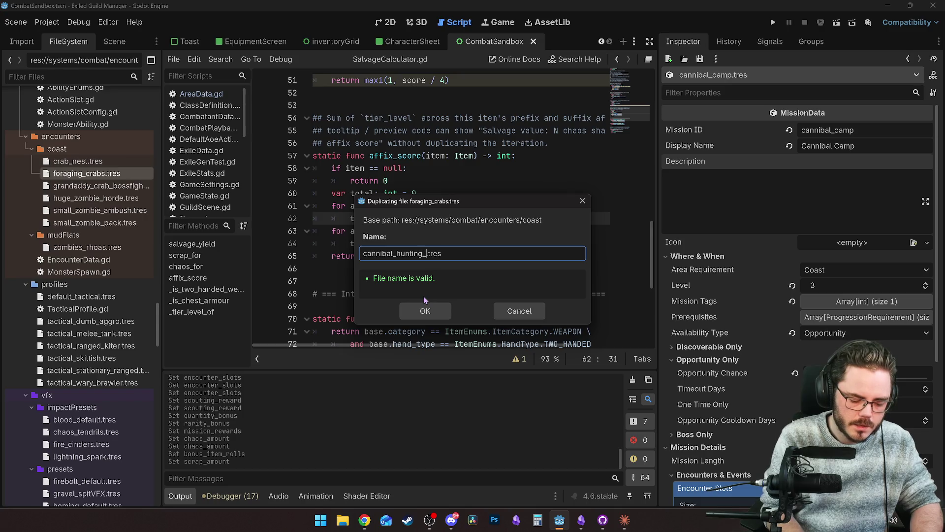
{"action": "left_click", "coordinate": [425, 309]}
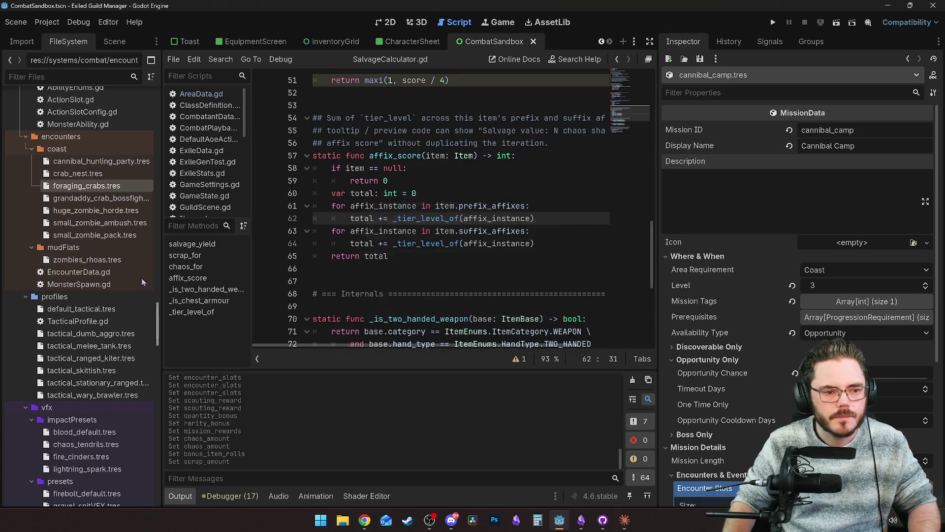
In cannibal_hunting_party.tres, enter description 'THEY HUNGY', ID cannibal_hunting_party, name Cannibal Hunting Party.
{"action": "left_click", "coordinate": [82, 162]}
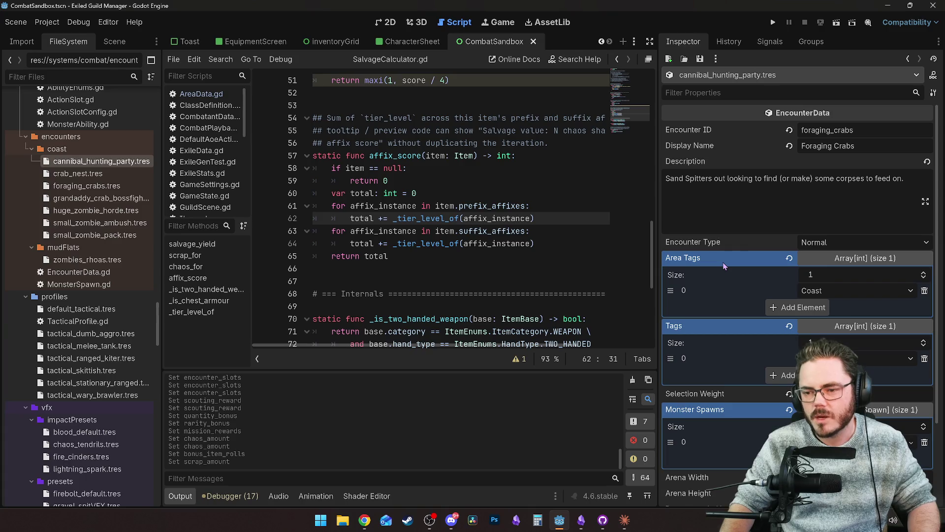
{"action": "triple_click", "coordinate": [787, 179]}
{"action": "key", "text": "BackSpace"}
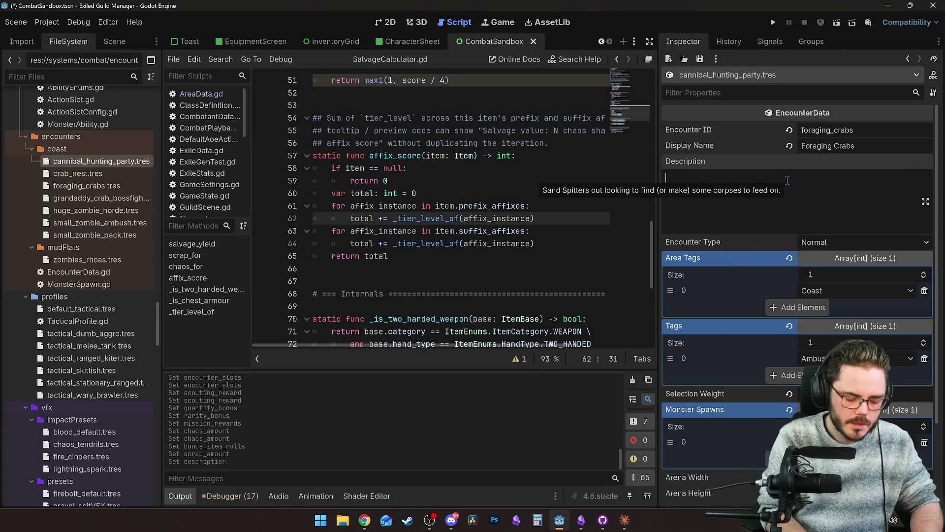
{"action": "type", "text": "THEY HUNGY"}
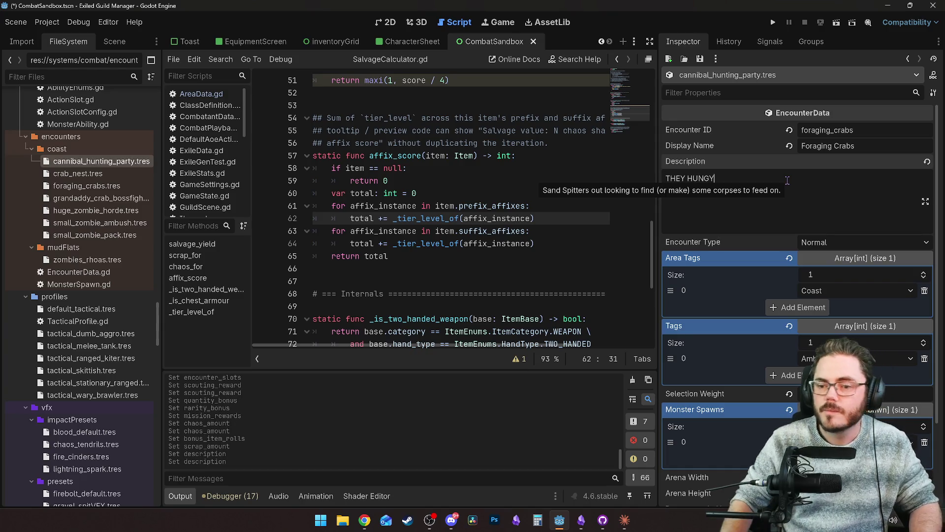
{"action": "left_click", "coordinate": [837, 133]}
{"action": "type", "text": "ca"}
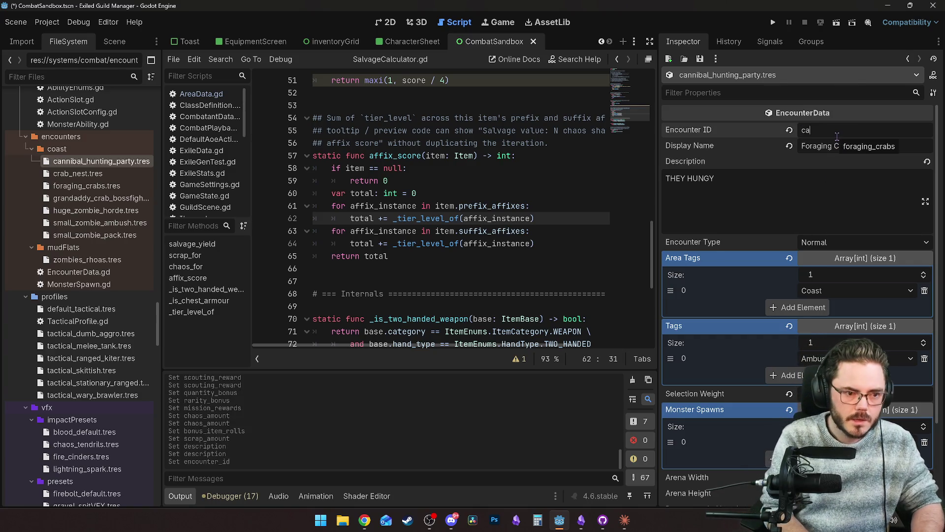
{"action": "type", "text": "nnibal_hunting_p"}
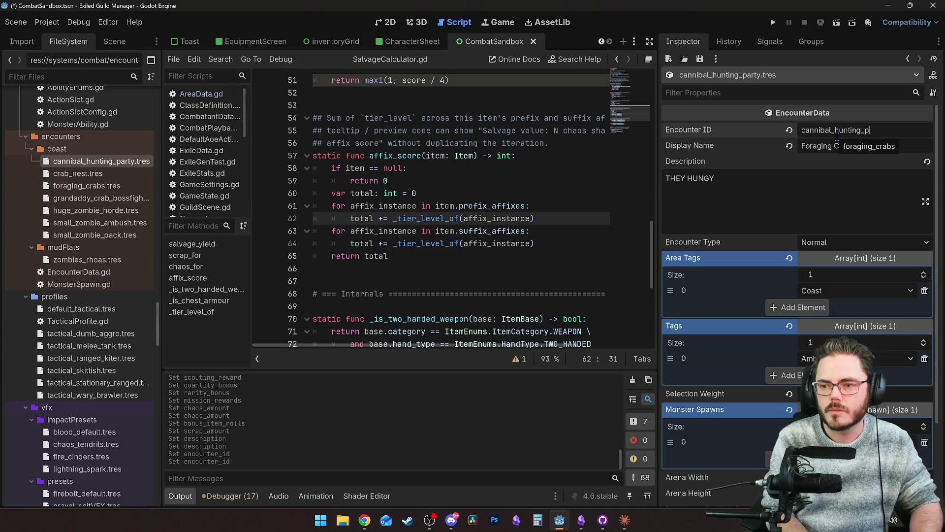
{"action": "left_click", "coordinate": [839, 147]}
{"action": "type", "text": "Cannibal Hunt"}
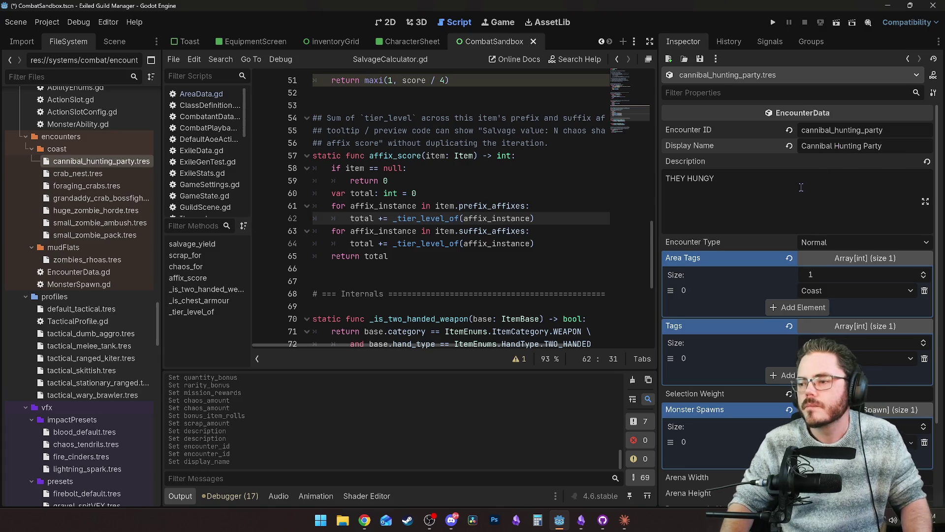
Keep the Ambush tag, set Selection Weight to 5.0, and expand Monster Spawns element 0.
{"action": "scroll", "coordinate": [770, 225], "scroll_direction": "down", "scroll_amount": 2}
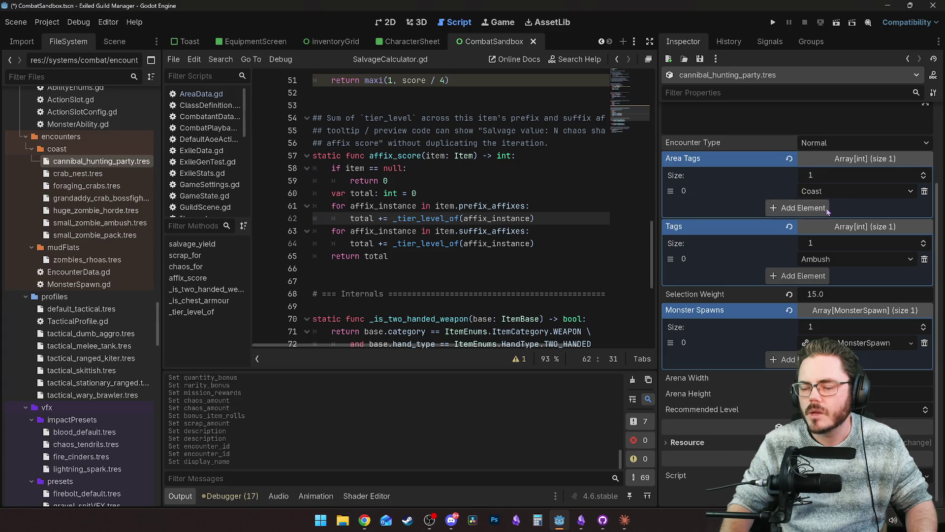
{"action": "left_click", "coordinate": [840, 259]}
{"action": "left_click", "coordinate": [840, 259]}
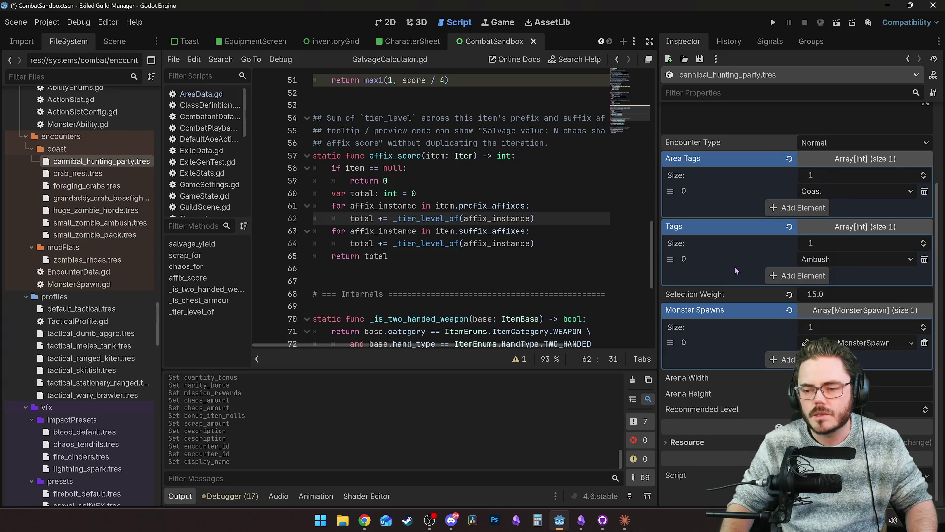
{"action": "scroll", "coordinate": [762, 300], "scroll_direction": "down", "scroll_amount": 1}
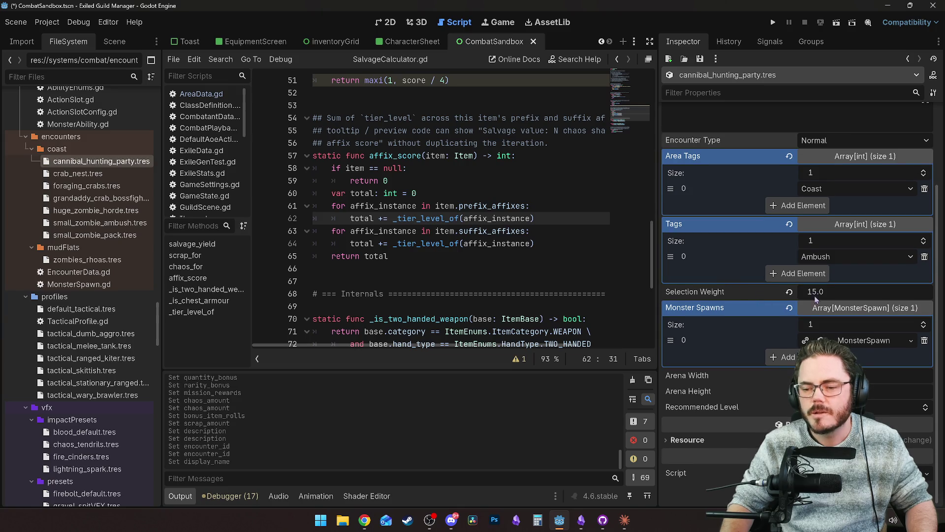
{"action": "left_click", "coordinate": [789, 293]}
{"action": "type", "text": "5"}
{"action": "key", "text": "Return"}
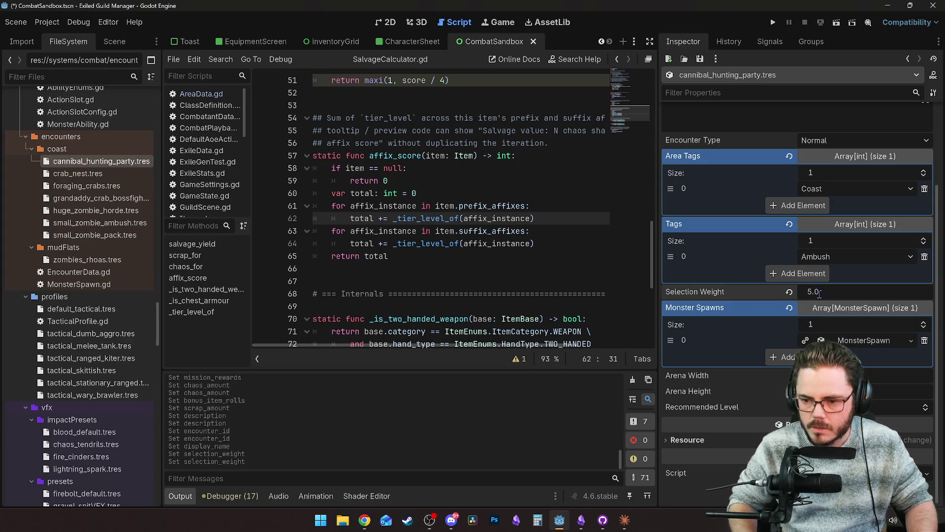
{"action": "left_click", "coordinate": [819, 292]}
{"action": "left_click", "coordinate": [731, 294]}
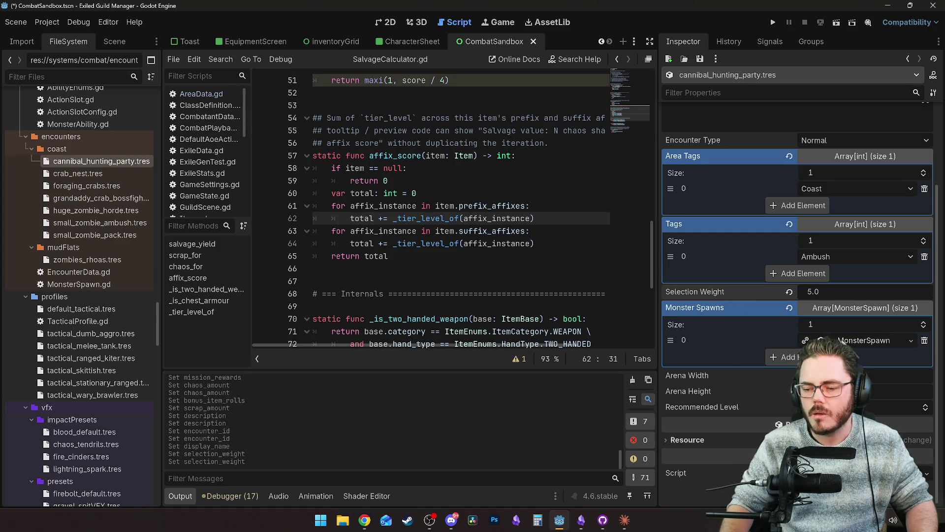
{"action": "left_click", "coordinate": [851, 340]}
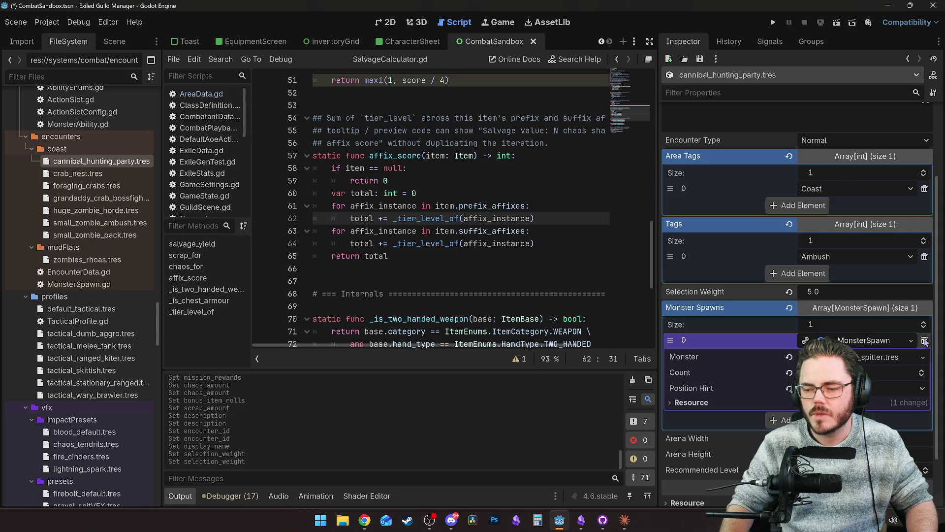
Replace the old spawn with a new MonsterSpawn of 4 cannibal.tres at Frontline.
{"action": "left_click", "coordinate": [925, 340]}
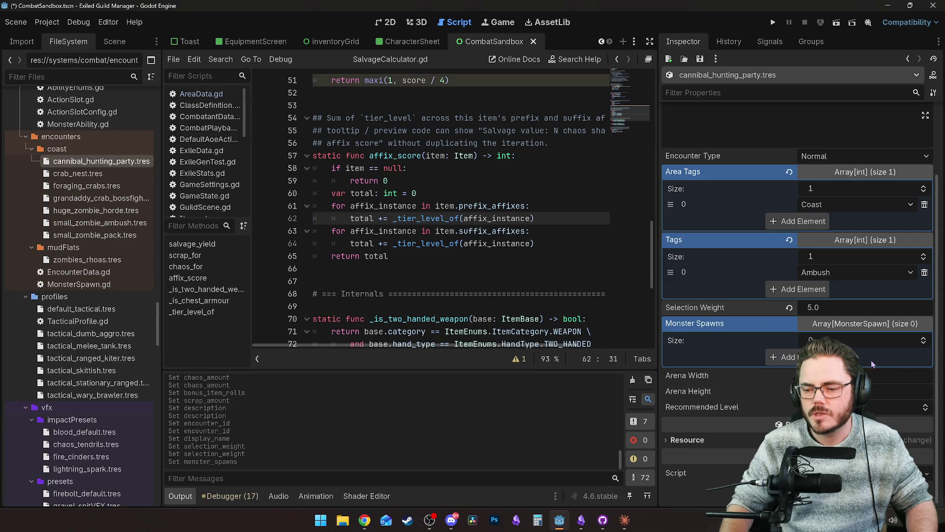
{"action": "left_click", "coordinate": [786, 357]}
{"action": "left_click", "coordinate": [911, 357]}
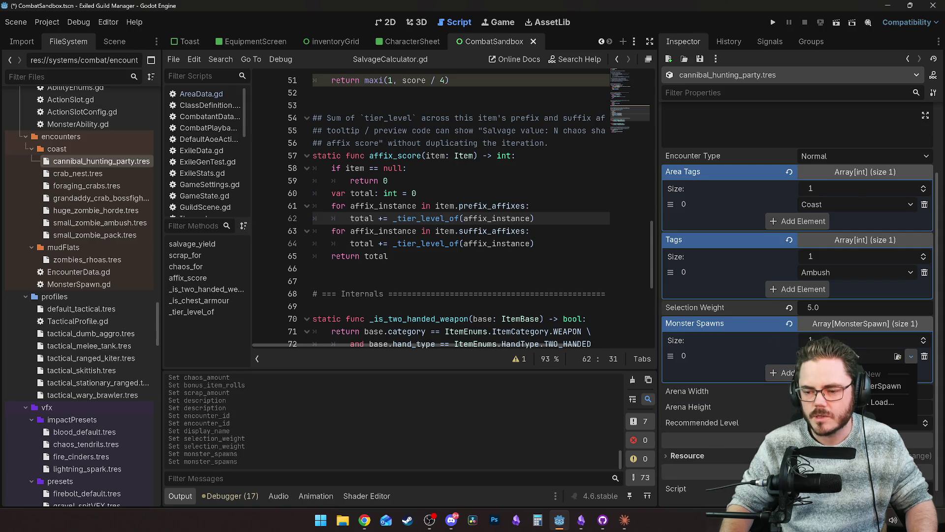
{"action": "left_click", "coordinate": [885, 386]}
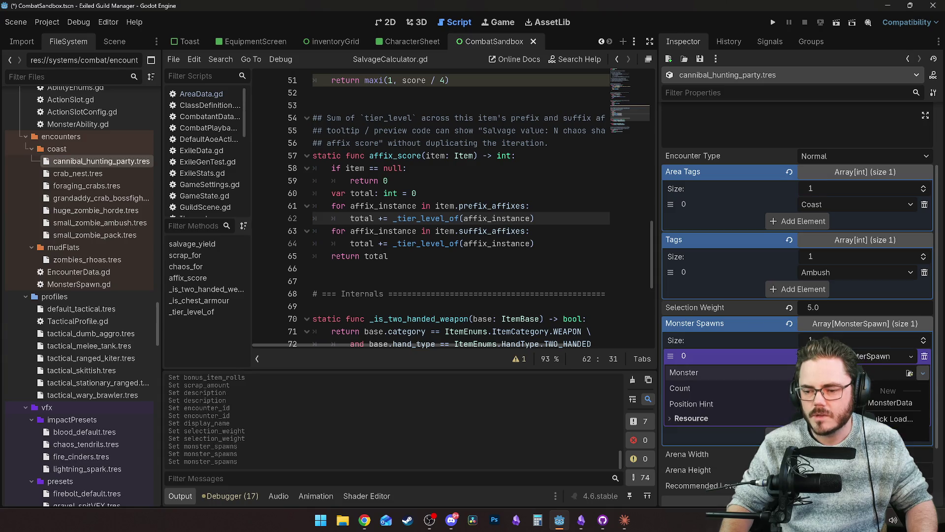
{"action": "left_click", "coordinate": [923, 373]}
{"action": "left_click", "coordinate": [894, 418]}
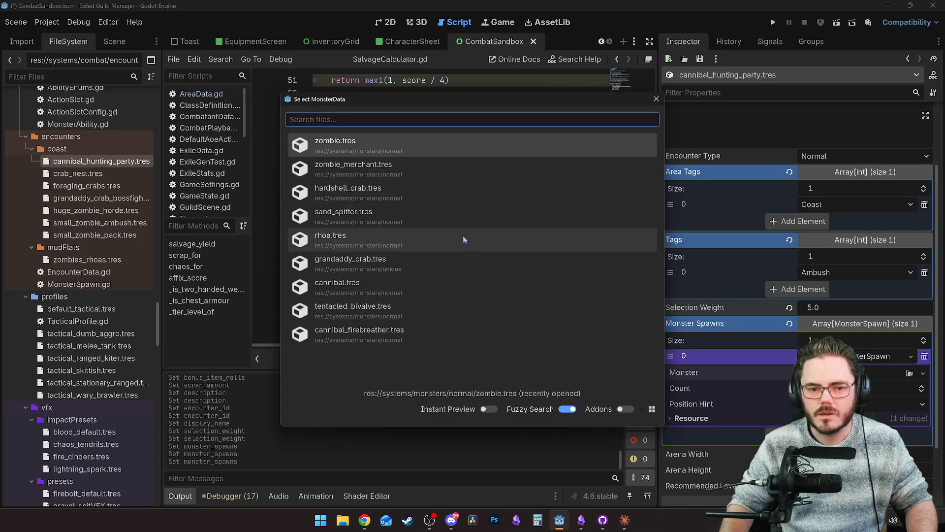
{"action": "left_click", "coordinate": [338, 286]}
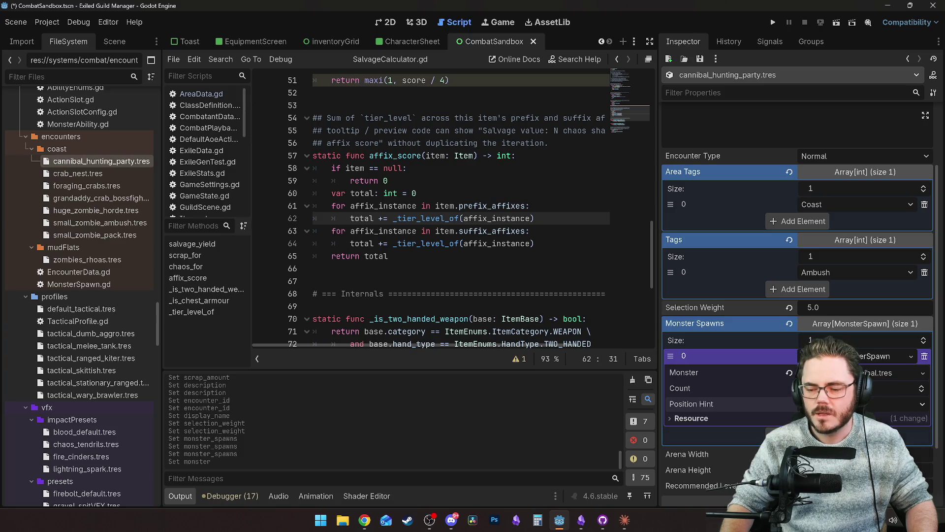
{"action": "key", "text": "Return"}
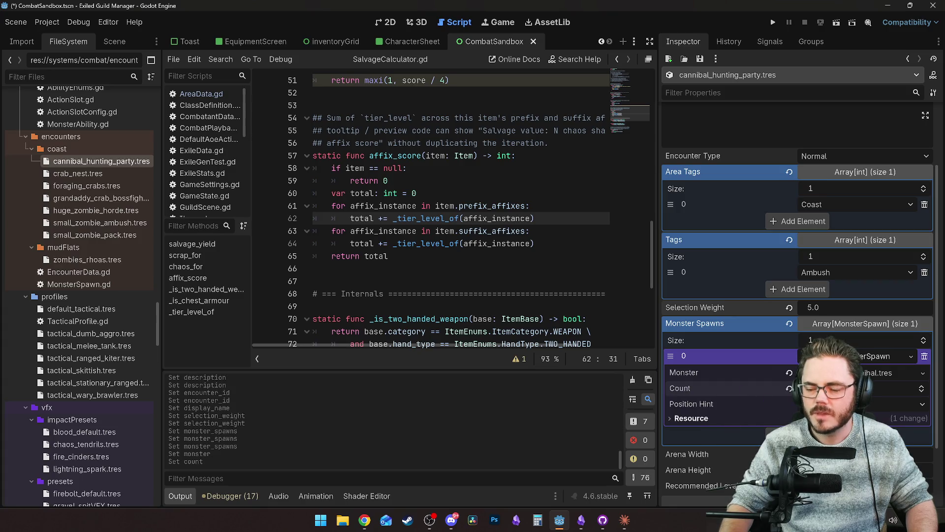
Add a second, empty MonsterSpawn entry.
{"action": "left_click", "coordinate": [798, 433]}
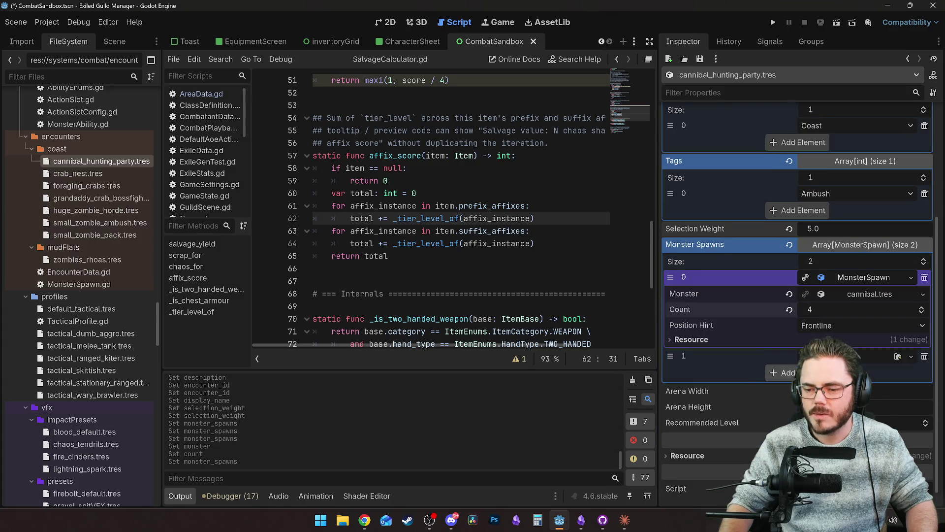
{"action": "left_click", "coordinate": [911, 356]}
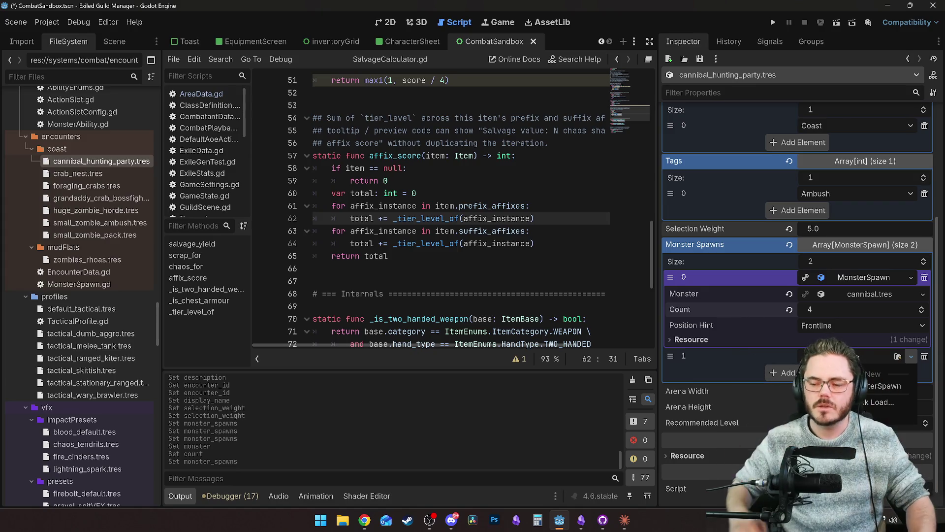
{"action": "left_click", "coordinate": [880, 386]}
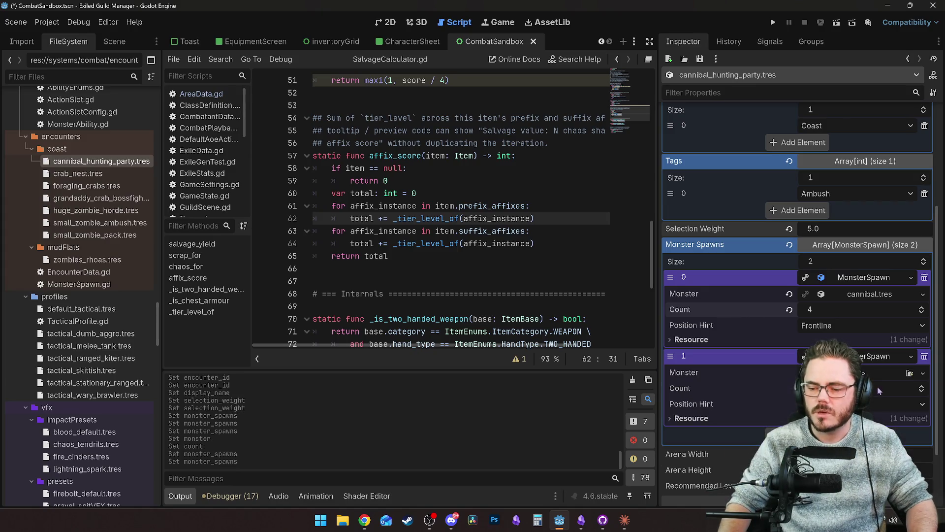
Make the second spawn 2 cannibal_firebreather.tres with a position hint set.
{"action": "left_click", "coordinate": [923, 372]}
{"action": "left_click", "coordinate": [881, 404]}
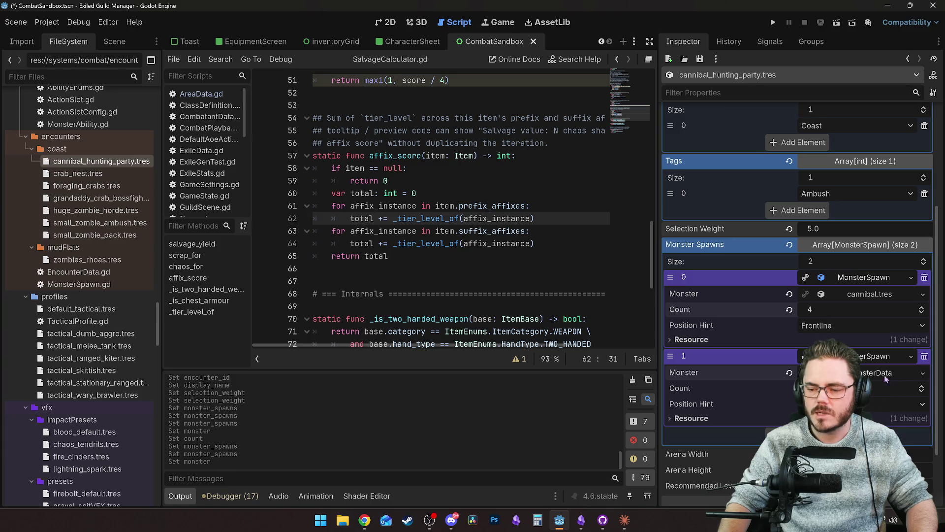
{"action": "left_click", "coordinate": [789, 373]}
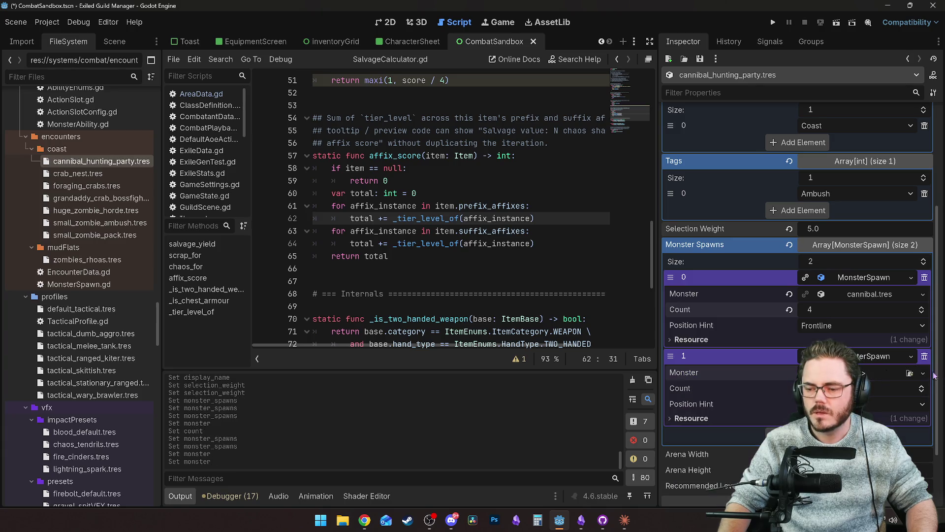
{"action": "left_click", "coordinate": [891, 420]}
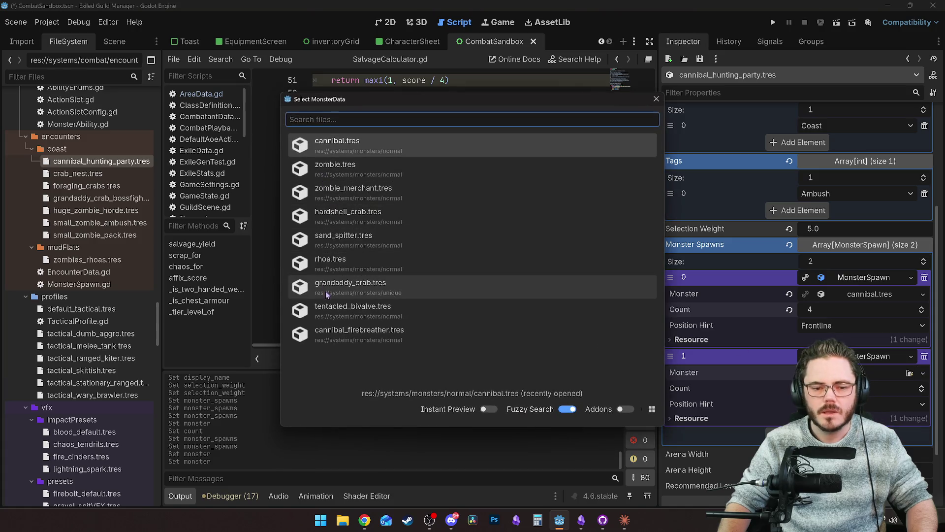
{"action": "left_click", "coordinate": [347, 335]}
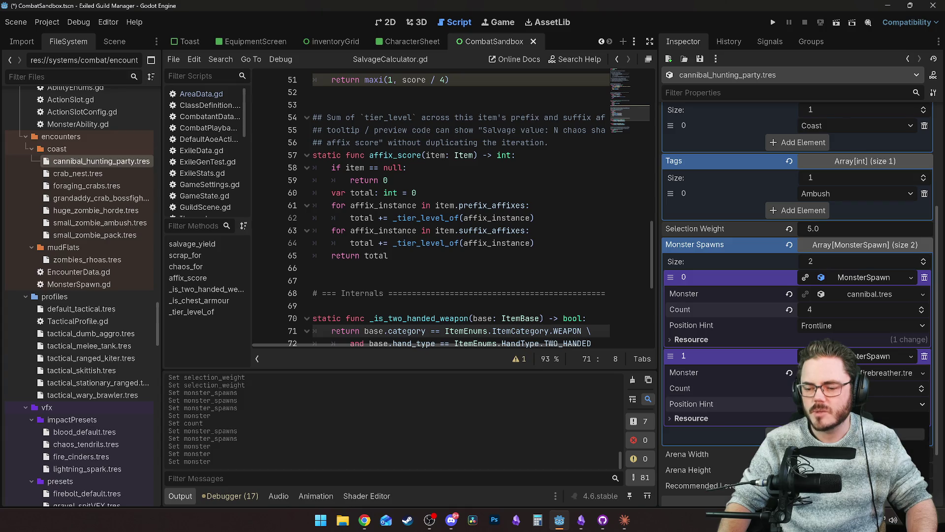
{"action": "left_click", "coordinate": [861, 433]}
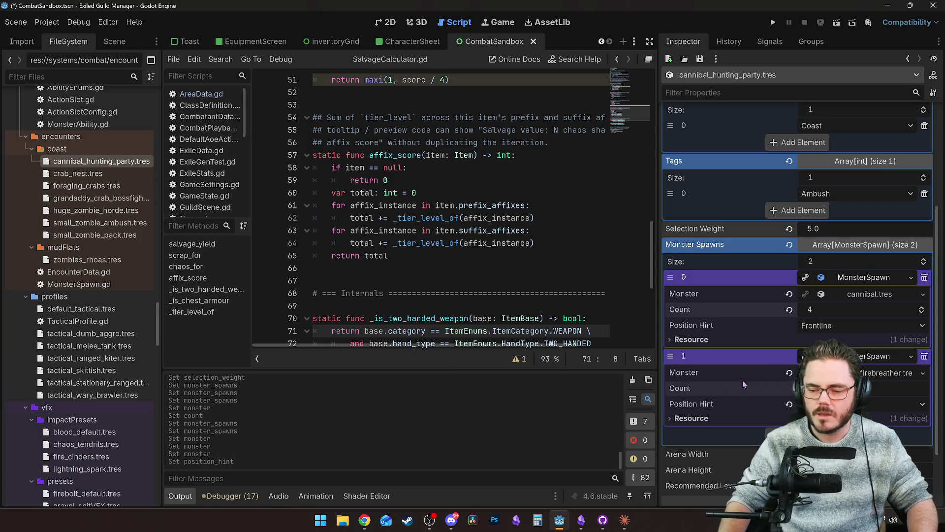
{"action": "left_click", "coordinate": [810, 388]}
{"action": "type", "text": "2"}
{"action": "scroll", "coordinate": [755, 377], "scroll_direction": "down", "scroll_amount": 2}
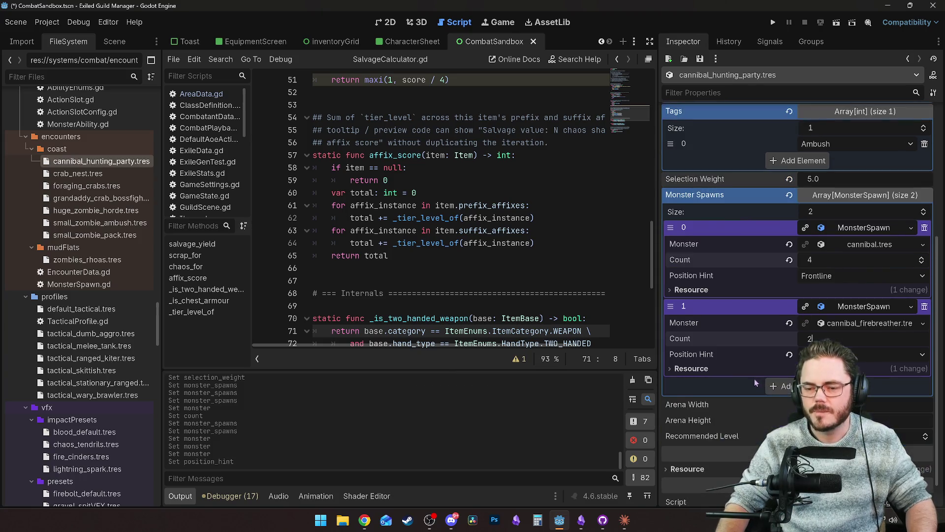
Add a third MonsterSpawn whose monster is cannibal_firebreather.tres.
{"action": "left_click", "coordinate": [783, 386]}
{"action": "left_click", "coordinate": [911, 385]}
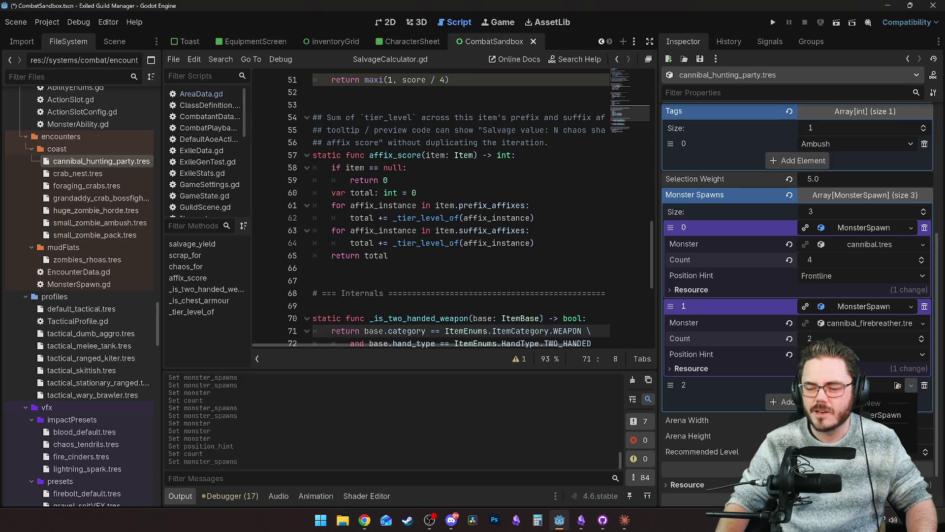
{"action": "left_click", "coordinate": [883, 415]}
{"action": "left_click", "coordinate": [923, 402]}
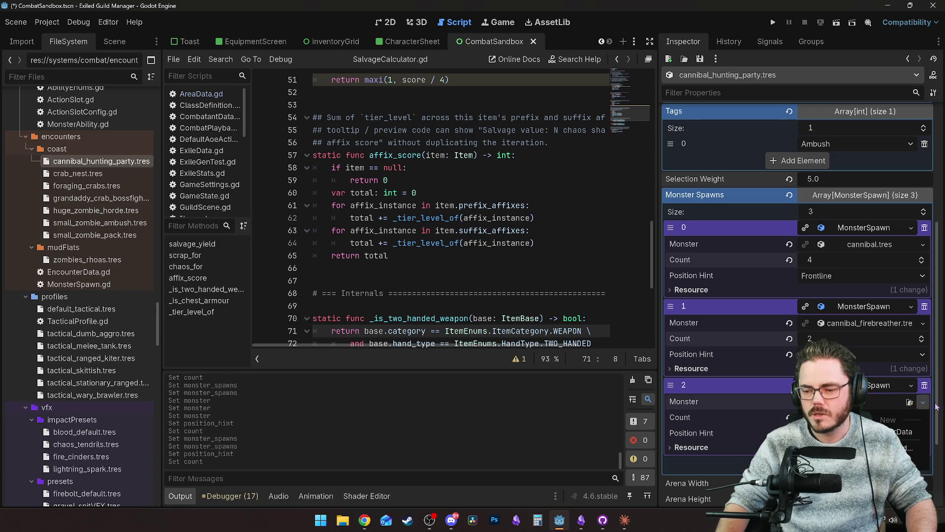
{"action": "left_click", "coordinate": [910, 401]}
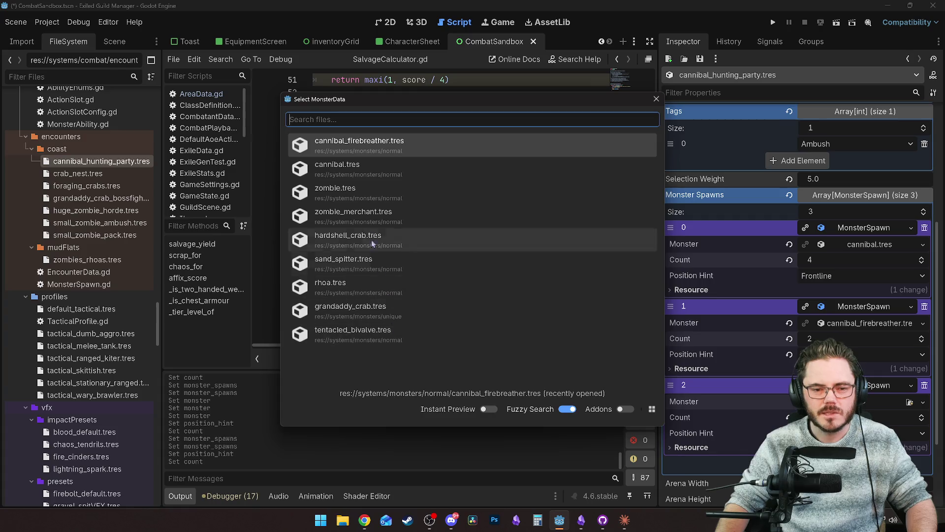
{"action": "left_click", "coordinate": [356, 145]}
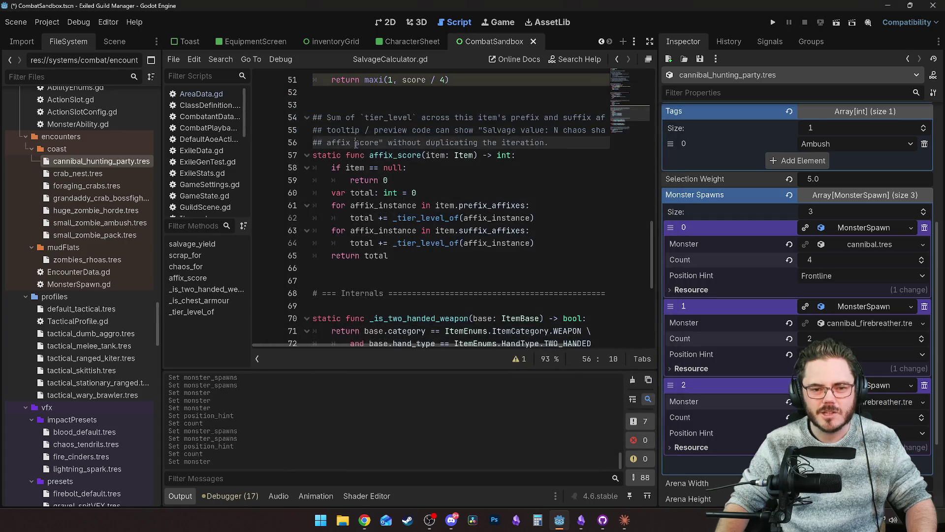
Add a fourth spawn entry to the list and fill it with a new MonsterSpawn.
{"action": "scroll", "coordinate": [789, 383], "scroll_direction": "down", "scroll_amount": 2}
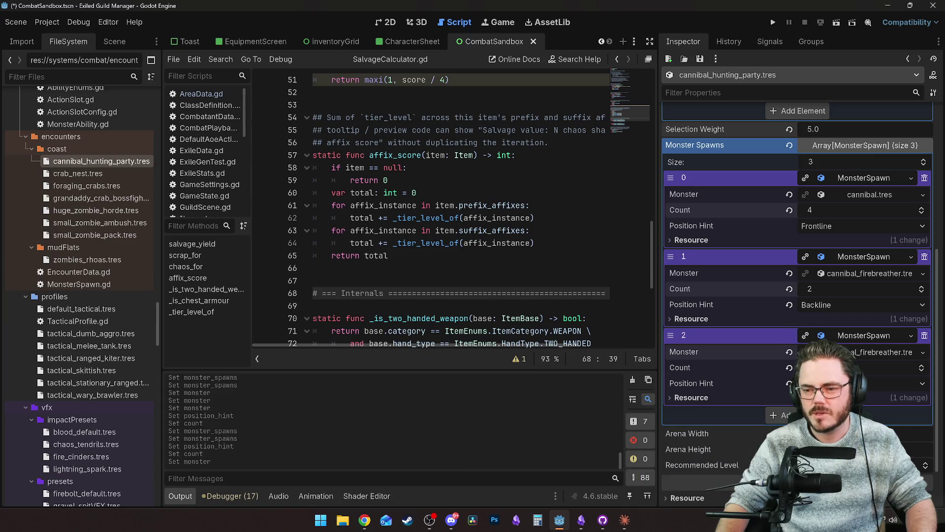
{"action": "left_click", "coordinate": [691, 397]}
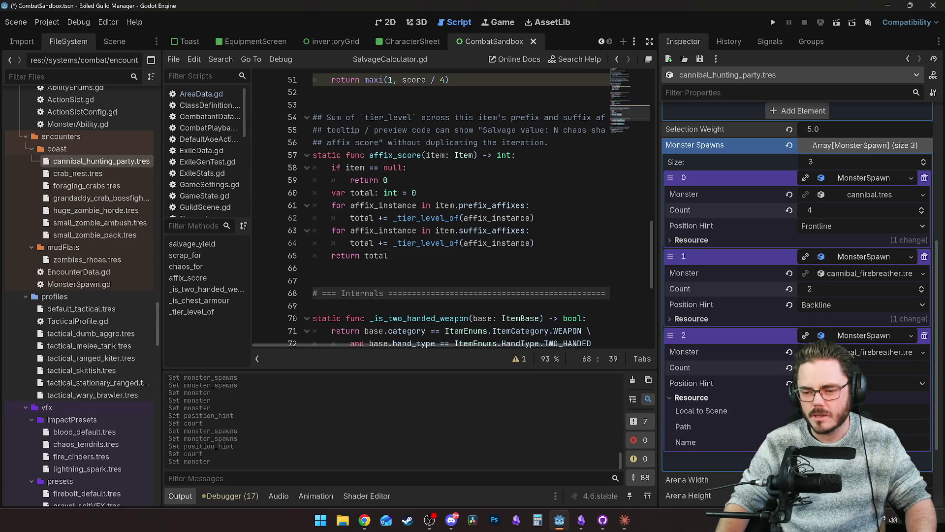
{"action": "left_click", "coordinate": [692, 397]}
{"action": "left_click", "coordinate": [798, 414]}
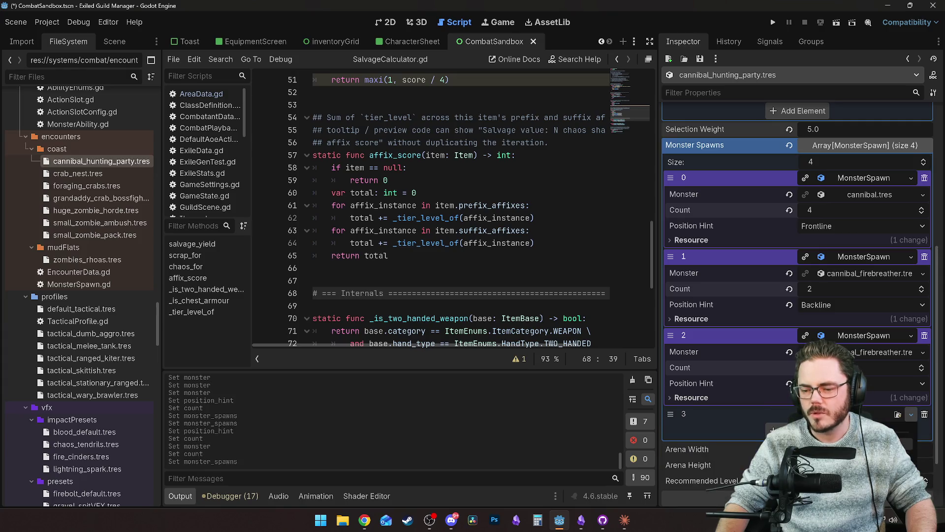
{"action": "left_click", "coordinate": [901, 422]}
{"action": "left_click", "coordinate": [911, 418]}
{"action": "left_click", "coordinate": [886, 443]}
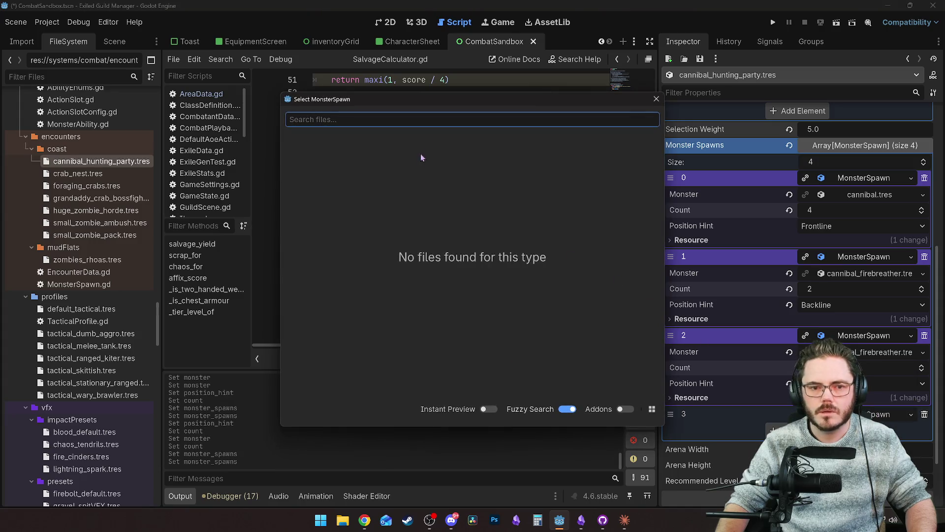
{"action": "left_click", "coordinate": [656, 99]}
Assign cannibal.tres as the fourth spawn's monster and set its position hint.
{"action": "scroll", "coordinate": [900, 377], "scroll_direction": "down", "scroll_amount": 2}
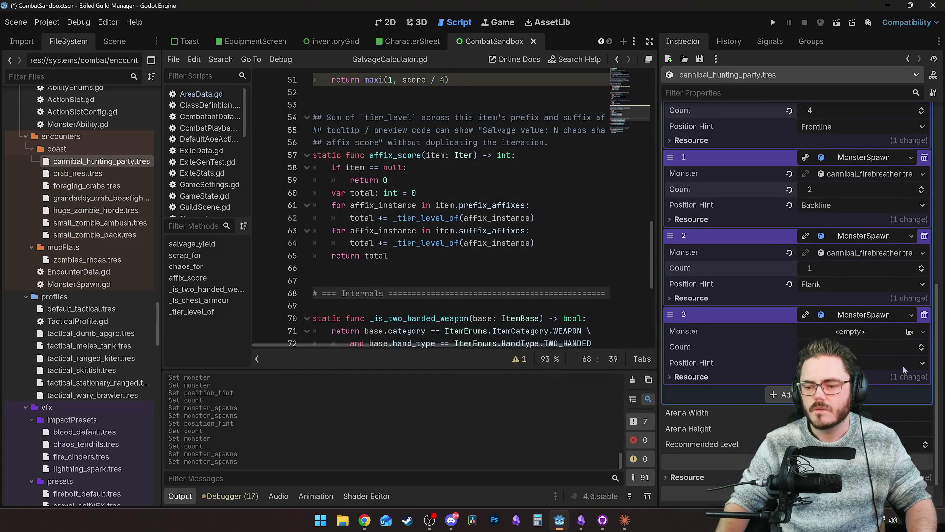
{"action": "left_click", "coordinate": [923, 331]}
{"action": "left_click", "coordinate": [887, 364]}
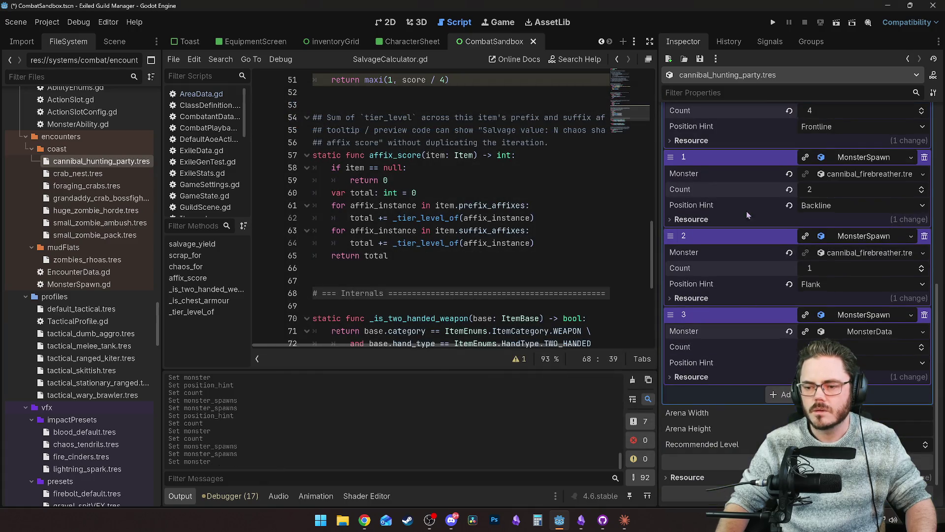
{"action": "left_click", "coordinate": [921, 333]}
{"action": "left_click", "coordinate": [887, 378]}
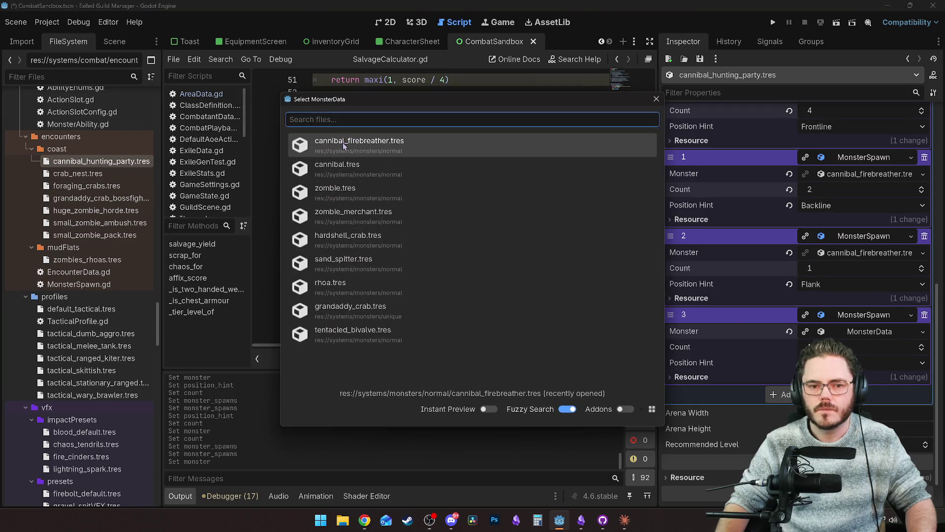
{"action": "left_click", "coordinate": [347, 168]}
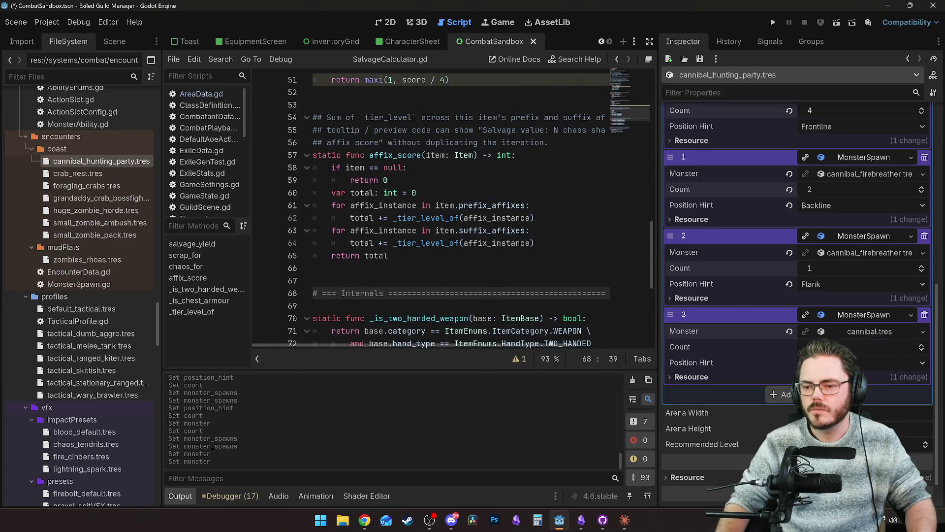
{"action": "left_click", "coordinate": [862, 393]}
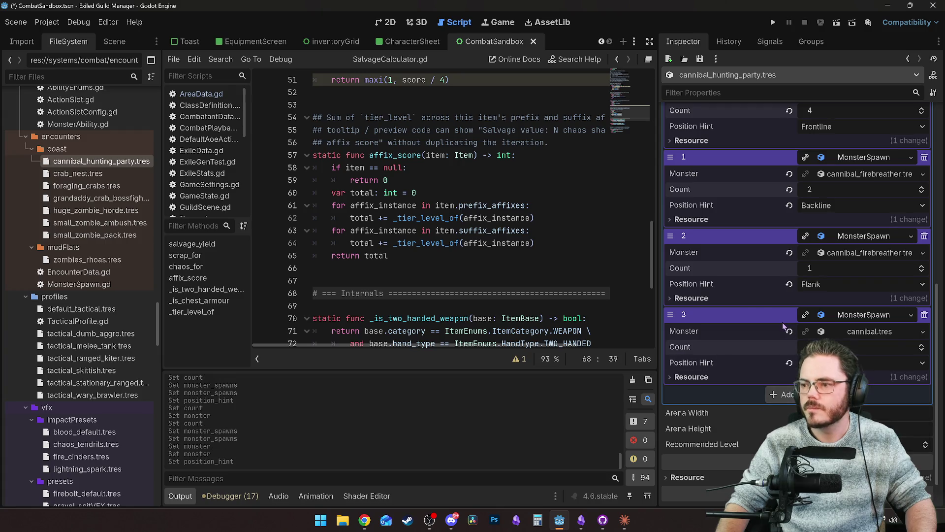
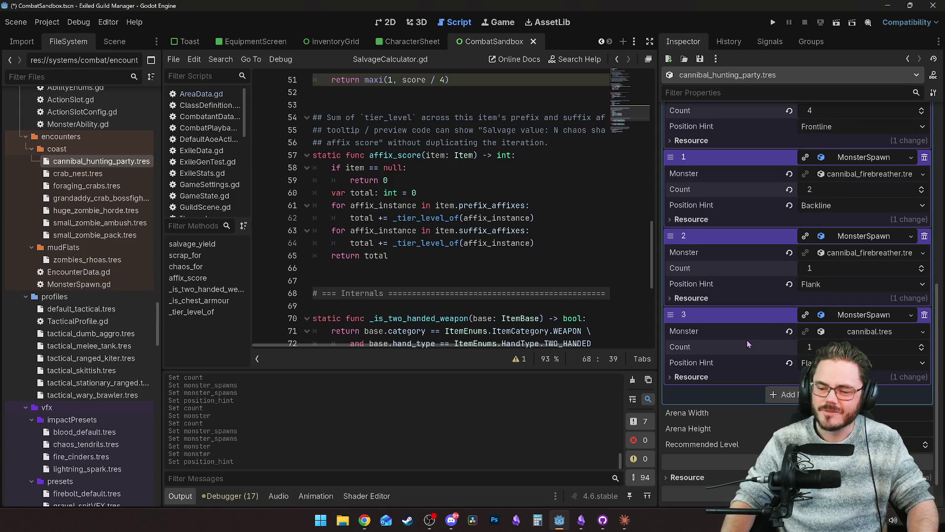
Save the changes and commit the Cannibal Hunting Party's new recommended level.
{"action": "key", "text": "ctrl+s"}
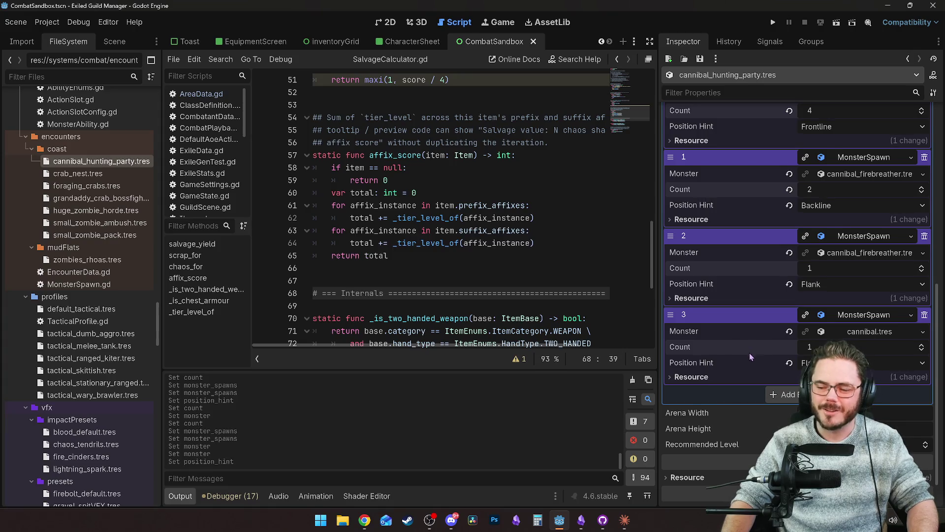
{"action": "scroll", "coordinate": [750, 354], "scroll_direction": "down", "scroll_amount": 1}
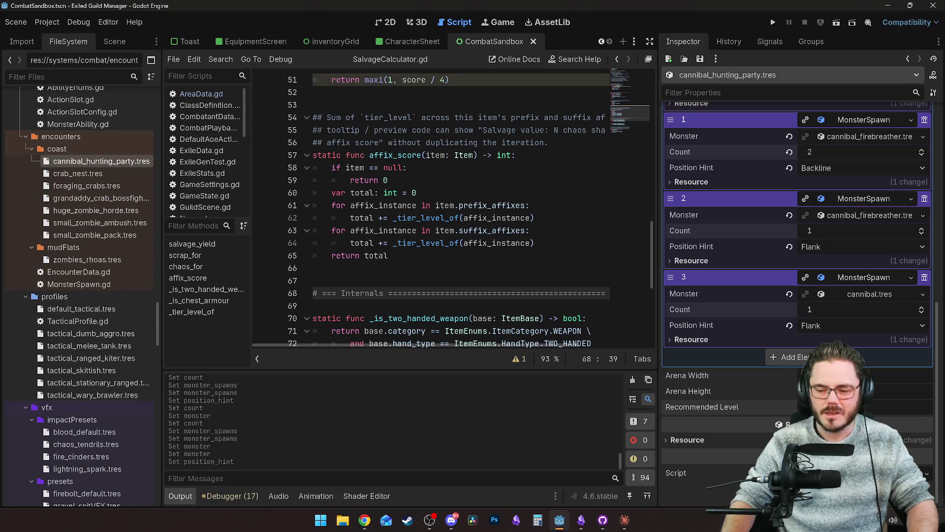
{"action": "key", "text": "Return"}
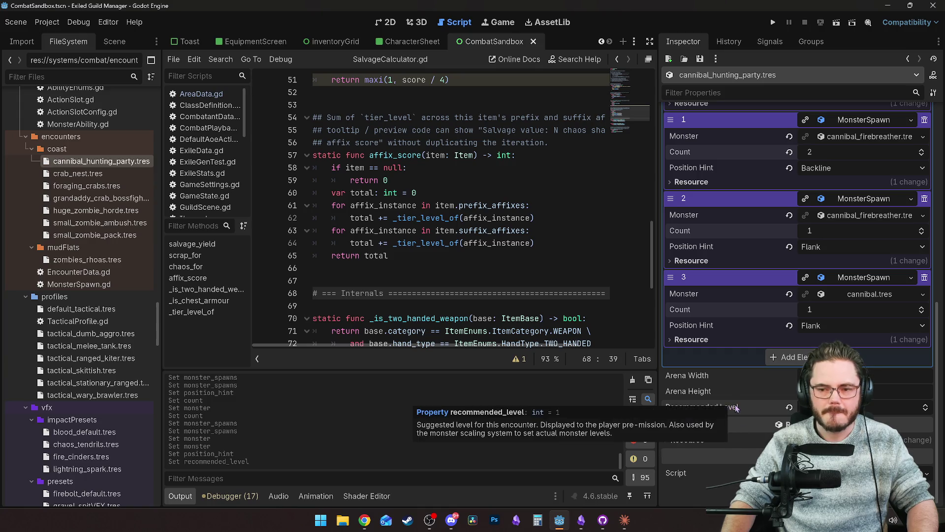
{"action": "scroll", "coordinate": [734, 404], "scroll_direction": "up", "scroll_amount": 5}
{"action": "scroll", "coordinate": [737, 404], "scroll_direction": "up", "scroll_amount": 5}
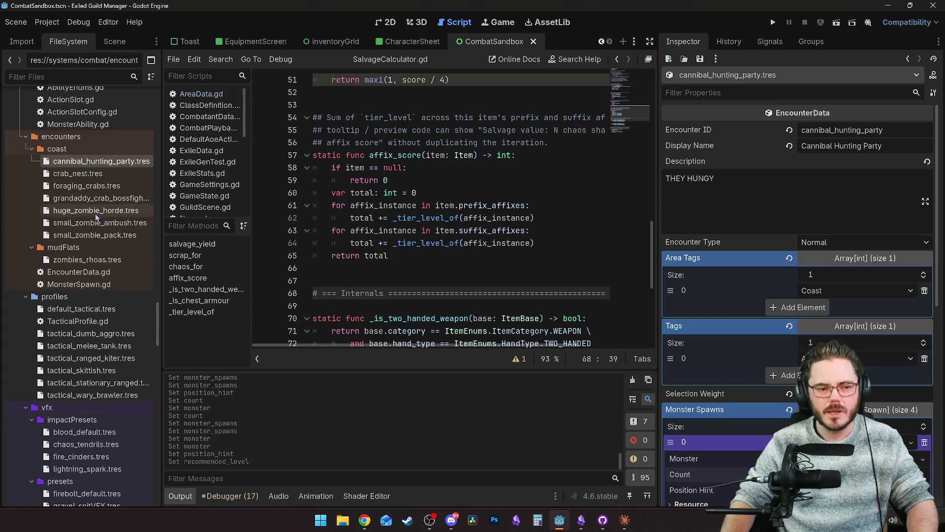
{"action": "scroll", "coordinate": [115, 370], "scroll_direction": "down", "scroll_amount": 10}
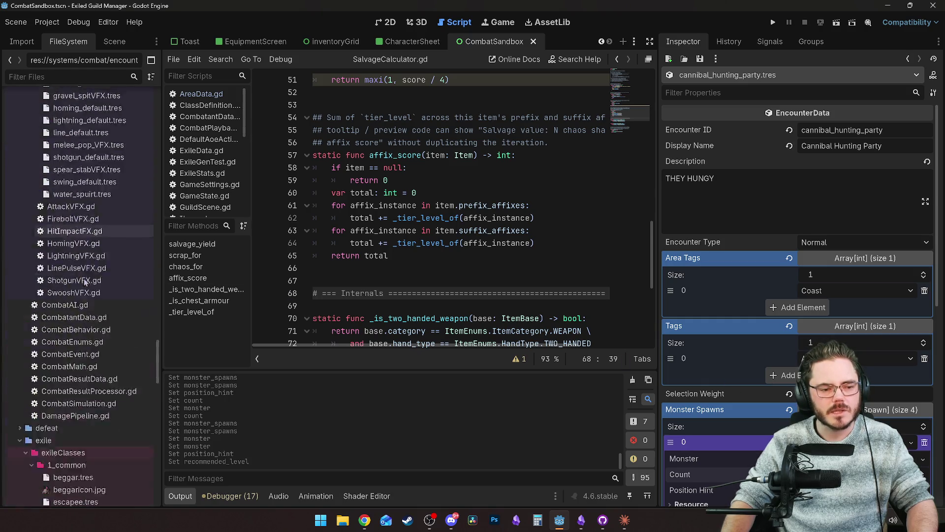
Filter the FileSystem by 'cann' and open cannibal_camp.tres.
{"action": "left_click", "coordinate": [52, 80]}
{"action": "type", "text": "can"}
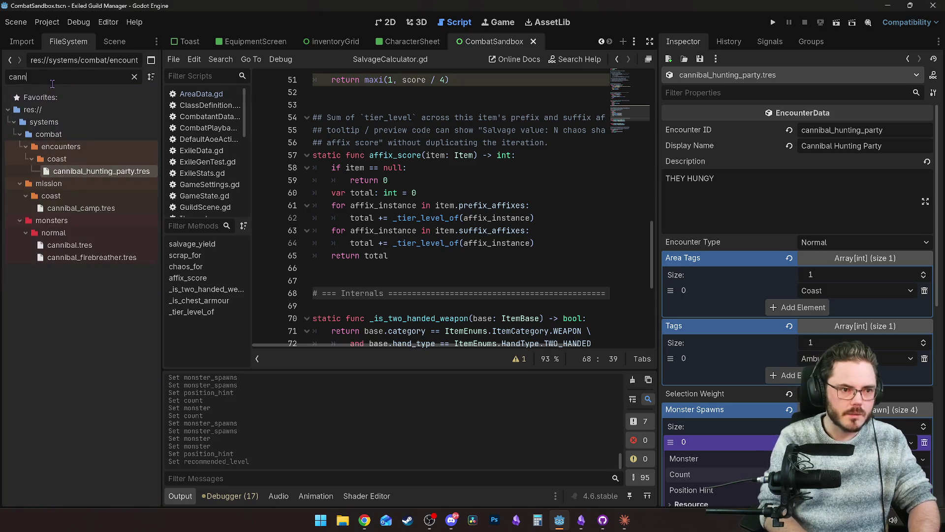
{"action": "type", "text": "n"}
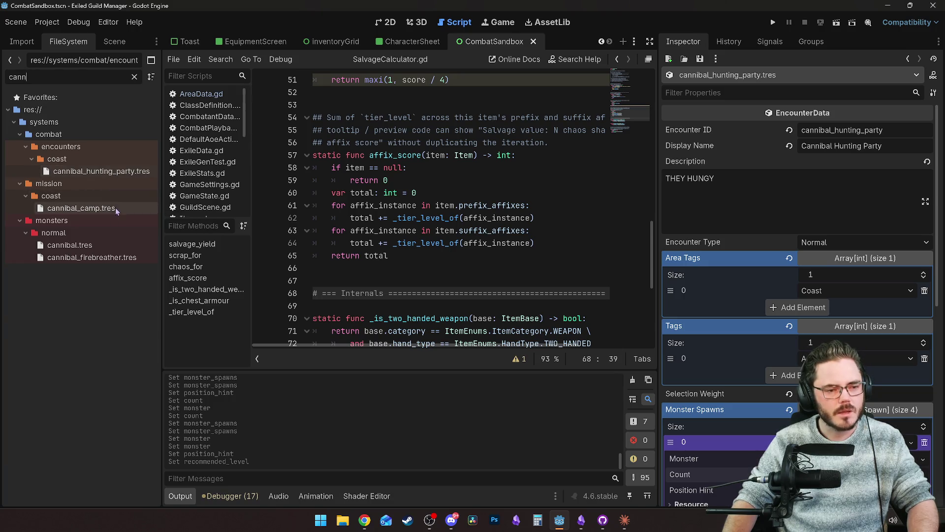
{"action": "left_click", "coordinate": [107, 208]}
Make encounter slot 0 of the cannibal camp a Mandatory Combat slot.
{"action": "scroll", "coordinate": [763, 362], "scroll_direction": "down", "scroll_amount": 3}
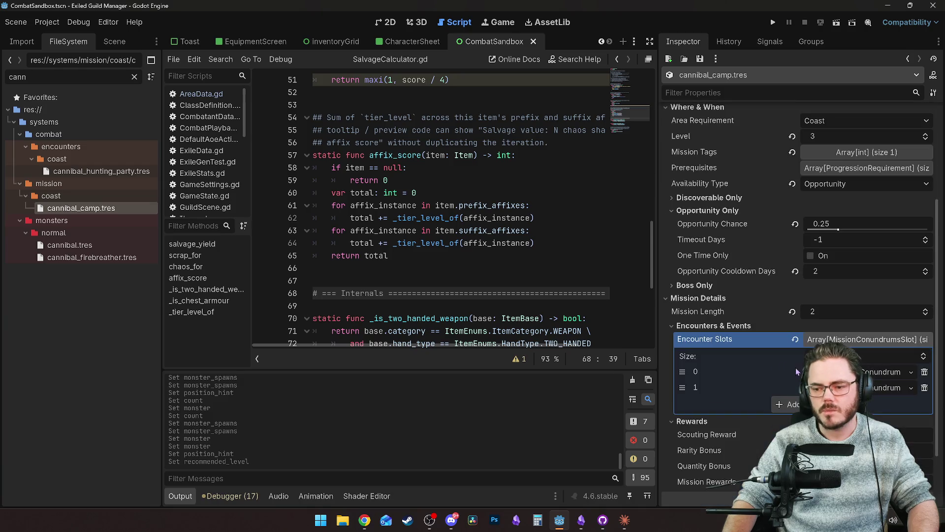
{"action": "left_click", "coordinate": [881, 372]}
{"action": "scroll", "coordinate": [888, 393], "scroll_direction": "down", "scroll_amount": 3}
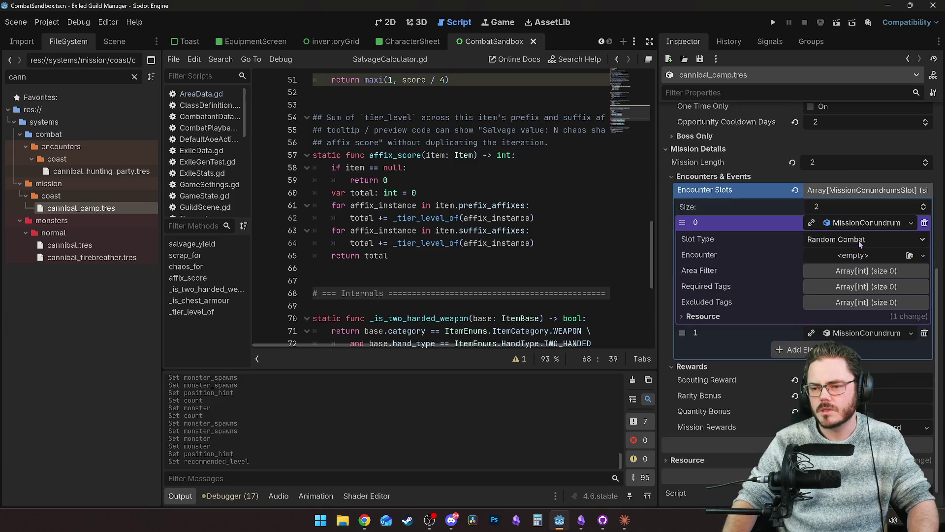
{"action": "left_click", "coordinate": [876, 241]}
{"action": "left_click", "coordinate": [857, 257]}
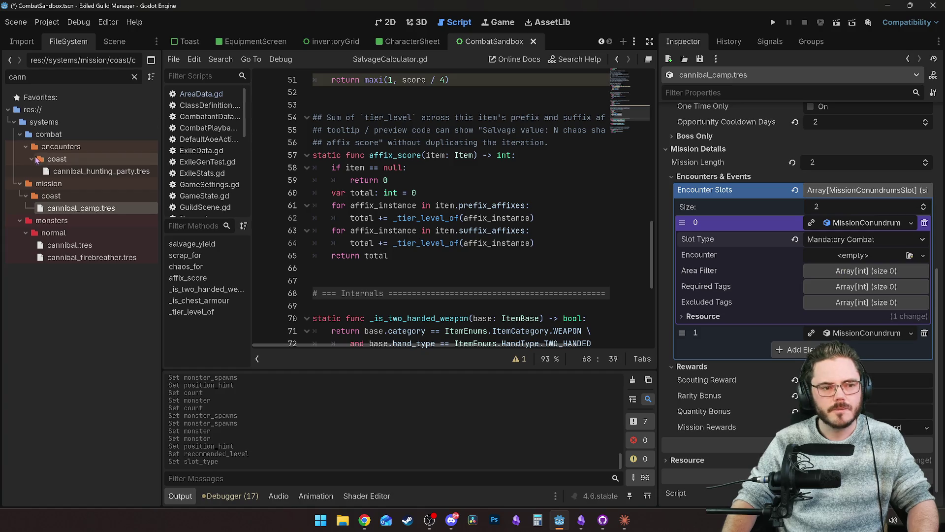
Assign cannibal_hunting_party.tres as slot 0's encounter and add another encounter slot.
{"action": "mouse_move", "coordinate": [61, 211]}
{"action": "left_mouse_down"}
{"action": "mouse_move", "coordinate": [78, 182]}
{"action": "mouse_move", "coordinate": [231, 185]}
{"action": "mouse_move", "coordinate": [831, 259]}
{"action": "left_mouse_up"}
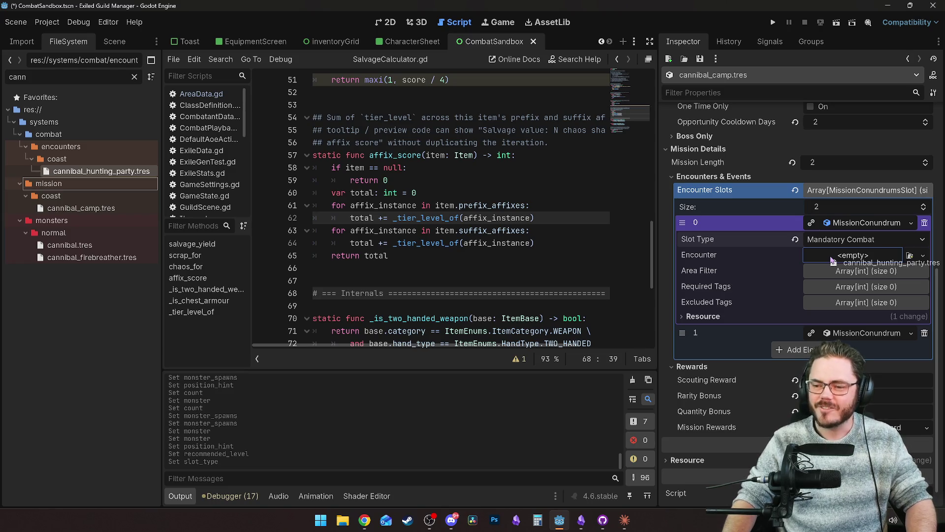
{"action": "left_click_drag", "start_coordinate": [832, 259], "coordinate": [832, 259]}
{"action": "left_click", "coordinate": [854, 256]}
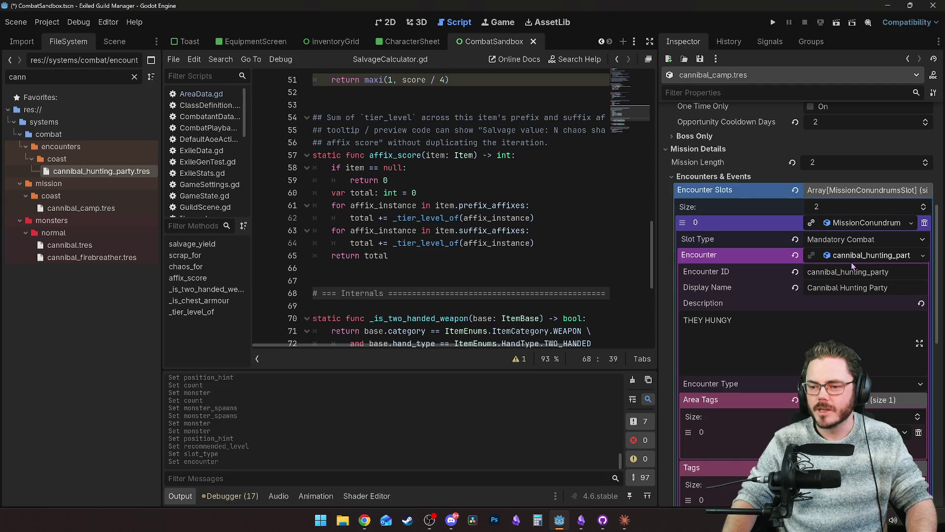
{"action": "left_click", "coordinate": [853, 257]}
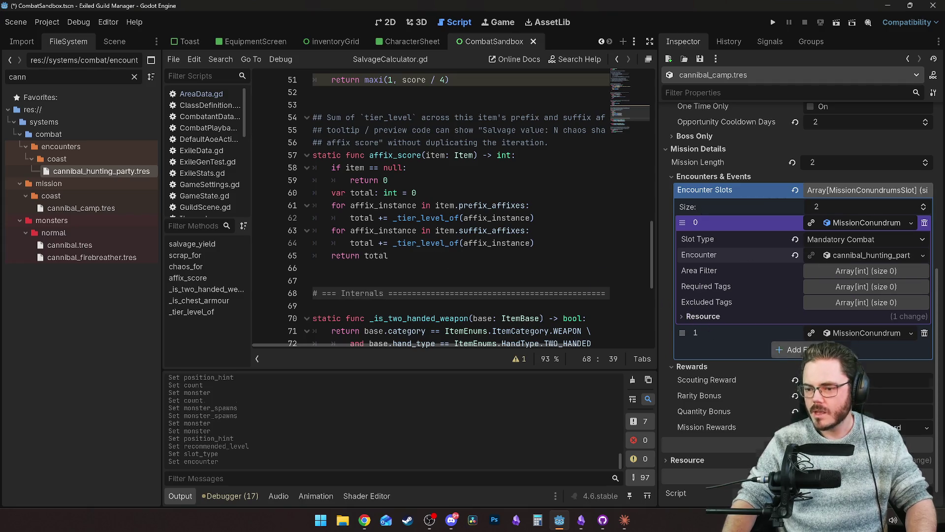
{"action": "left_click", "coordinate": [802, 350]}
Remove the extra third slot and make slot 1 a Mandatory Combat slot.
{"action": "left_click", "coordinate": [925, 349]}
{"action": "left_click", "coordinate": [855, 338]}
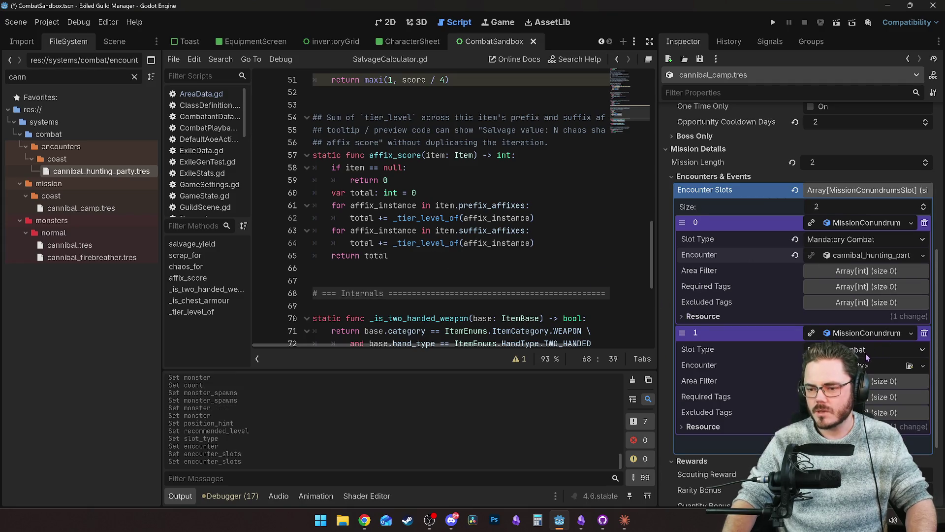
{"action": "left_click", "coordinate": [862, 350]}
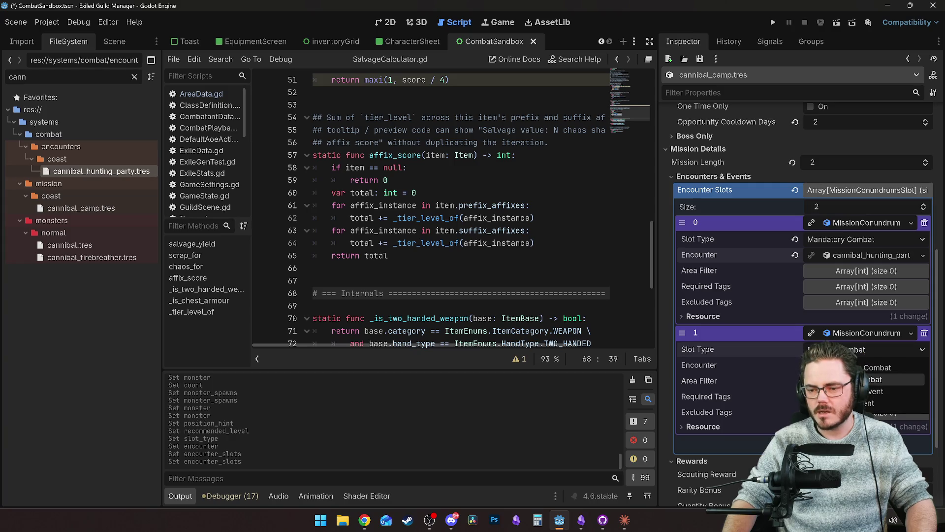
{"action": "left_click", "coordinate": [876, 367]}
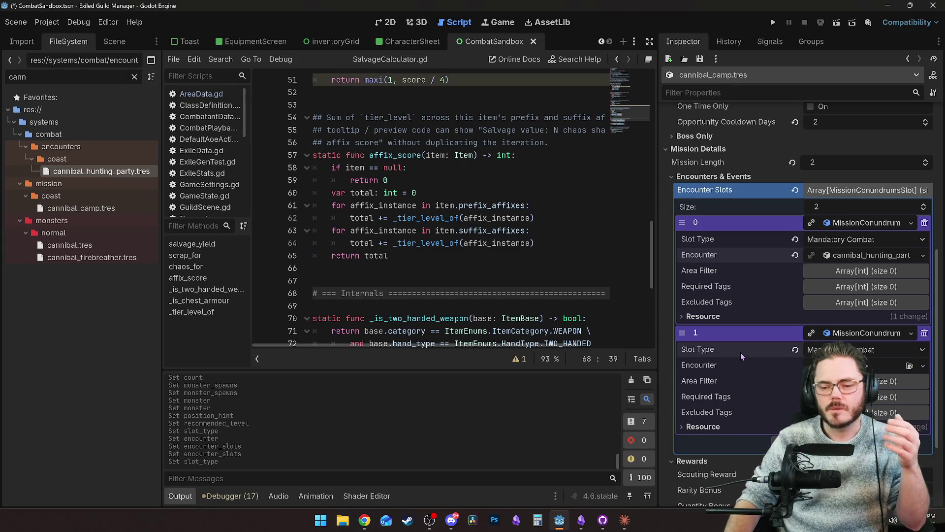
Give slot 1 a new blank EncounterData as its encounter.
{"action": "mouse_move", "coordinate": [737, 354]}
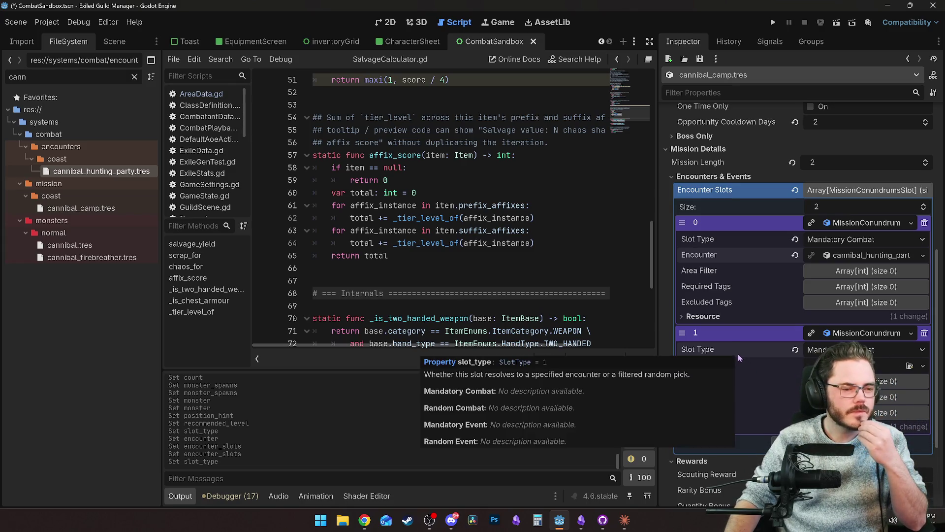
{"action": "scroll", "coordinate": [741, 369], "scroll_direction": "down", "scroll_amount": 2}
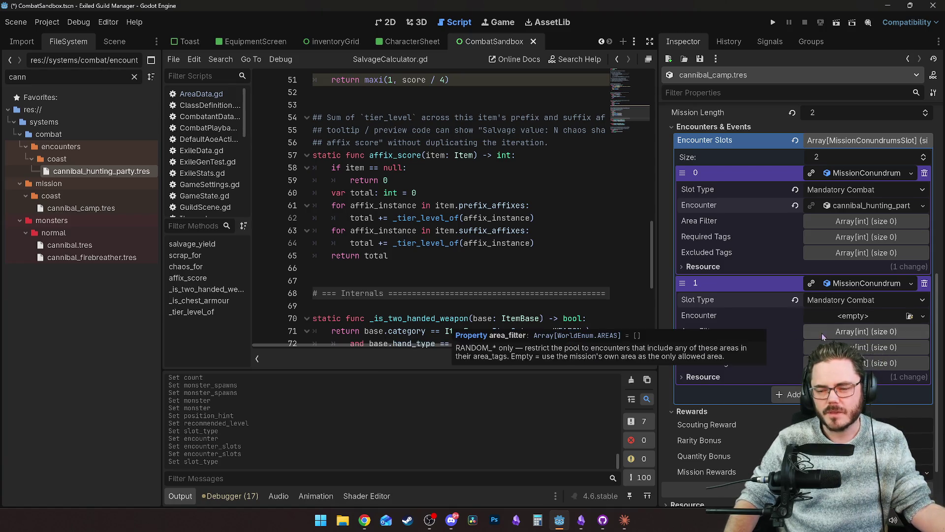
{"action": "left_click", "coordinate": [863, 315]}
{"action": "left_click", "coordinate": [897, 351]}
{"action": "left_click", "coordinate": [871, 317]}
Set the encounter ID to cannibal_camp and the display name to Cannibal Camp.
{"action": "scroll", "coordinate": [870, 317], "scroll_direction": "down", "scroll_amount": 2}
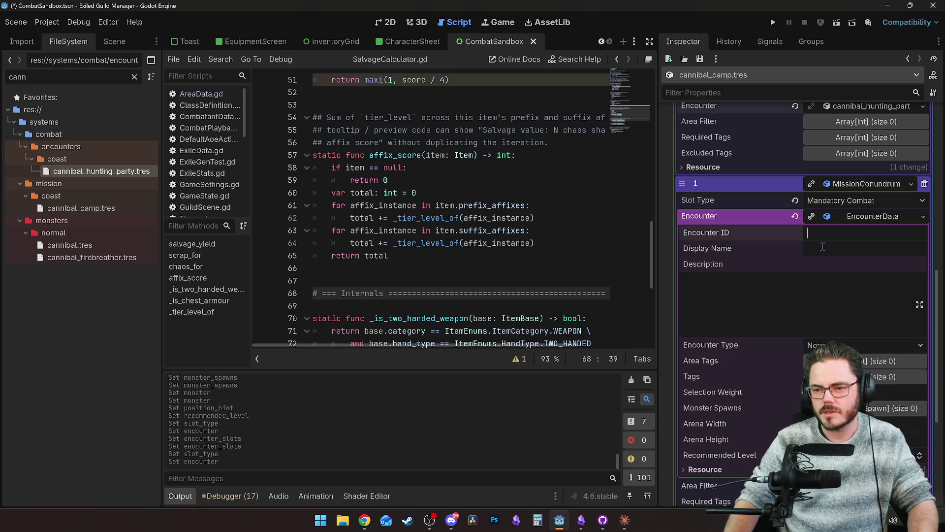
{"action": "type", "text": "cannibal"}
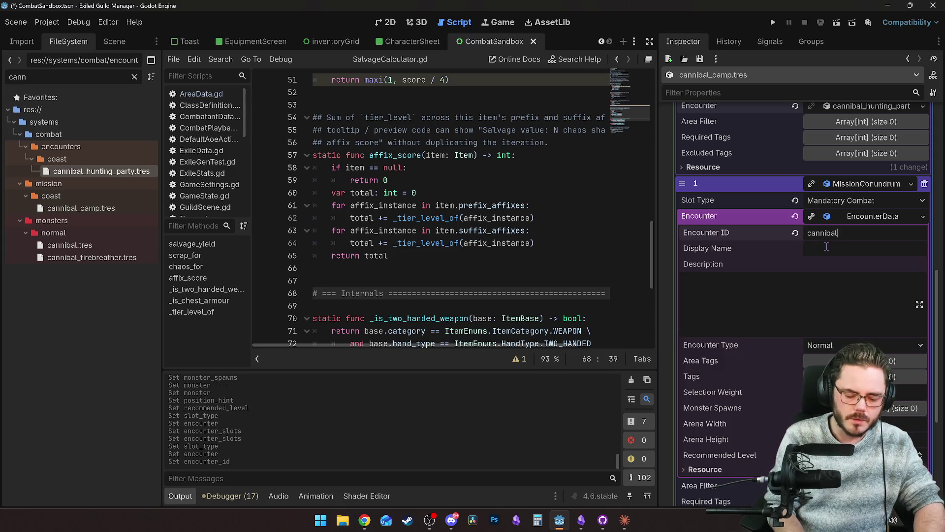
{"action": "type", "text": "_camp"}
{"action": "left_click", "coordinate": [827, 248]}
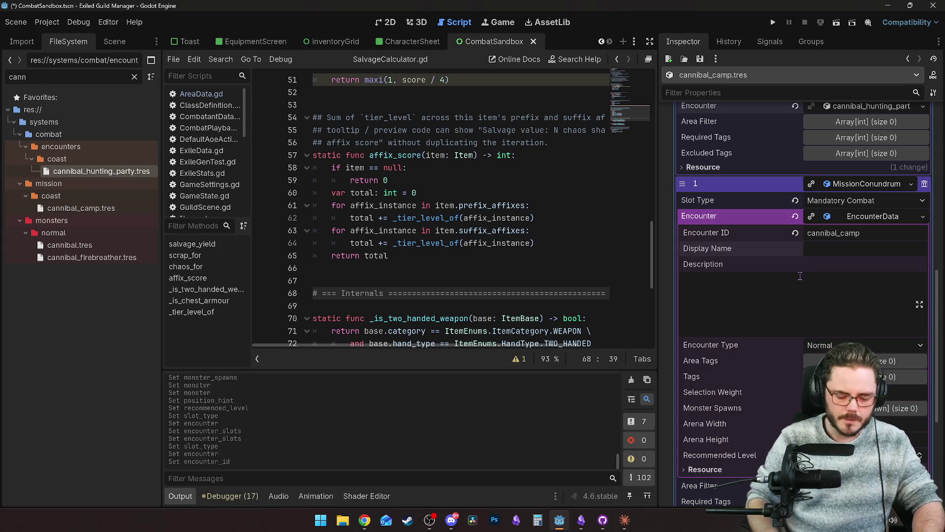
{"action": "type", "text": "Cannibal Camp"}
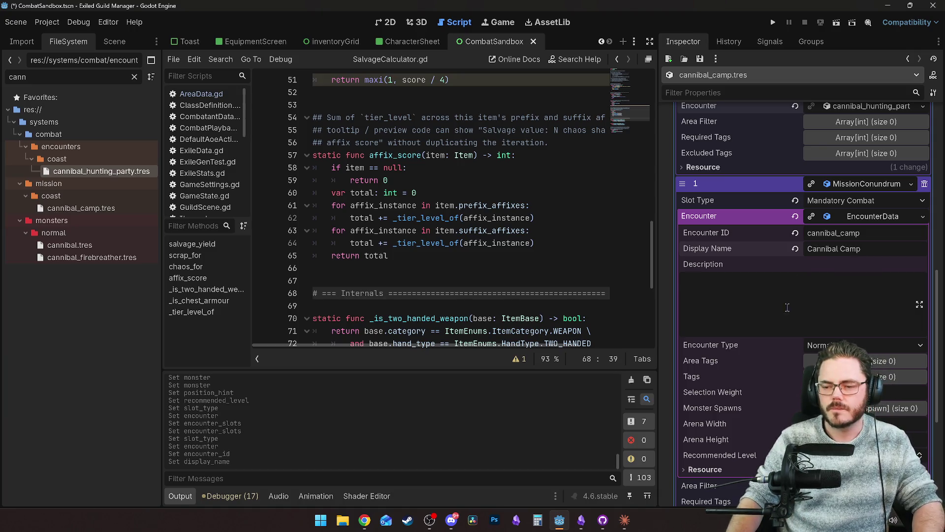
Write the encounter description 'You've become the uber eats.'.
{"action": "left_click", "coordinate": [785, 309]}
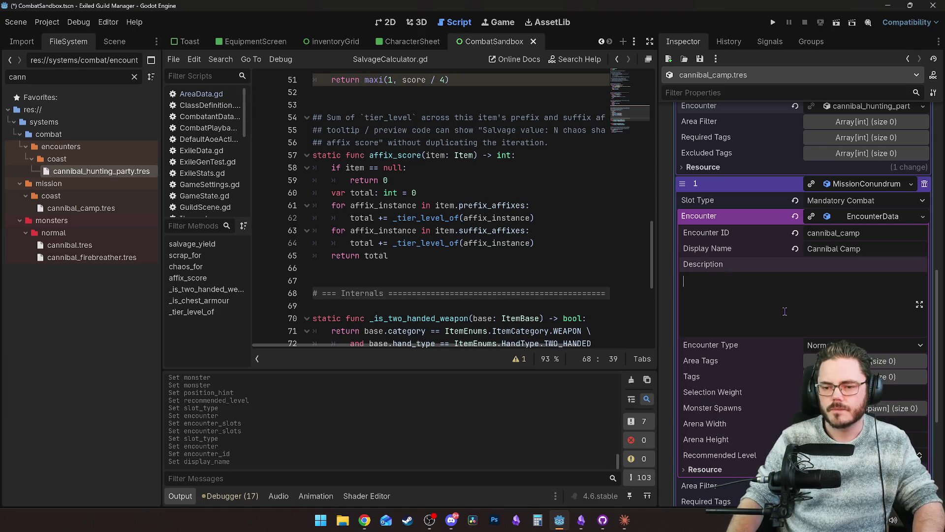
{"action": "type", "text": "You are their meals on wheels"}
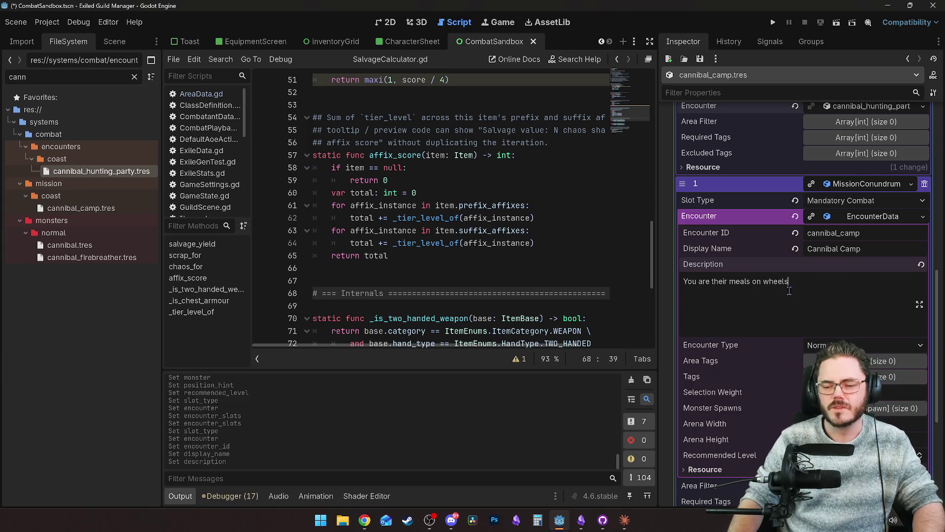
{"action": "left_click_drag", "start_coordinate": [789, 291], "coordinate": [682, 287]}
{"action": "key", "text": "BackSpace"}
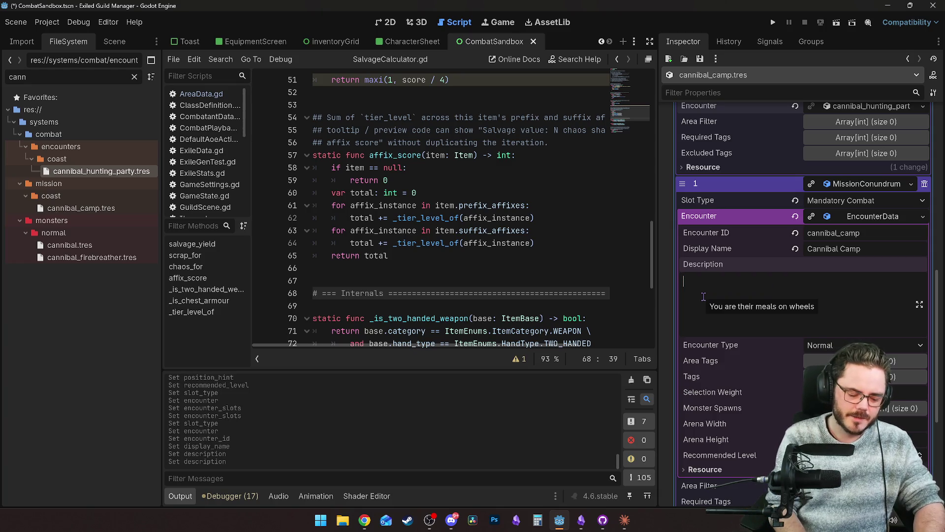
{"action": "type", "text": "You've become the"}
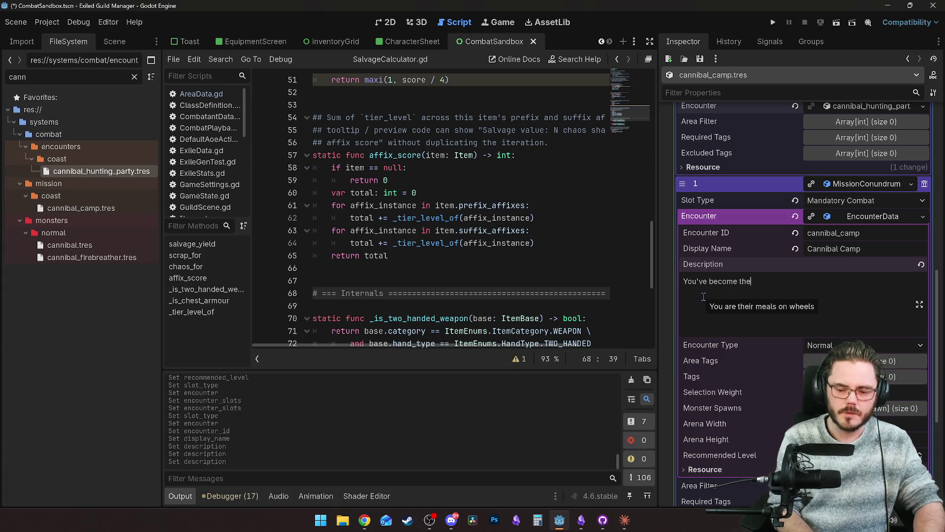
{"action": "type", "text": "at."}
{"action": "key", "text": "BackSpace"}
{"action": "type", "text": "s."}
Set the camp encounter's recommended level to 3.
{"action": "scroll", "coordinate": [739, 303], "scroll_direction": "down", "scroll_amount": 2}
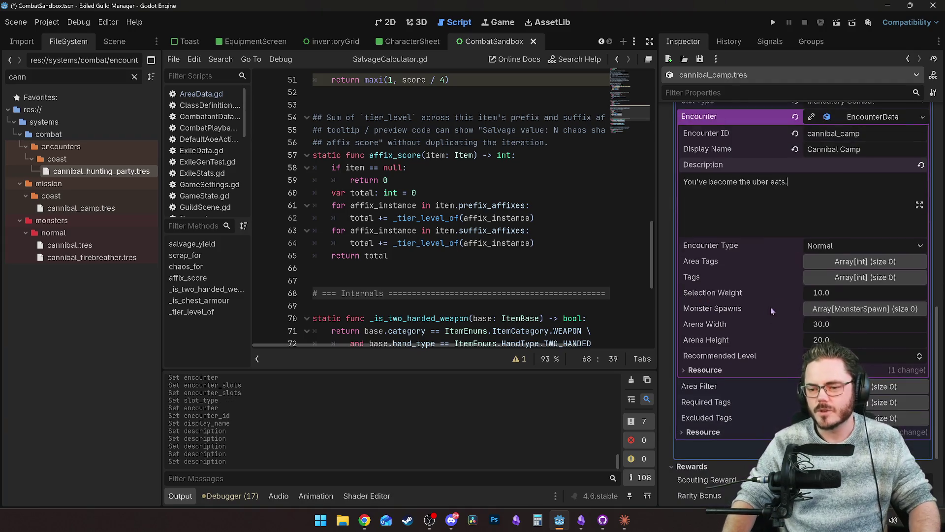
{"action": "scroll", "coordinate": [758, 277], "scroll_direction": "down", "scroll_amount": 1}
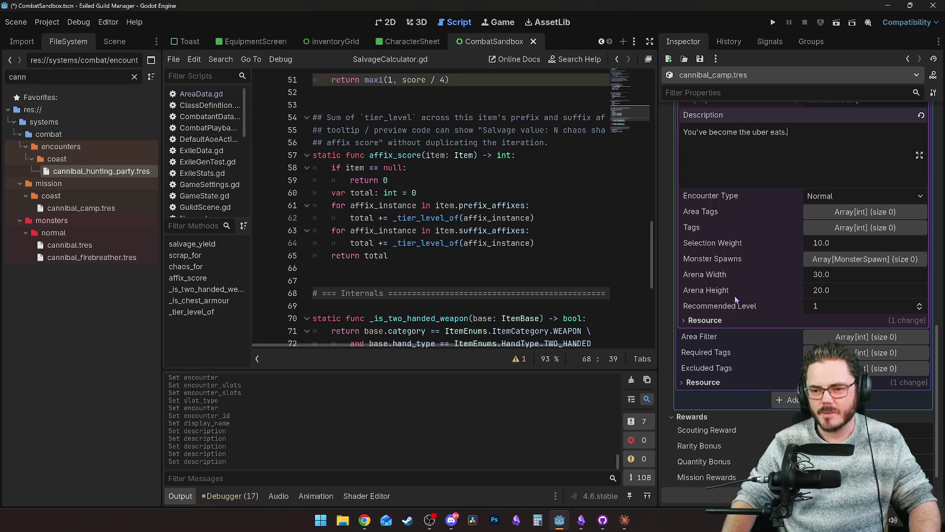
{"action": "left_click", "coordinate": [743, 311]}
{"action": "key", "text": "Up"}
{"action": "key", "text": "Up"}
{"action": "scroll", "coordinate": [736, 277], "scroll_direction": "up", "scroll_amount": 2}
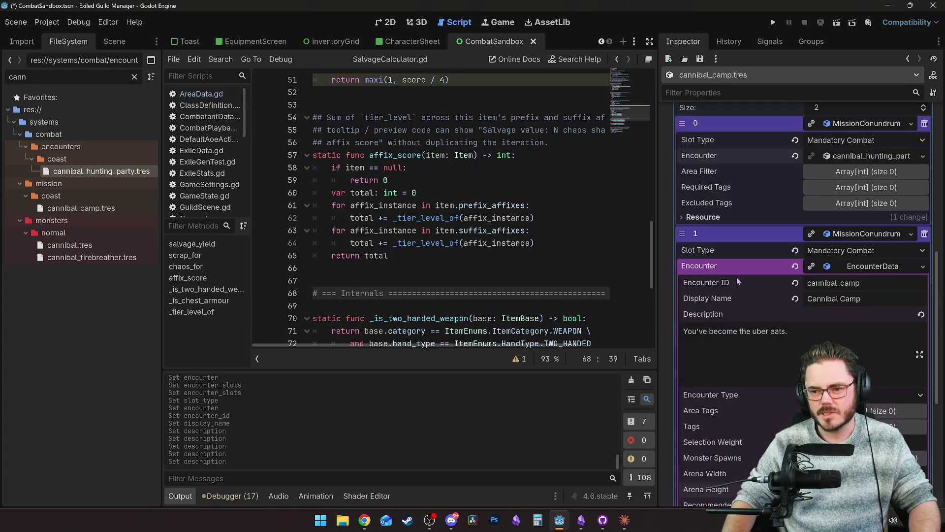
{"action": "scroll", "coordinate": [749, 311], "scroll_direction": "up", "scroll_amount": 3}
{"action": "scroll", "coordinate": [766, 397], "scroll_direction": "down", "scroll_amount": 3}
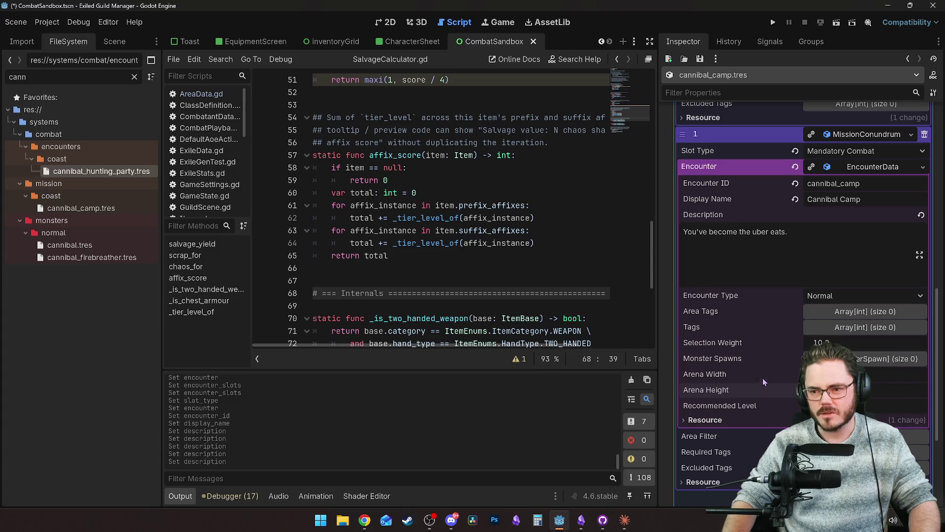
{"action": "scroll", "coordinate": [761, 345], "scroll_direction": "up", "scroll_amount": 3}
{"action": "scroll", "coordinate": [761, 345], "scroll_direction": "down", "scroll_amount": 5}
{"action": "scroll", "coordinate": [761, 344], "scroll_direction": "down", "scroll_amount": 2}
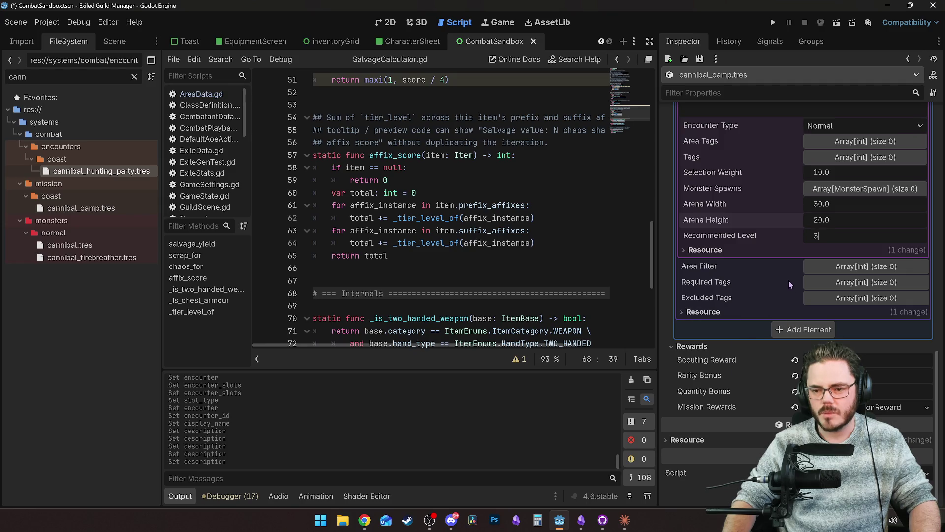
{"action": "scroll", "coordinate": [785, 280], "scroll_direction": "up", "scroll_amount": 3}
{"action": "scroll", "coordinate": [741, 322], "scroll_direction": "up", "scroll_amount": 3}
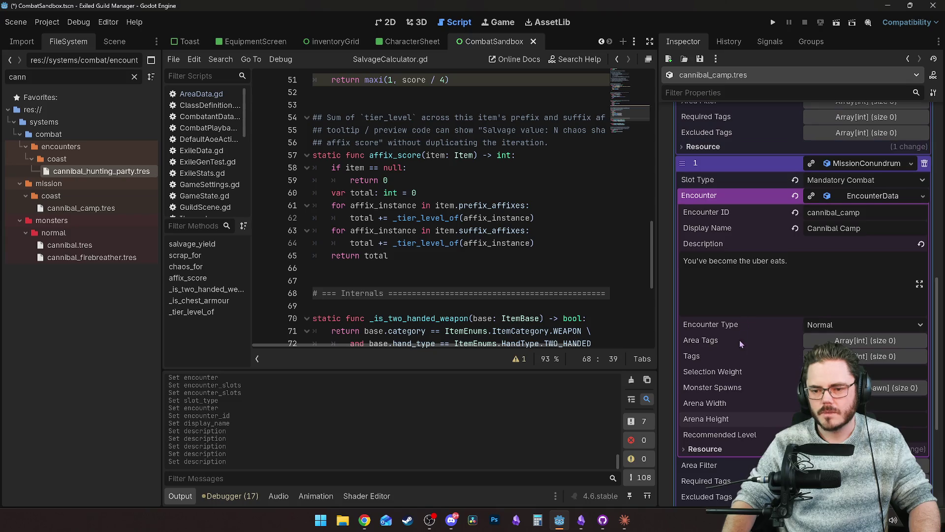
Add a first Monster Spawns entry holding a new monster spawn.
{"action": "left_click", "coordinate": [886, 387]}
{"action": "scroll", "coordinate": [837, 344], "scroll_direction": "down", "scroll_amount": 3}
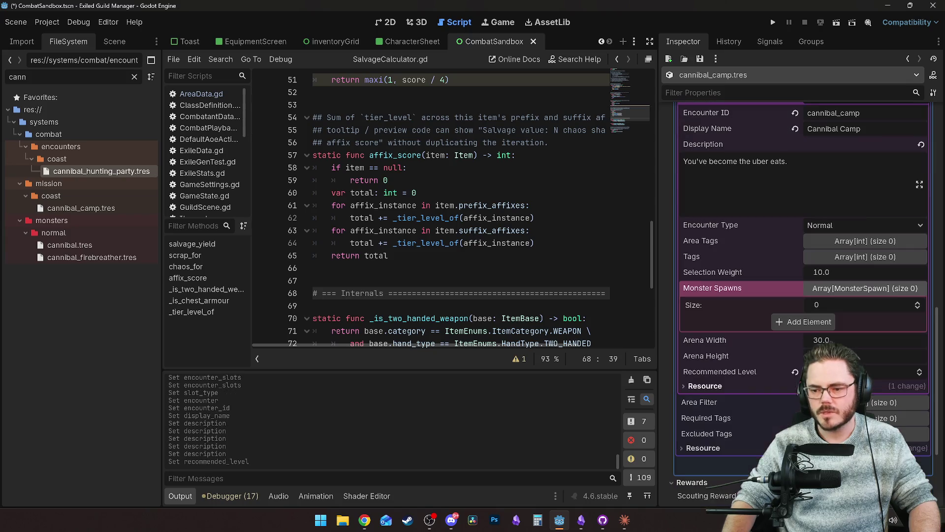
{"action": "left_click", "coordinate": [803, 327]}
{"action": "left_click", "coordinate": [905, 321]}
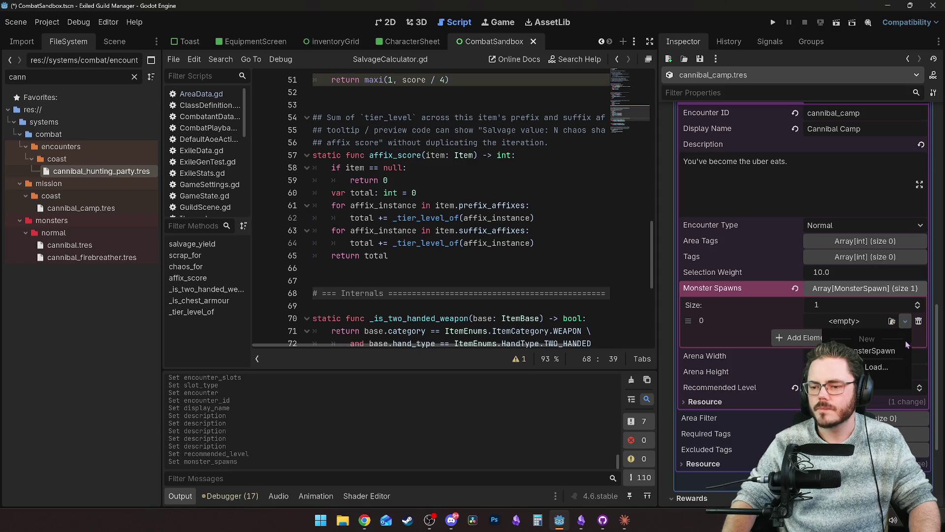
{"action": "left_click", "coordinate": [890, 370]}
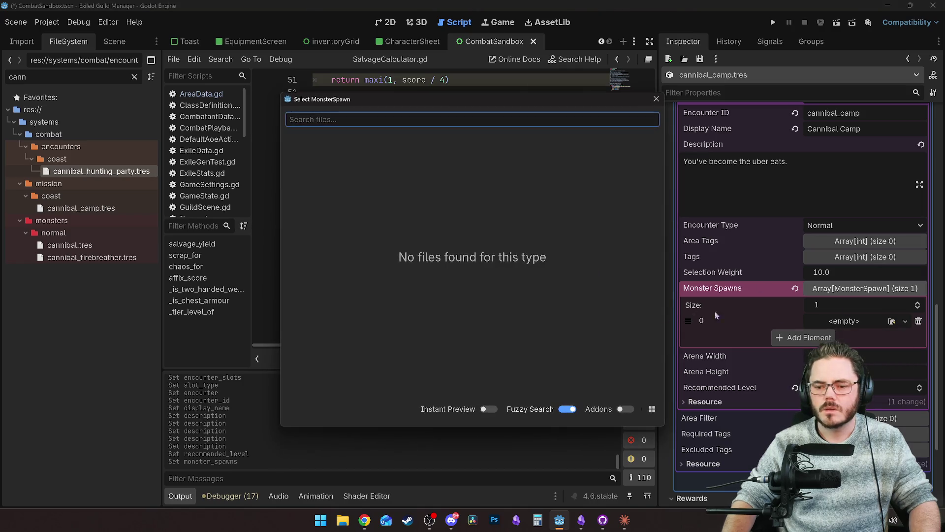
{"action": "key", "text": "Escape"}
{"action": "left_click", "coordinate": [905, 321]}
{"action": "left_click", "coordinate": [890, 339]}
Set the first spawn to cannibal_firebreather in the Backline with count 6.
{"action": "left_click", "coordinate": [904, 321]}
{"action": "key", "text": "Escape"}
{"action": "left_click", "coordinate": [864, 321]}
{"action": "left_click", "coordinate": [918, 338]}
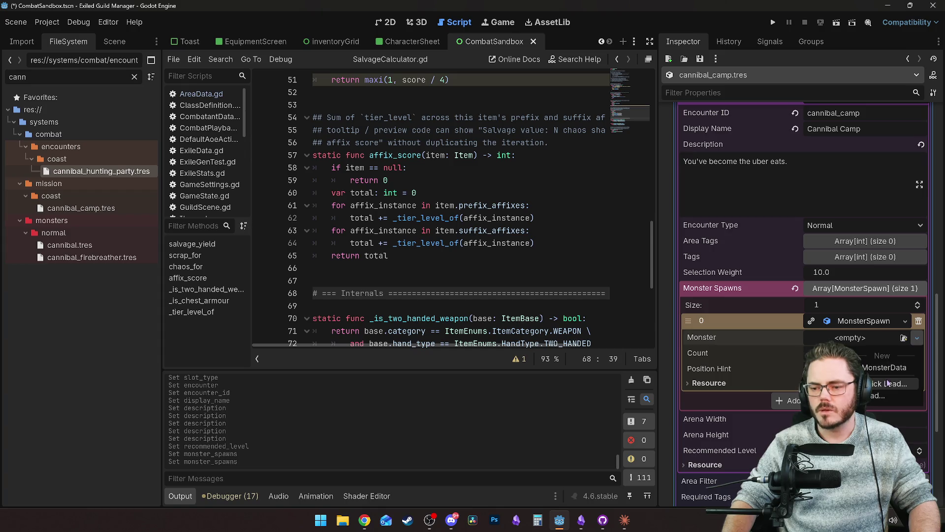
{"action": "left_click", "coordinate": [887, 384]}
{"action": "left_click", "coordinate": [402, 176]}
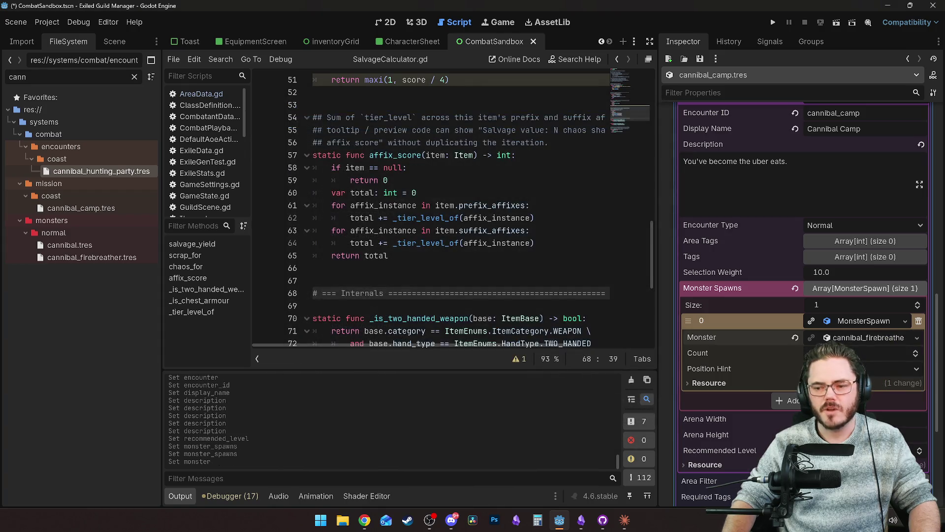
{"action": "scroll", "coordinate": [864, 344], "scroll_direction": "down", "scroll_amount": 1}
{"action": "left_click", "coordinate": [864, 319]}
{"action": "left_click", "coordinate": [876, 361]}
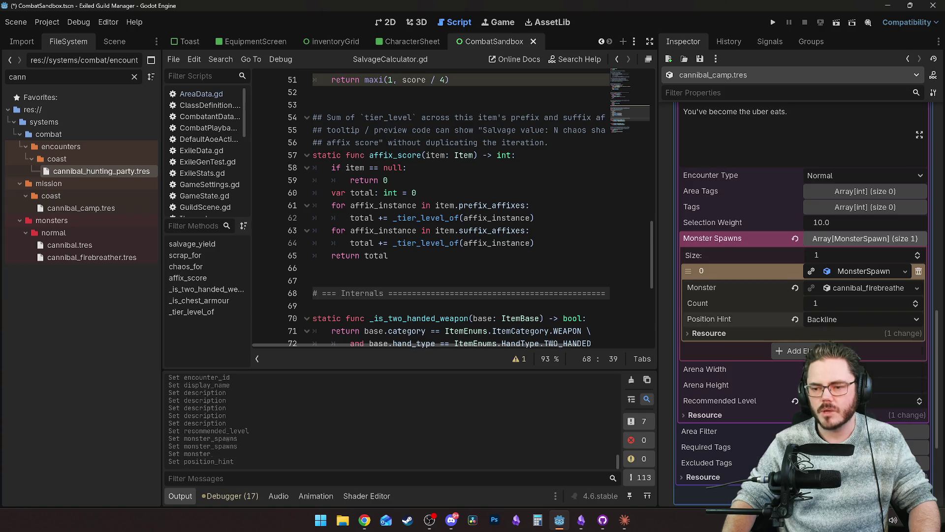
{"action": "left_click", "coordinate": [845, 303]}
{"action": "type", "text": "6"}
{"action": "key", "text": "Return"}
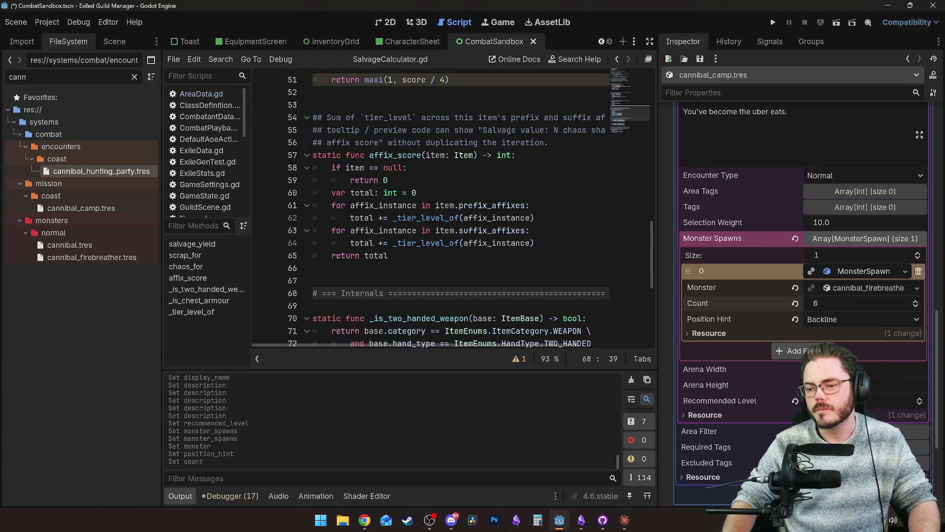
Add a second monster spawn using the cannibal monster.
{"action": "scroll", "coordinate": [827, 320], "scroll_direction": "down", "scroll_amount": 1}
{"action": "left_click", "coordinate": [810, 302]}
{"action": "left_click", "coordinate": [835, 302]}
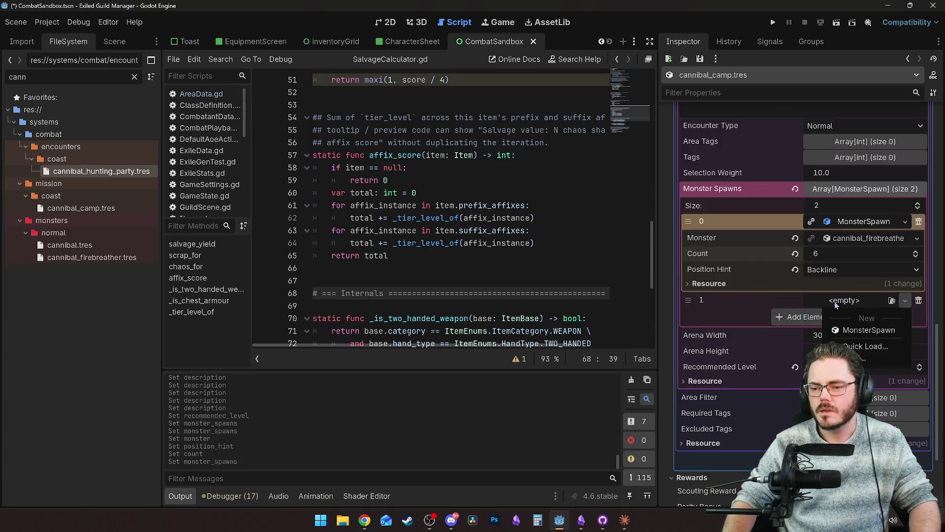
{"action": "left_click", "coordinate": [869, 330]}
{"action": "left_click", "coordinate": [856, 302]}
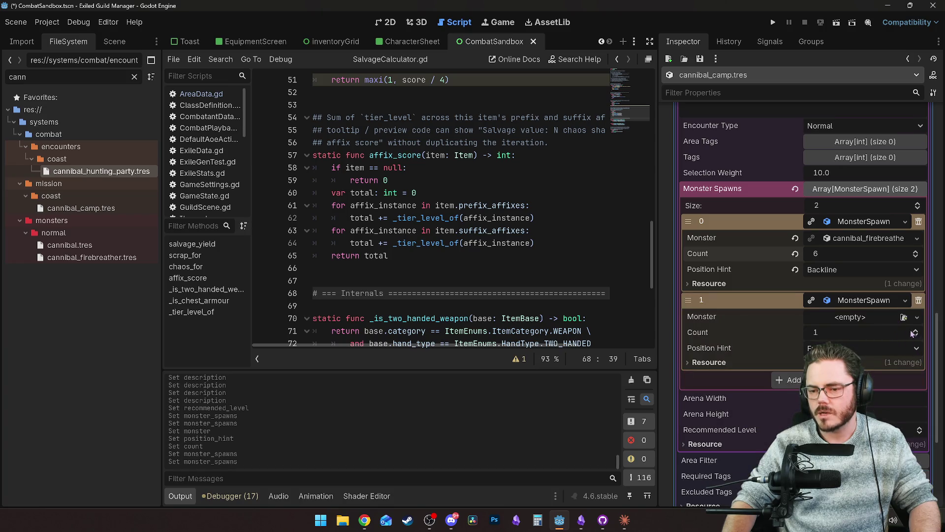
{"action": "left_click", "coordinate": [916, 318]}
{"action": "left_click", "coordinate": [899, 350]}
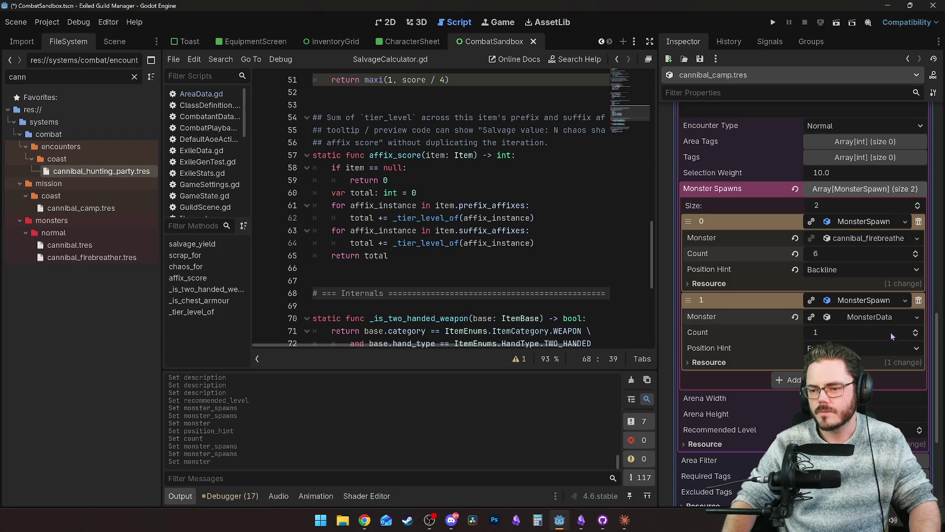
{"action": "left_click", "coordinate": [917, 317]}
{"action": "left_click", "coordinate": [887, 389]}
{"action": "left_click", "coordinate": [917, 317]}
{"action": "left_click", "coordinate": [873, 363]}
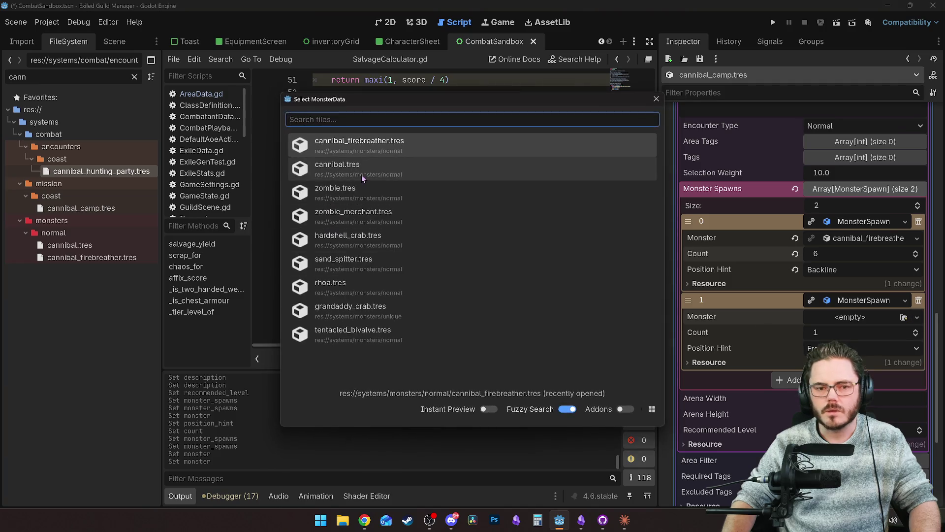
{"action": "key", "text": "Down"}
{"action": "key", "text": "Return"}
Set the counts to 7 cannibals and 5 firebreathers, save, and open cannibal.tres.
{"action": "left_click", "coordinate": [840, 332]}
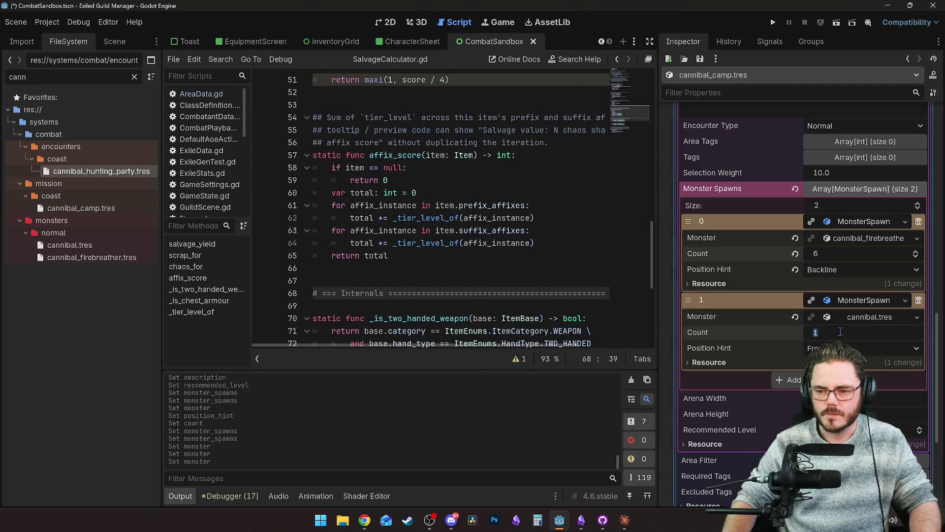
{"action": "type", "text": "8"}
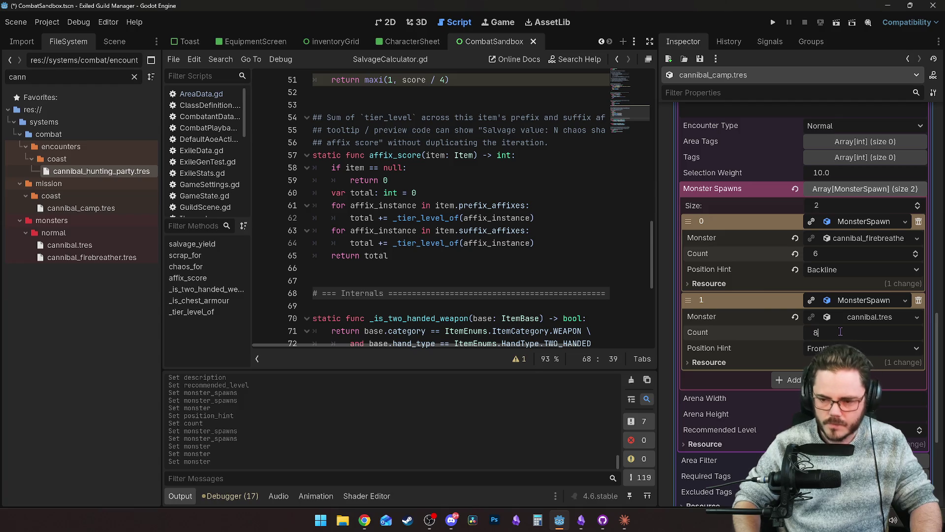
{"action": "key", "text": "Return"}
{"action": "scroll", "coordinate": [834, 329], "scroll_direction": "down", "scroll_amount": 2}
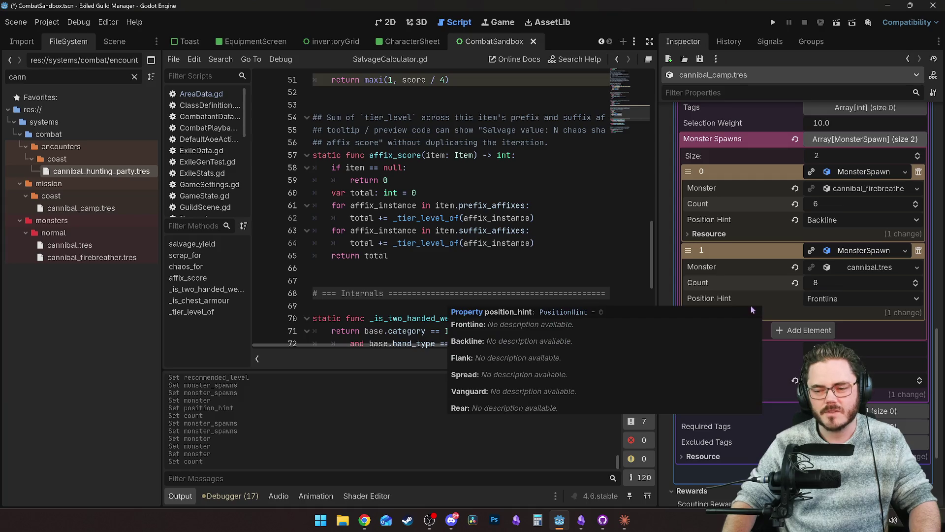
{"action": "left_click", "coordinate": [818, 283]}
{"action": "type", "text": "7"}
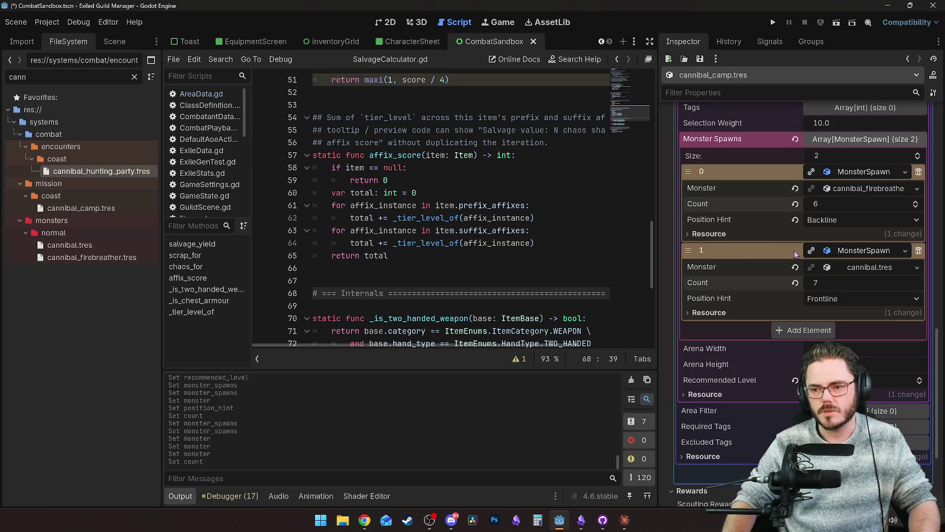
{"action": "left_click", "coordinate": [808, 204]}
{"action": "type", "text": "5"}
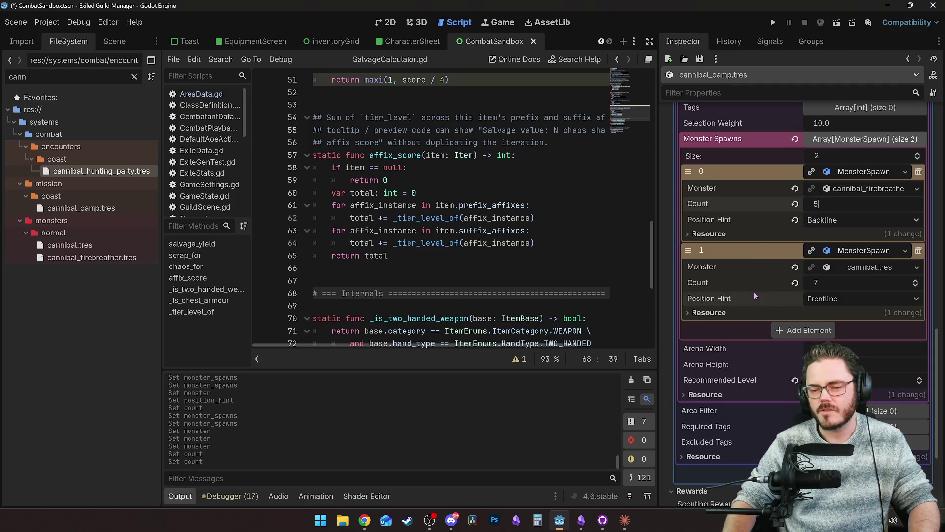
{"action": "scroll", "coordinate": [755, 296], "scroll_direction": "down", "scroll_amount": 2}
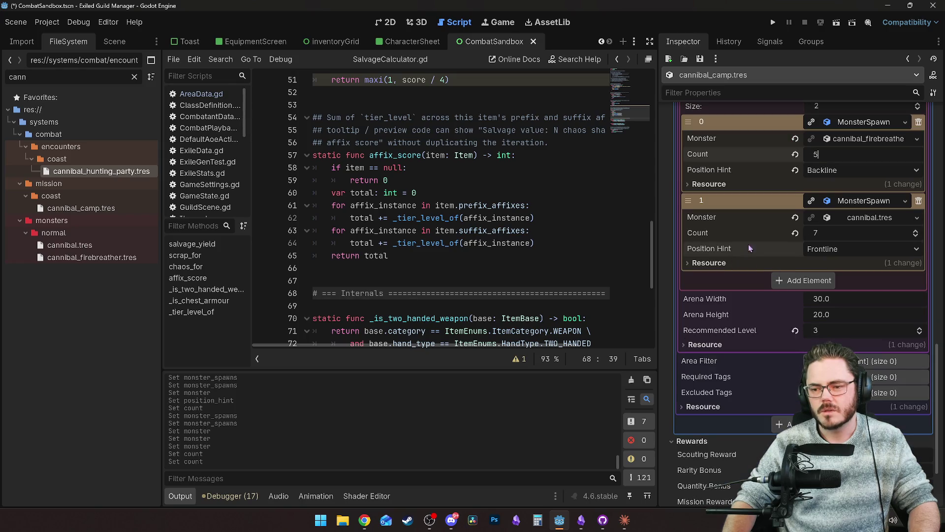
{"action": "key", "text": "ctrl+s"}
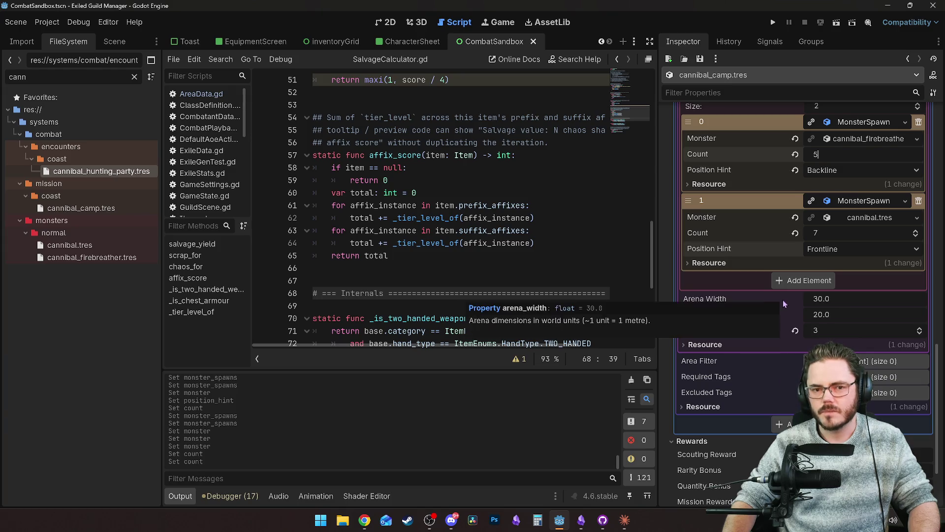
{"action": "left_click", "coordinate": [82, 246]}
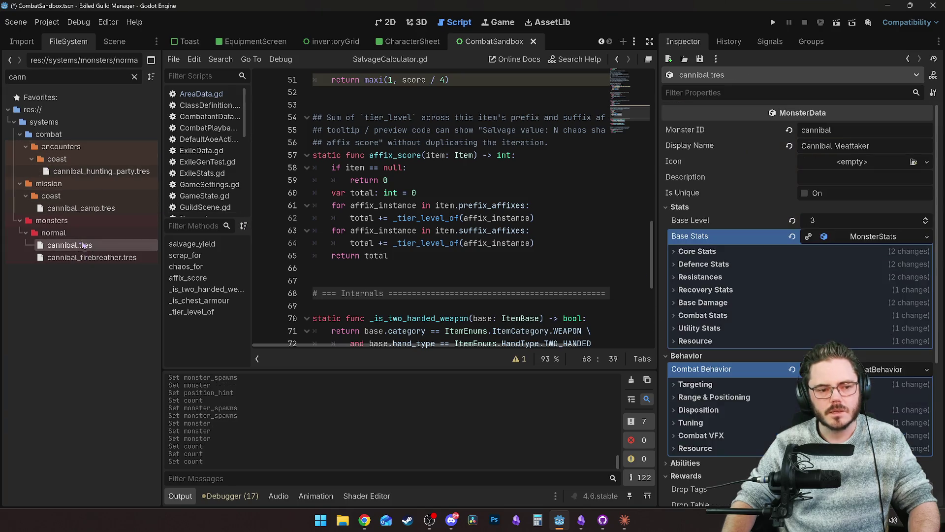
Open cannibal_firebreather.tres and start a new drop table in its Rewards section.
{"action": "scroll", "coordinate": [704, 290], "scroll_direction": "down", "scroll_amount": 5}
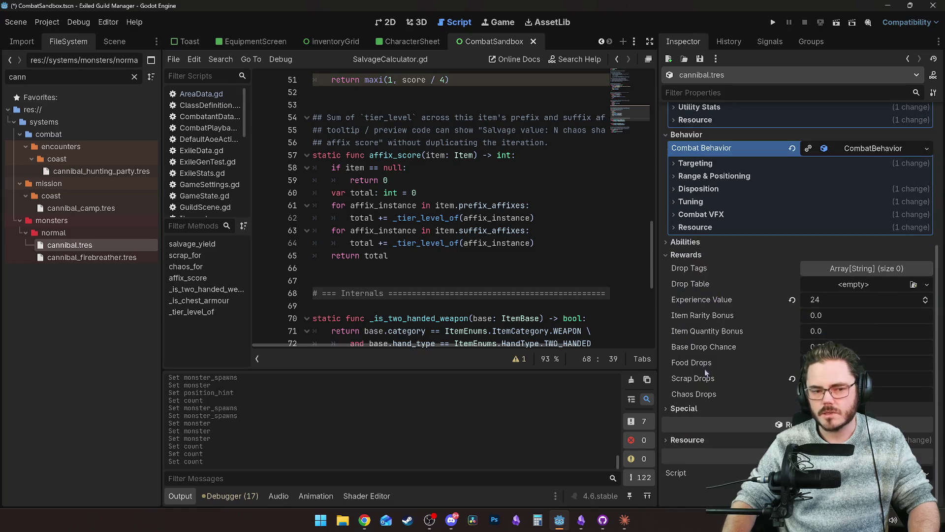
{"action": "left_click", "coordinate": [70, 258]}
{"action": "scroll", "coordinate": [761, 367], "scroll_direction": "down", "scroll_amount": 10}
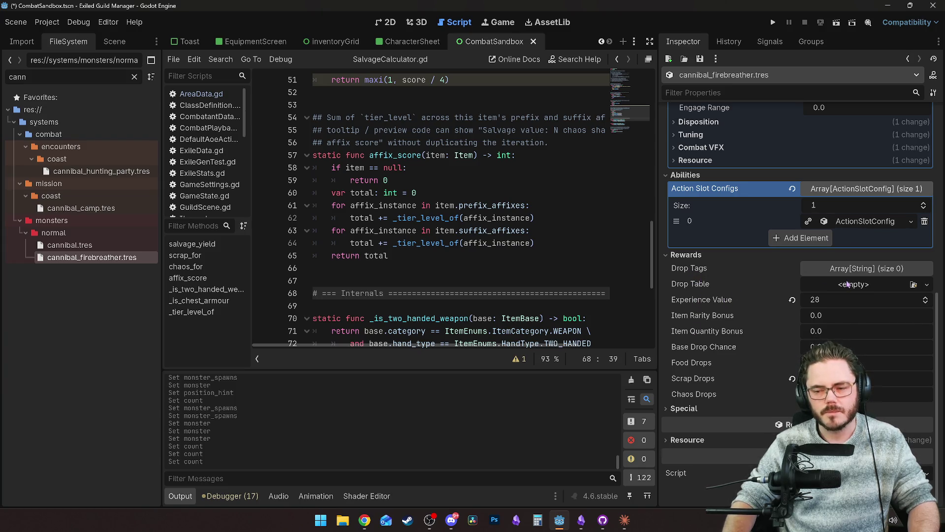
{"action": "mouse_move", "coordinate": [738, 303]}
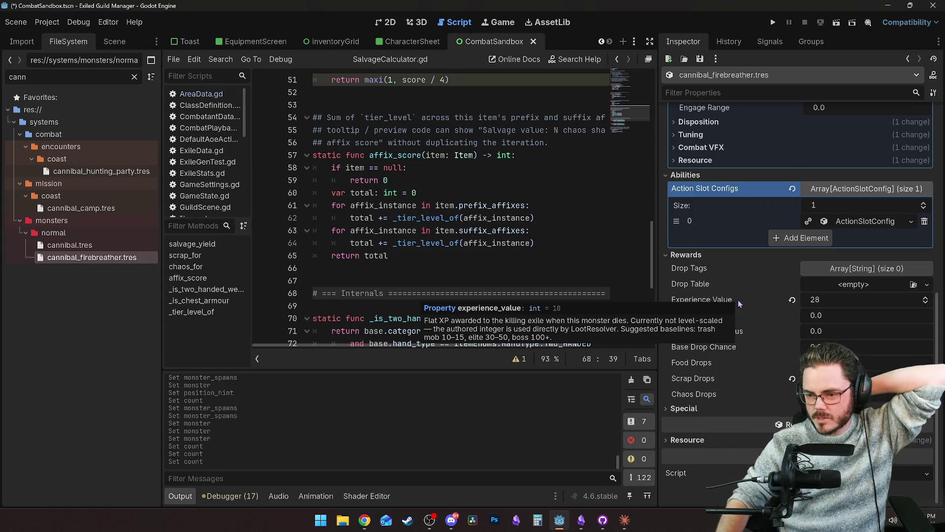
{"action": "left_click", "coordinate": [836, 284]}
Add a new MonsterDropEntry as the drop table's first entry, item base still unset.
{"action": "left_click", "coordinate": [846, 310]}
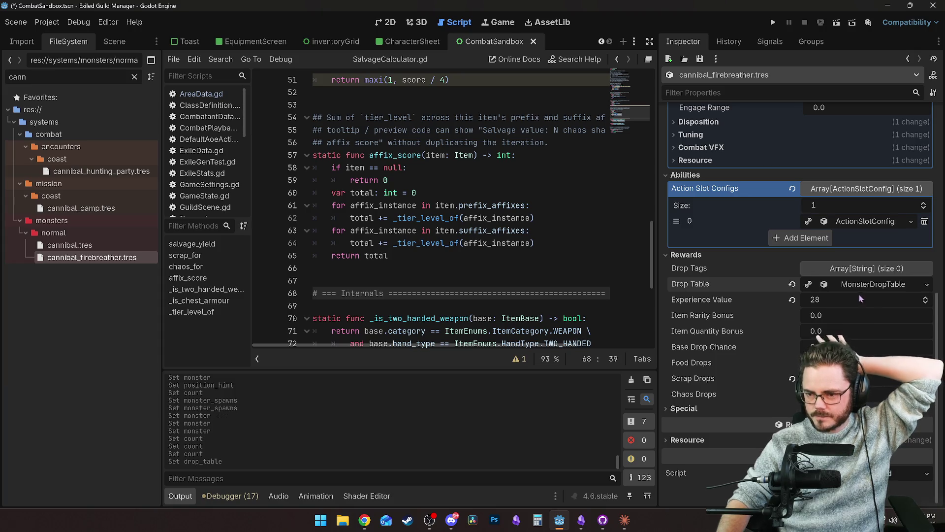
{"action": "left_click", "coordinate": [857, 301]}
{"action": "left_click", "coordinate": [803, 334]}
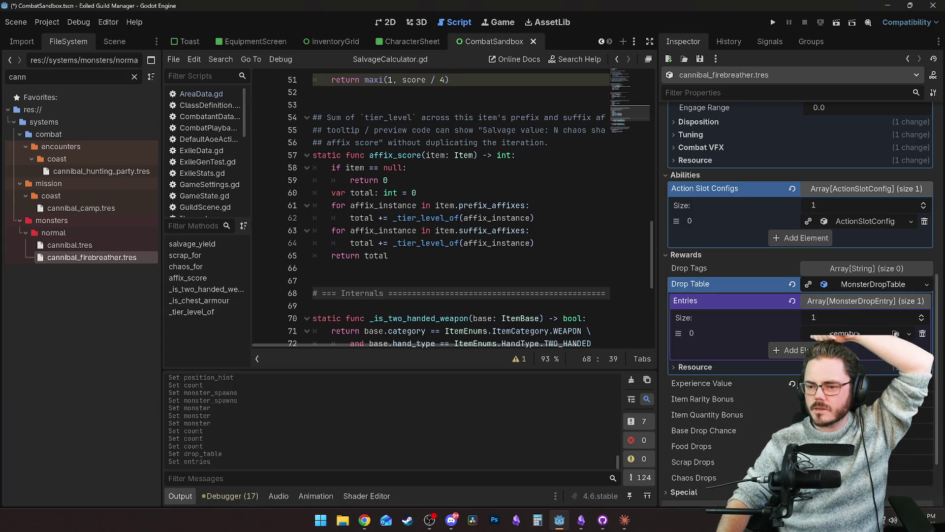
{"action": "left_click", "coordinate": [892, 365]}
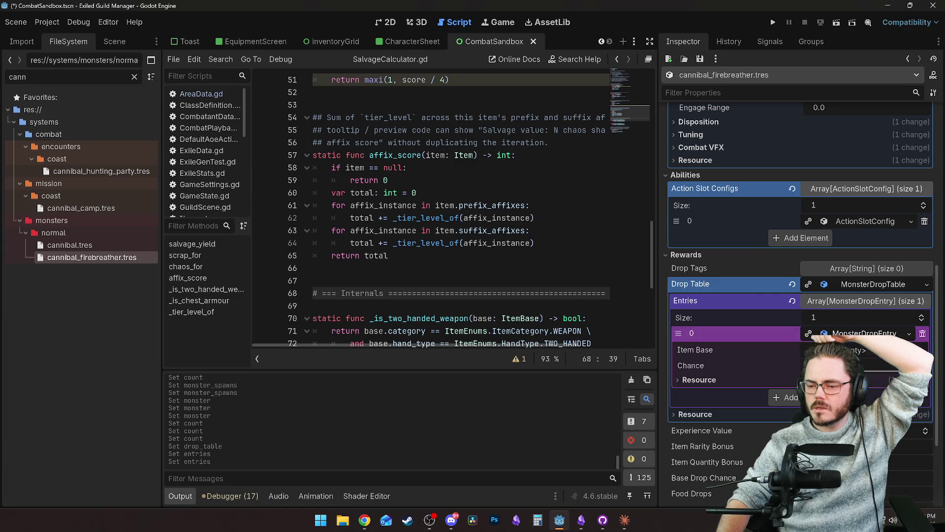
{"action": "left_click", "coordinate": [867, 349]}
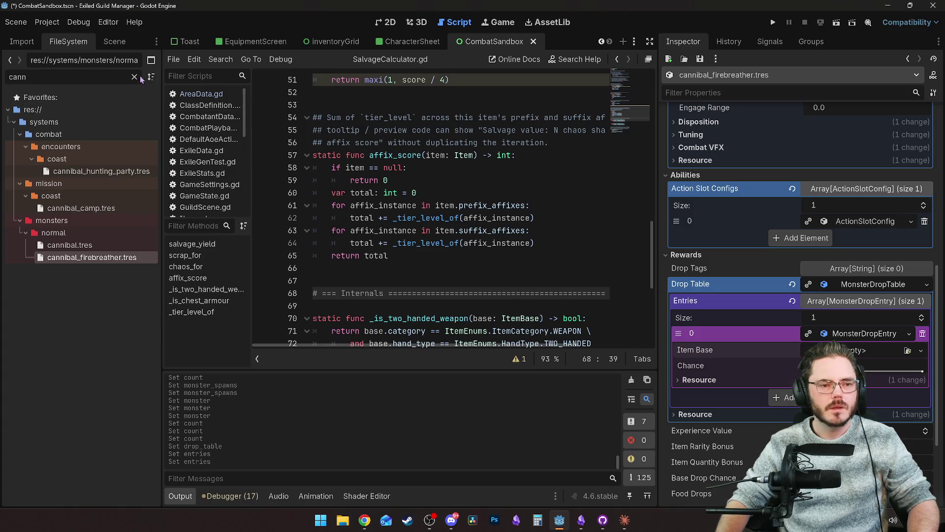
Clear the FileSystem filter and browse down to the dagger item bases.
{"action": "left_click", "coordinate": [135, 78]}
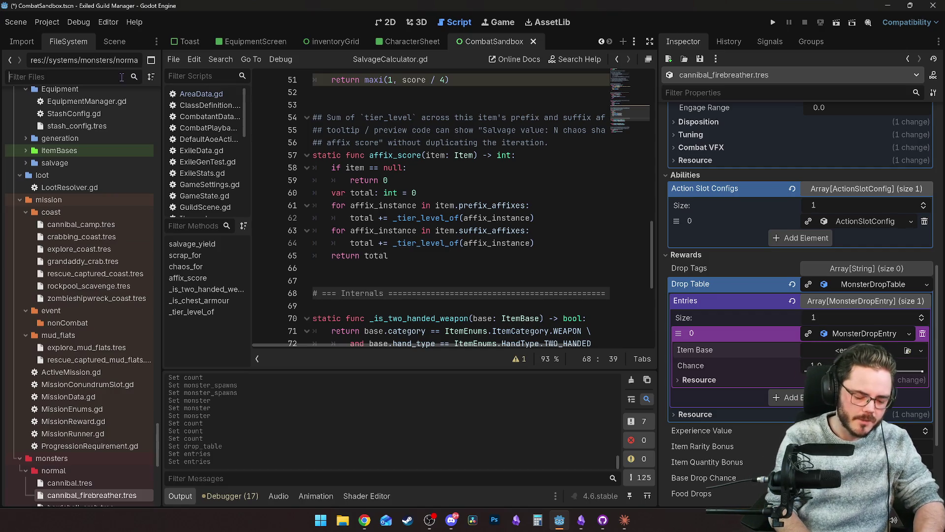
{"action": "type", "text": "item"}
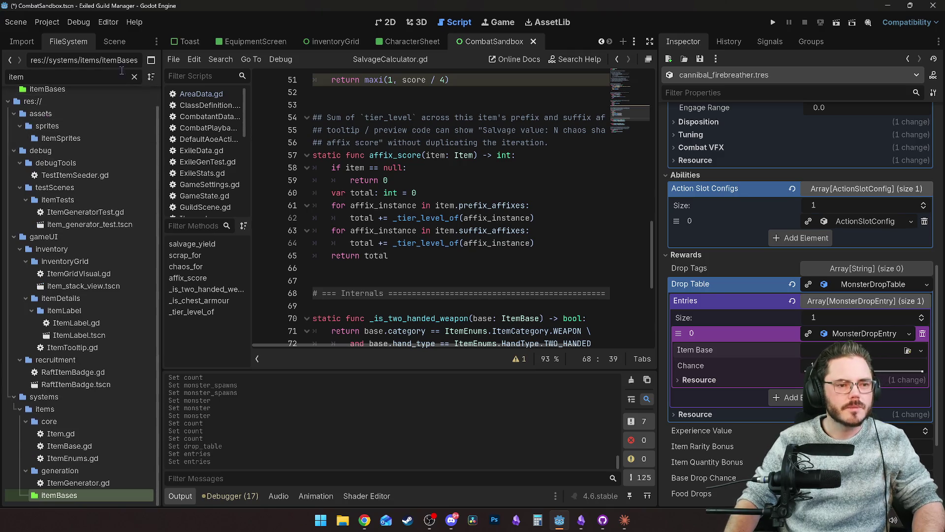
{"action": "left_click", "coordinate": [134, 80]}
{"action": "scroll", "coordinate": [100, 363], "scroll_direction": "down", "scroll_amount": 5}
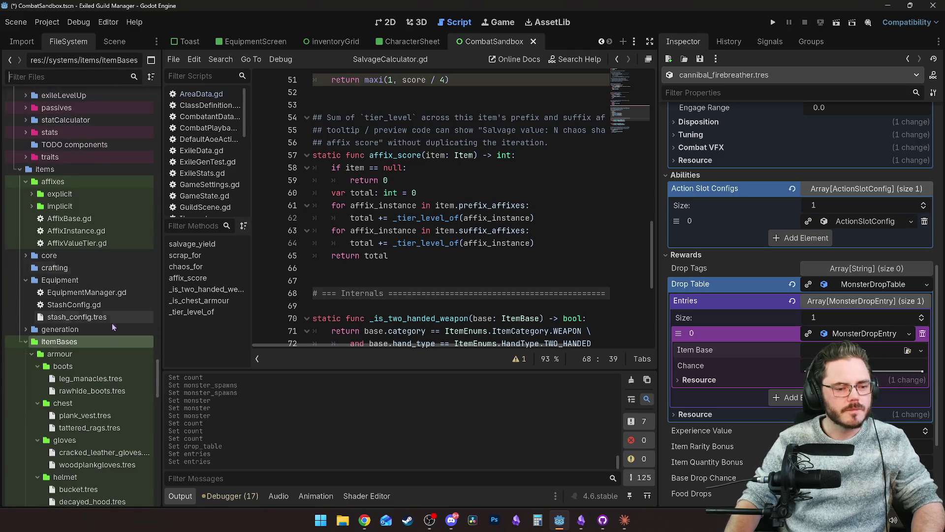
{"action": "scroll", "coordinate": [103, 296], "scroll_direction": "down", "scroll_amount": 4}
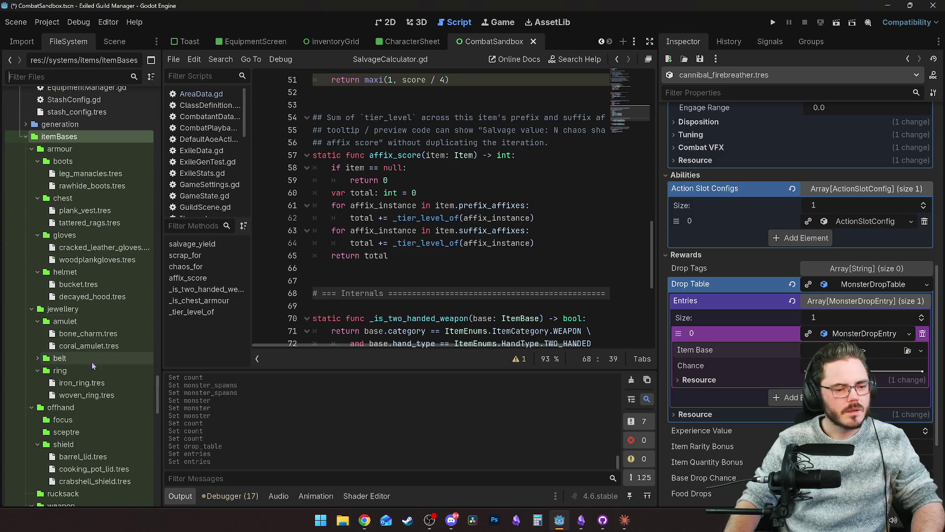
{"action": "scroll", "coordinate": [71, 340], "scroll_direction": "down", "scroll_amount": 10}
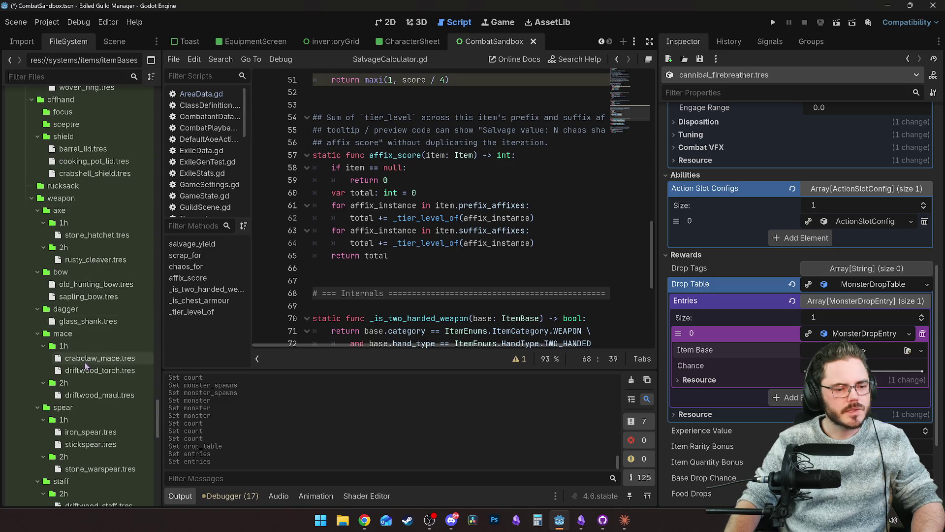
Duplicate glass_shank.tres as bone_shank.tres and open the copy.
{"action": "left_click", "coordinate": [96, 324]}
{"action": "right_click", "coordinate": [96, 324]}
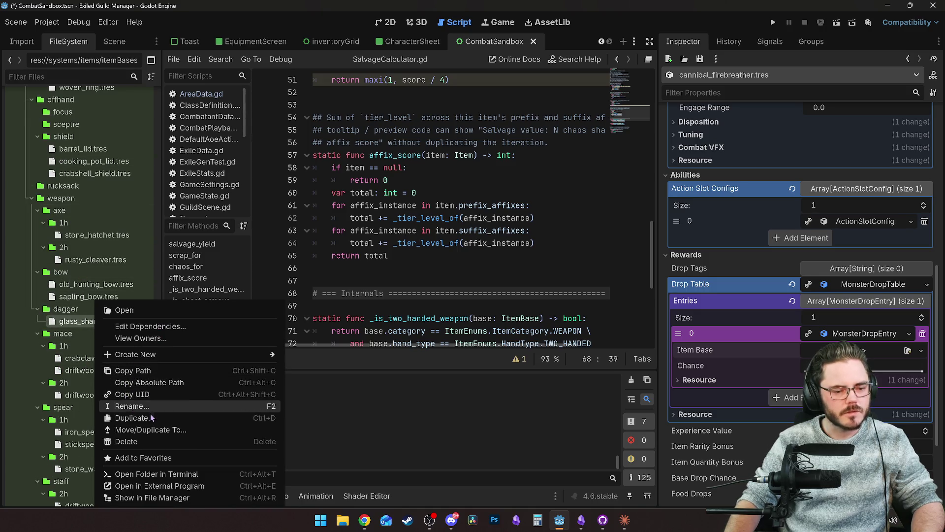
{"action": "left_click", "coordinate": [129, 416]}
{"action": "type", "text": "bone"}
{"action": "type", "text": "_shank"}
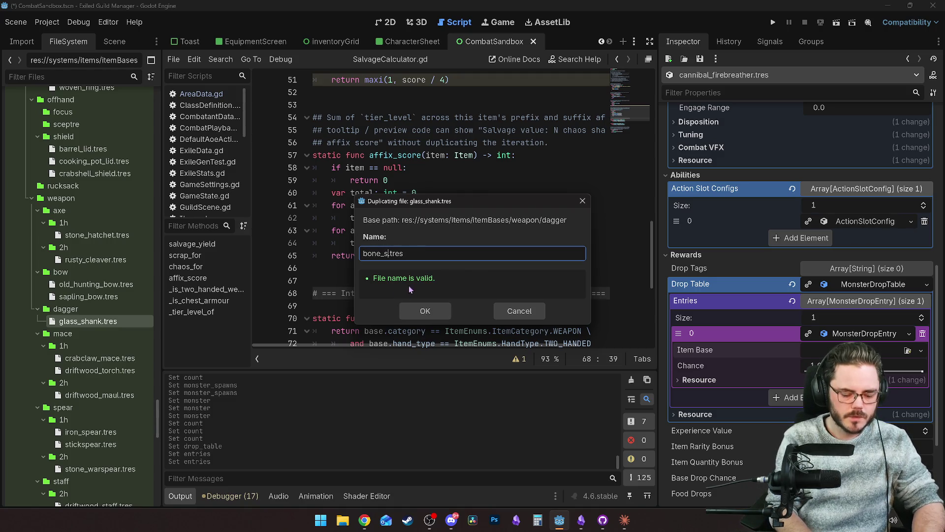
{"action": "key", "text": "Return"}
{"action": "left_click", "coordinate": [93, 321]}
{"action": "triple_click", "coordinate": [797, 202]}
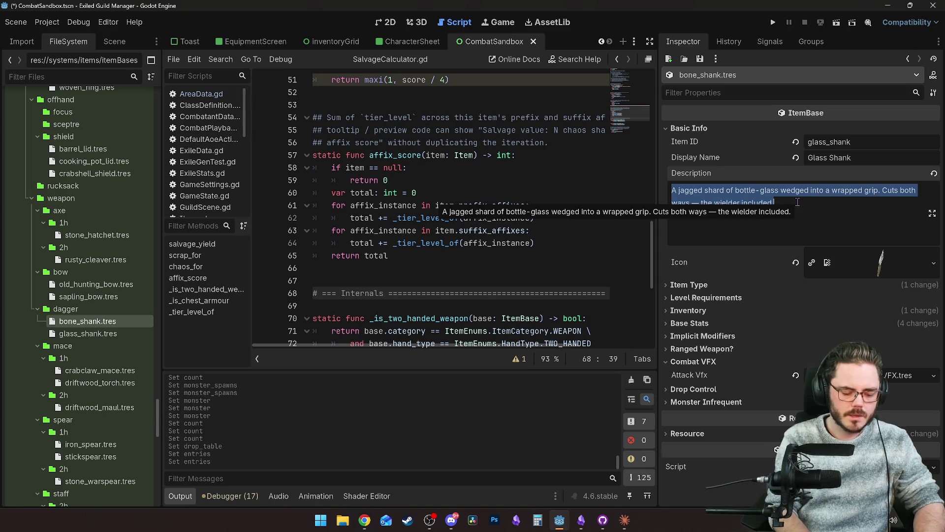
Set the description to 'Best not to think about the origin of this one...' and Item ID bone_shank.
{"action": "type", "text": "Best not"}
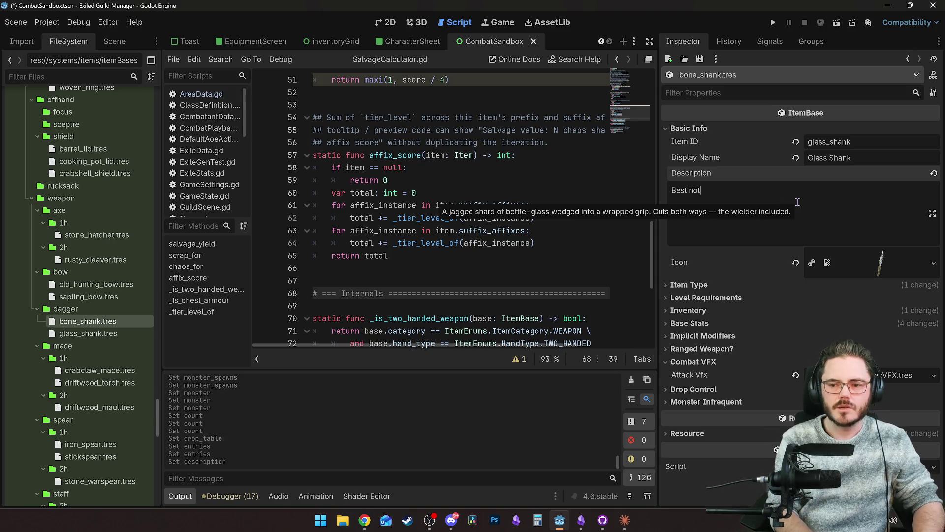
{"action": "type", "text": " to think about t"}
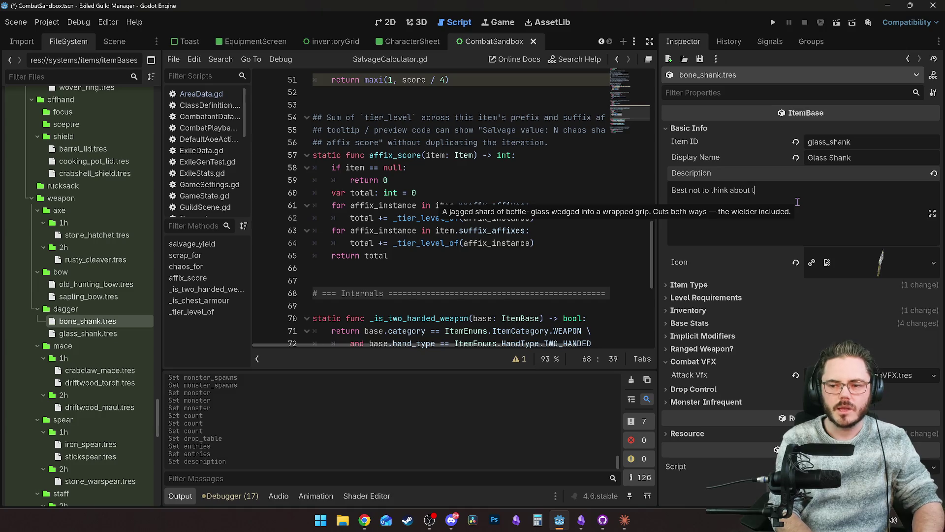
{"action": "type", "text": "he origin of "}
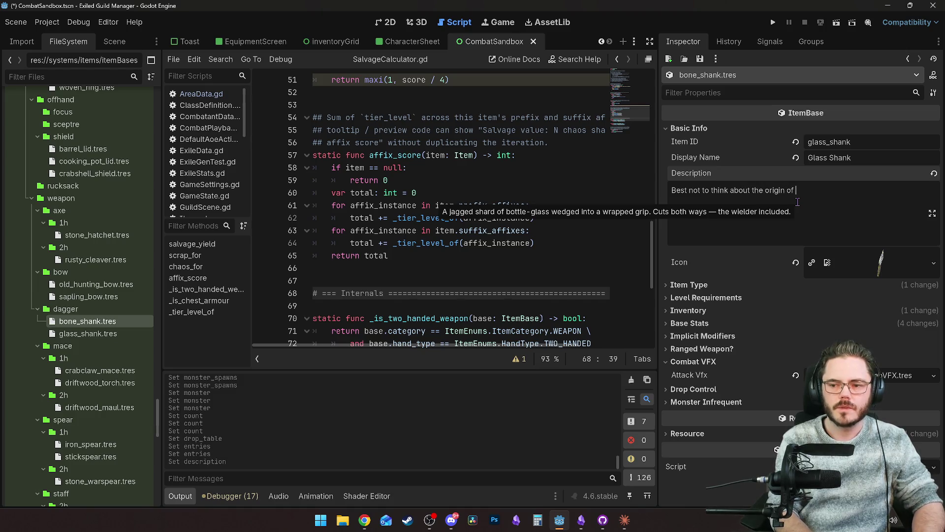
{"action": "type", "text": "this one..."}
{"action": "left_click", "coordinate": [864, 142]}
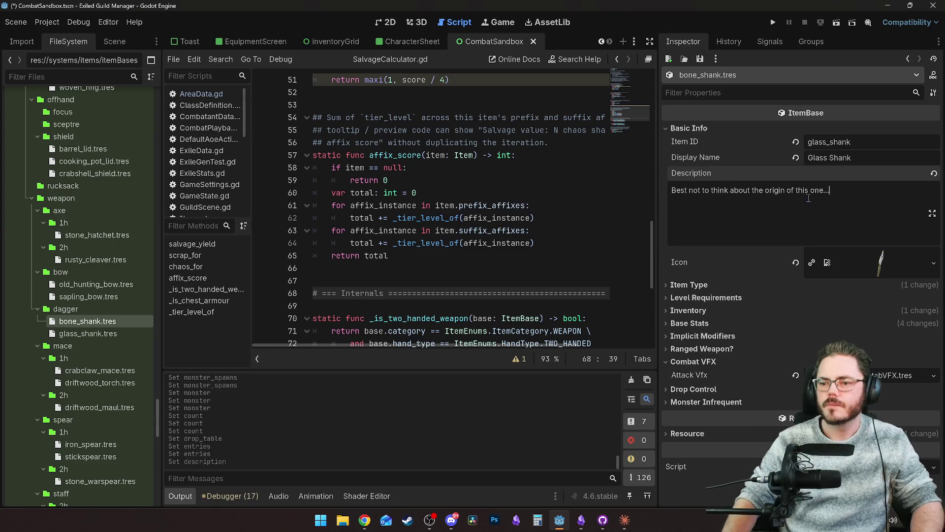
{"action": "key", "text": "ctrl+a"}
{"action": "type", "text": "bone"}
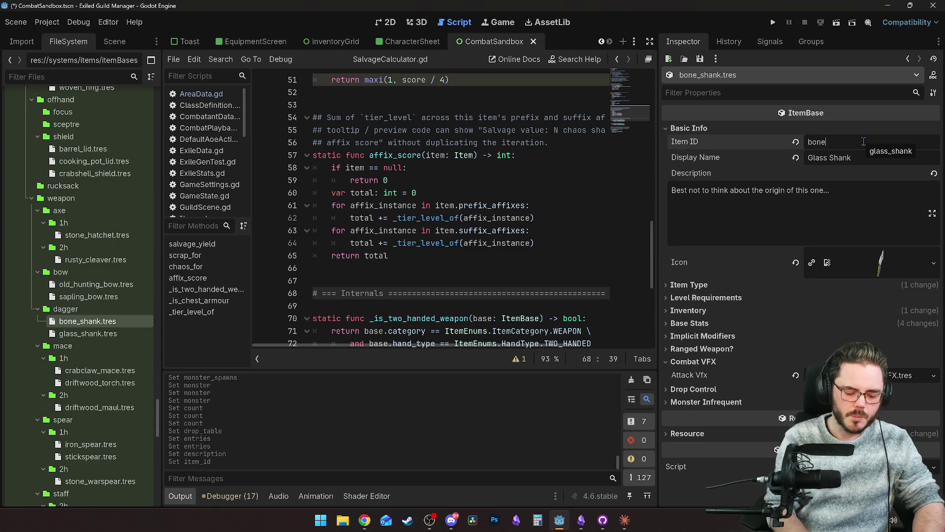
{"action": "type", "text": "_shank"}
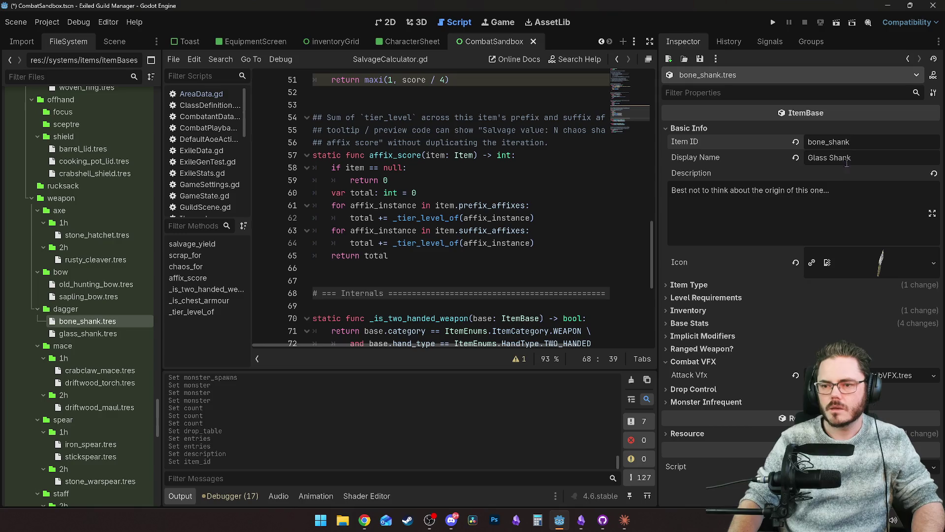
Change the display name to Bone Shank and clear the copied icon.
{"action": "left_click", "coordinate": [848, 162]}
{"action": "key", "text": "ctrl+a"}
{"action": "type", "text": "Bone "}
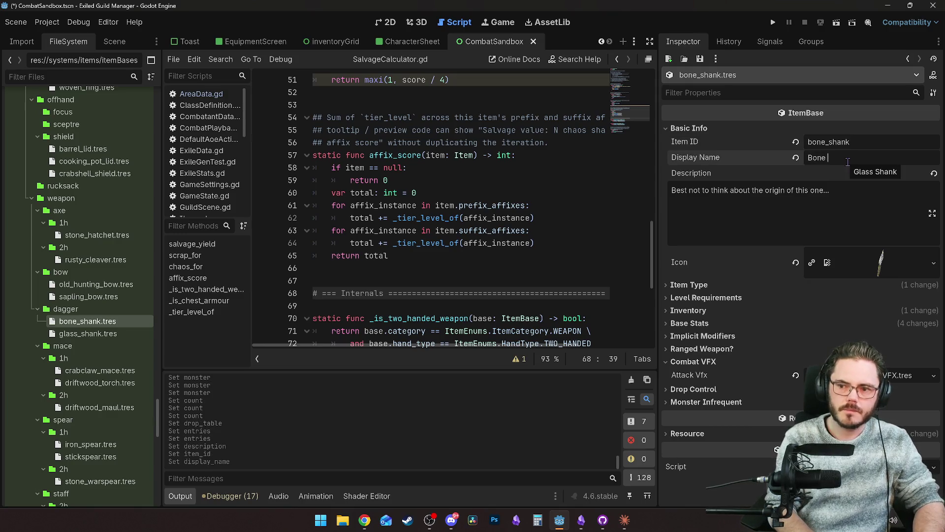
{"action": "type", "text": "Shank"}
{"action": "key", "text": "Tab"}
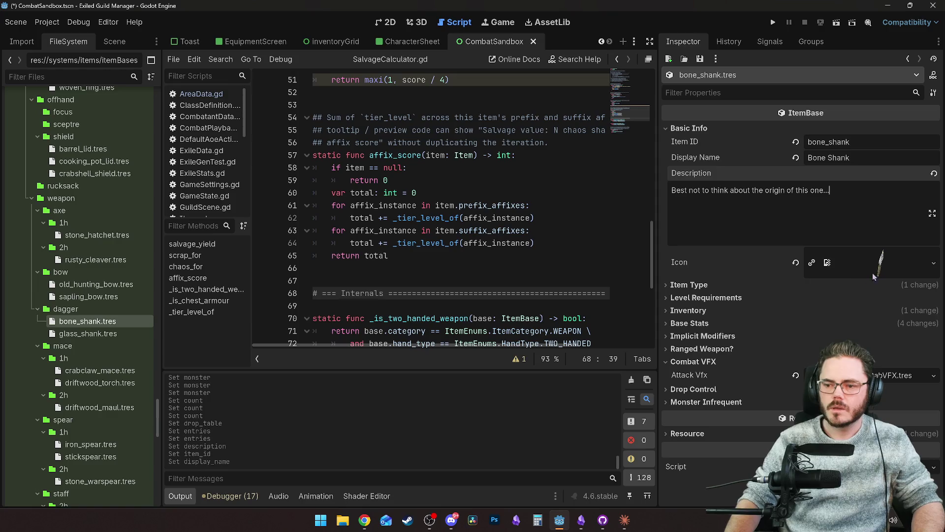
{"action": "left_click", "coordinate": [796, 262]}
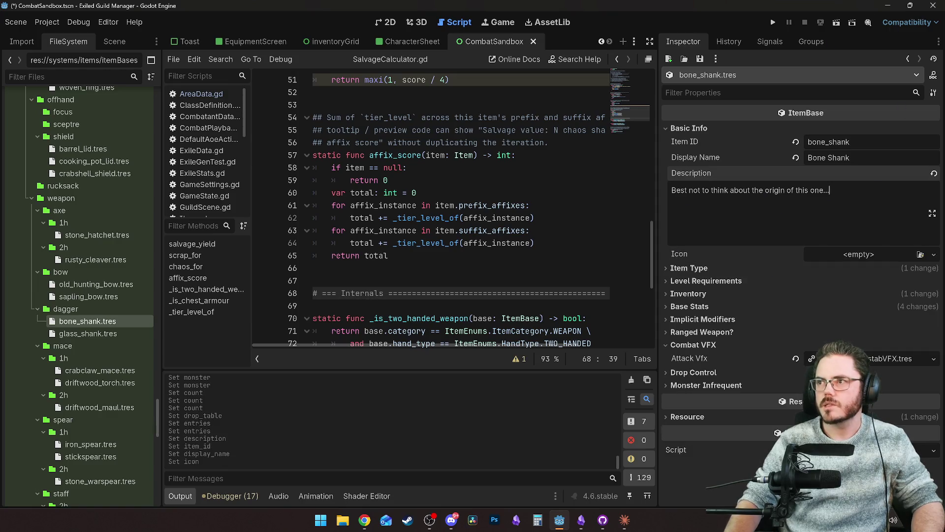
{"action": "key", "text": "alt+Tab"}
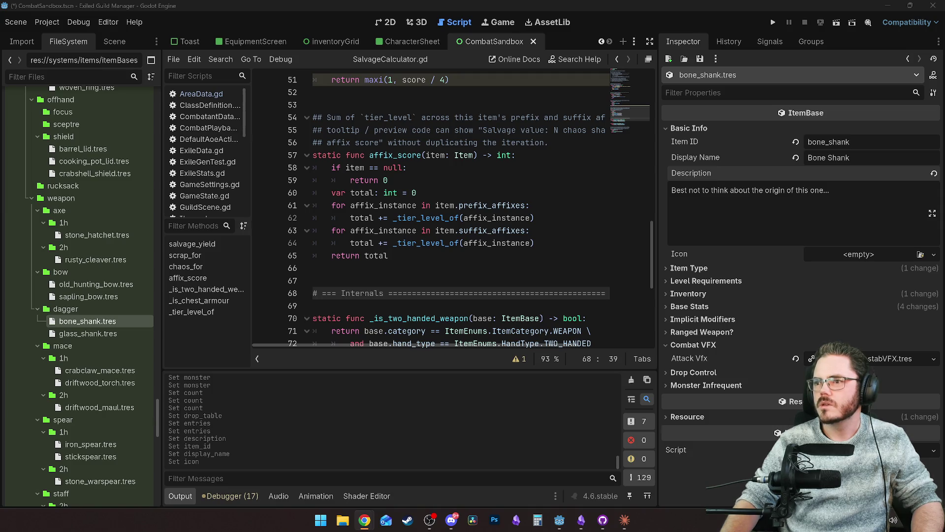
Bring the wiki window forward and scroll through the unique daggers list.
{"action": "key", "text": "alt+Tab"}
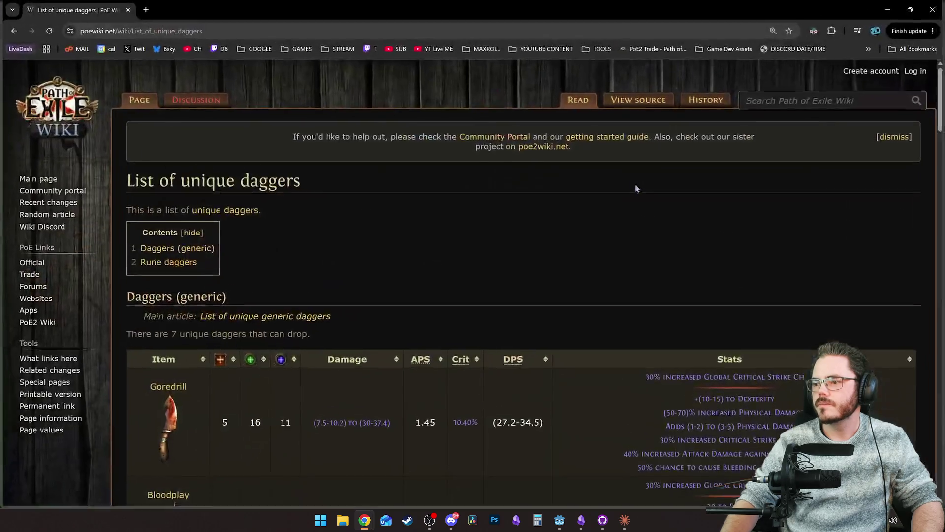
{"action": "scroll", "coordinate": [516, 255], "scroll_direction": "down", "scroll_amount": 1}
{"action": "scroll", "coordinate": [517, 258], "scroll_direction": "down", "scroll_amount": 3}
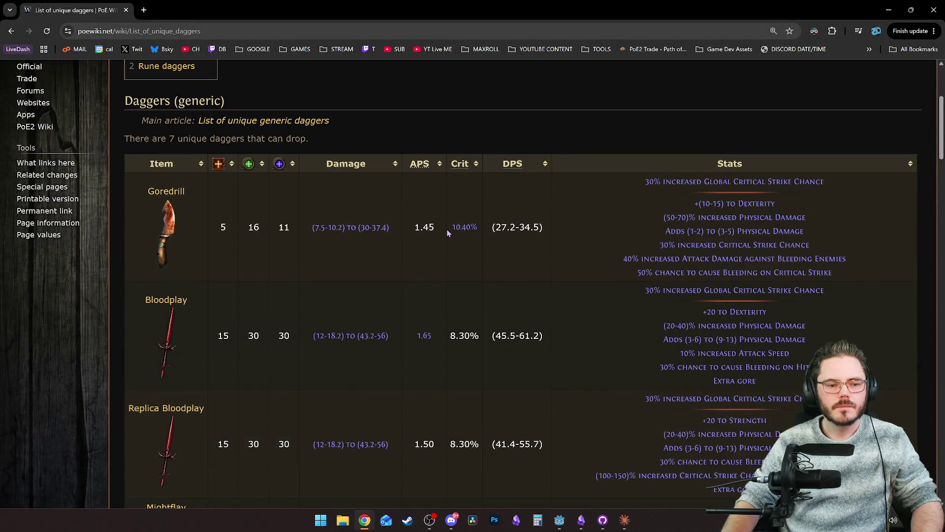
{"action": "scroll", "coordinate": [349, 270], "scroll_direction": "down", "scroll_amount": 5}
{"action": "scroll", "coordinate": [350, 268], "scroll_direction": "down", "scroll_amount": 13}
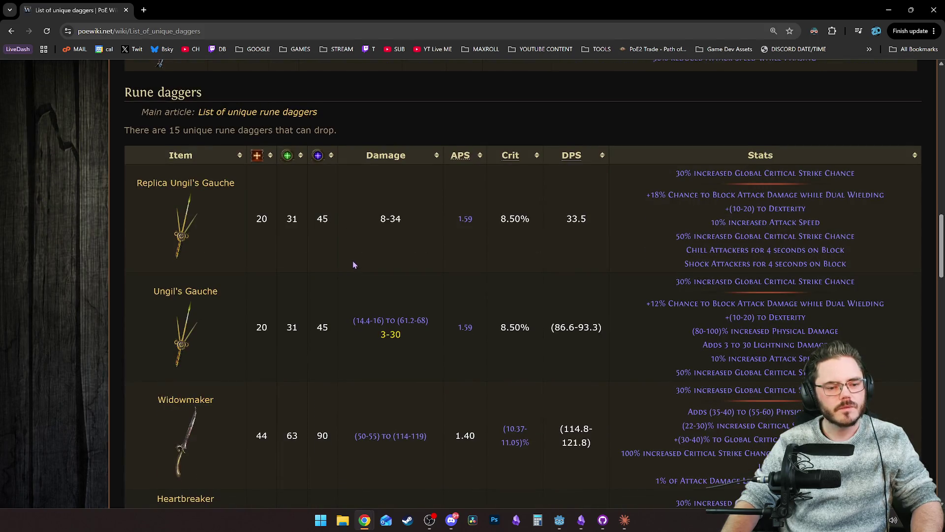
{"action": "scroll", "coordinate": [352, 266], "scroll_direction": "up", "scroll_amount": 20}
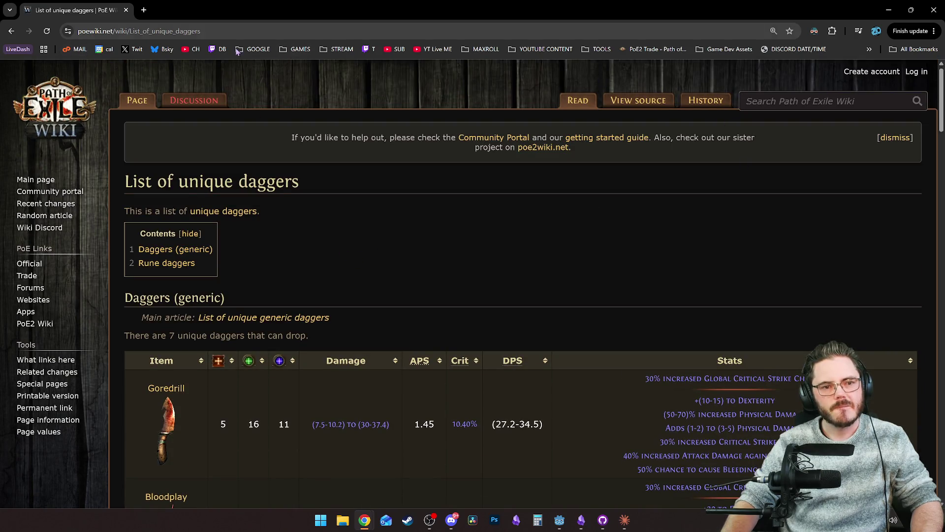
Search the wiki for 'bone' and open the Bone Helmet article.
{"action": "left_click", "coordinate": [798, 97]}
{"action": "type", "text": "bone"}
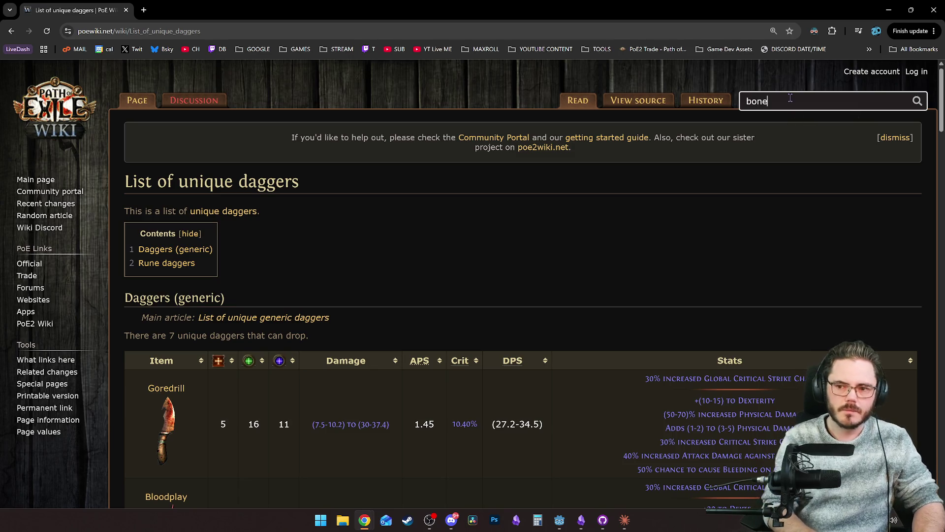
{"action": "key", "text": "Down"}
{"action": "key", "text": "Down"}
{"action": "key", "text": "Down"}
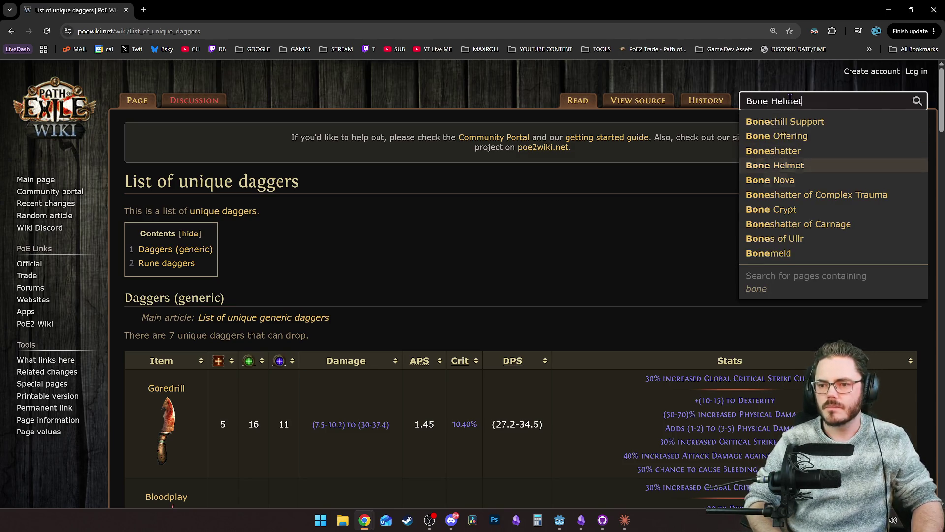
{"action": "key", "text": "Down"}
{"action": "key", "text": "Down"}
{"action": "key", "text": "Up"}
{"action": "key", "text": "Up"}
{"action": "key", "text": "Up"}
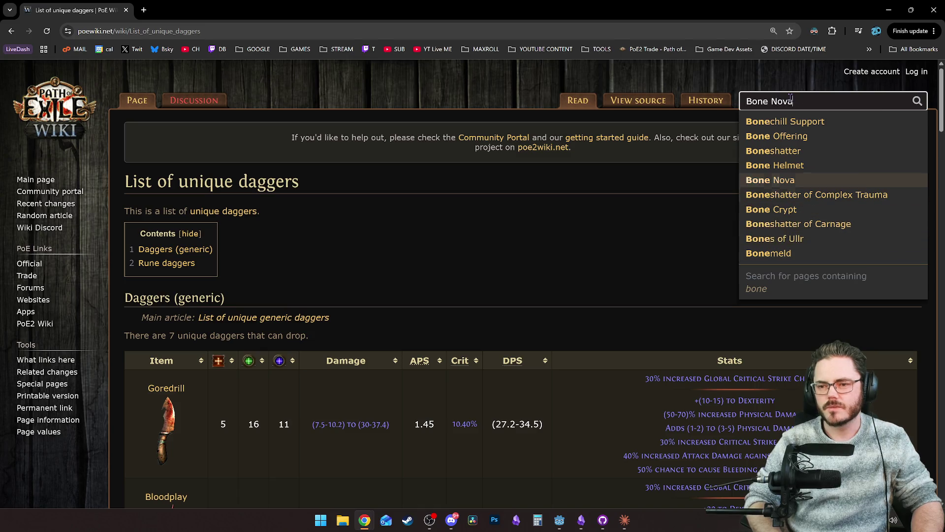
{"action": "key", "text": "Return"}
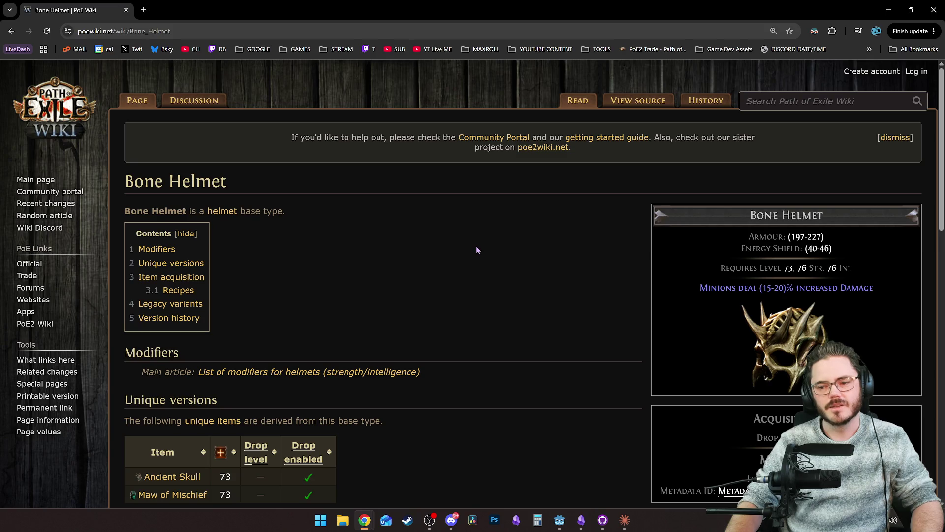
Search 'bone' again, dismiss the suggestions, and start a fresh browser tab.
{"action": "scroll", "coordinate": [507, 250], "scroll_direction": "down", "scroll_amount": 5}
{"action": "scroll", "coordinate": [548, 234], "scroll_direction": "up", "scroll_amount": 5}
{"action": "left_click", "coordinate": [808, 102]}
{"action": "type", "text": "bone"}
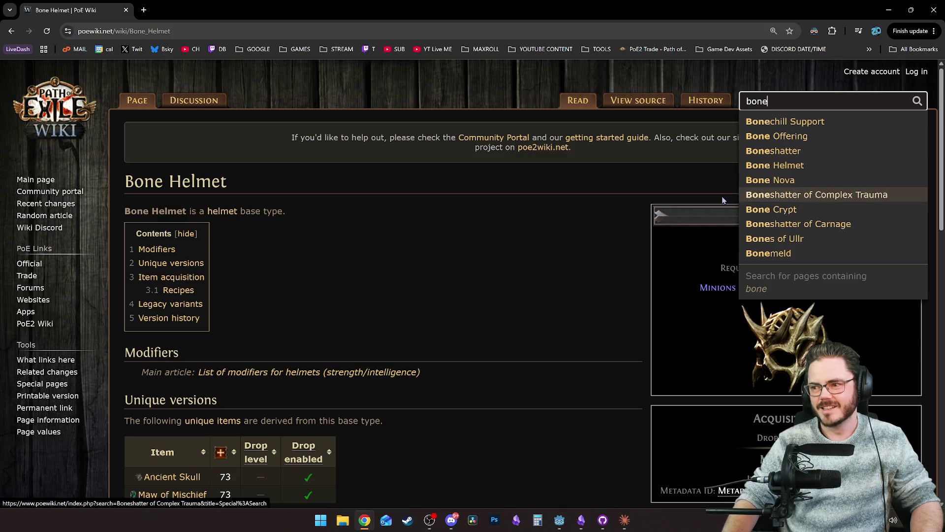
{"action": "left_click", "coordinate": [594, 221]}
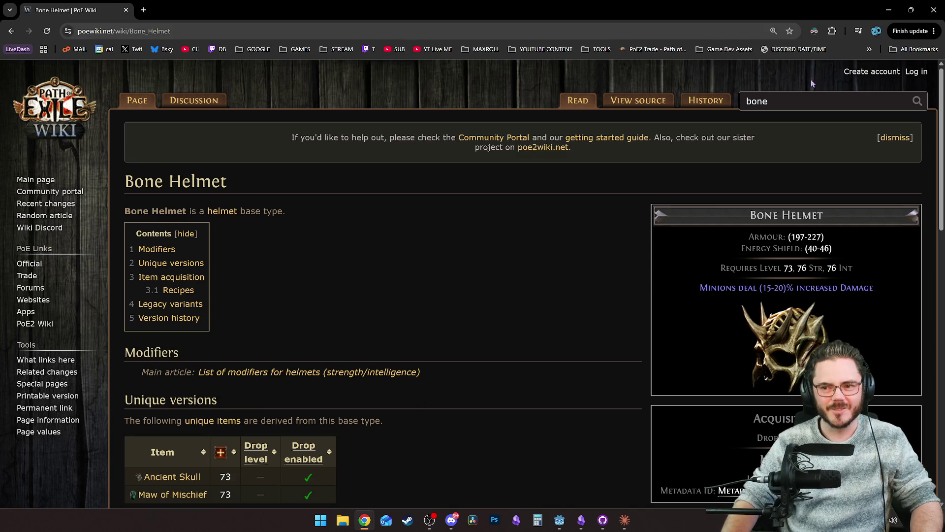
{"action": "left_click", "coordinate": [143, 12]}
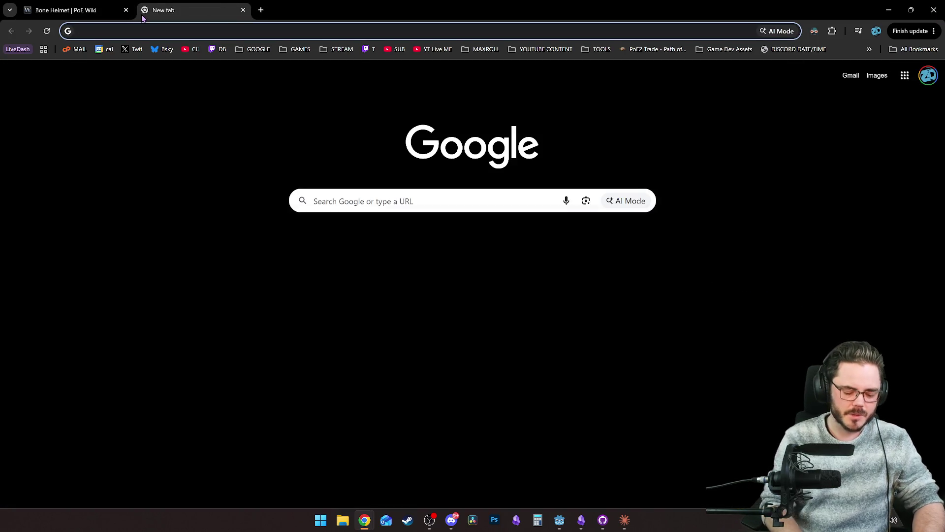
Run a PoE 2 Wiki search for 'bone' from the address bar and open Bone Wand.
{"action": "type", "text": "poe2"}
{"action": "key", "text": "Tab"}
{"action": "type", "text": "wiki"}
{"action": "key", "text": "Return"}
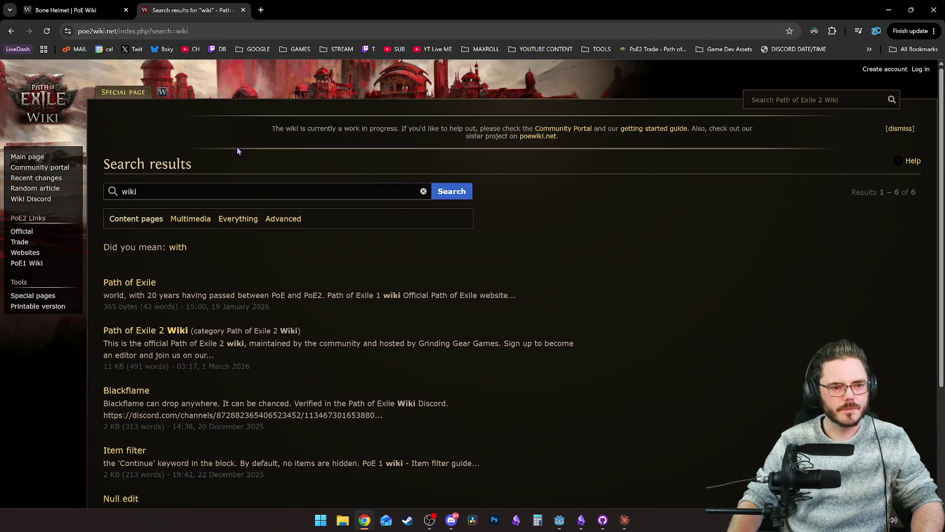
{"action": "left_click", "coordinate": [224, 187]}
{"action": "key", "text": "ctrl+a"}
{"action": "type", "text": "bone"}
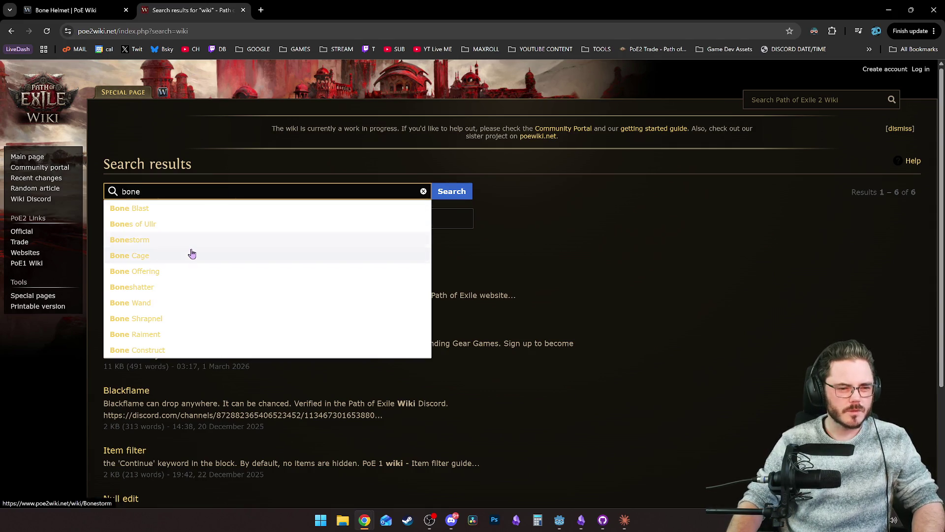
{"action": "left_click", "coordinate": [177, 303]}
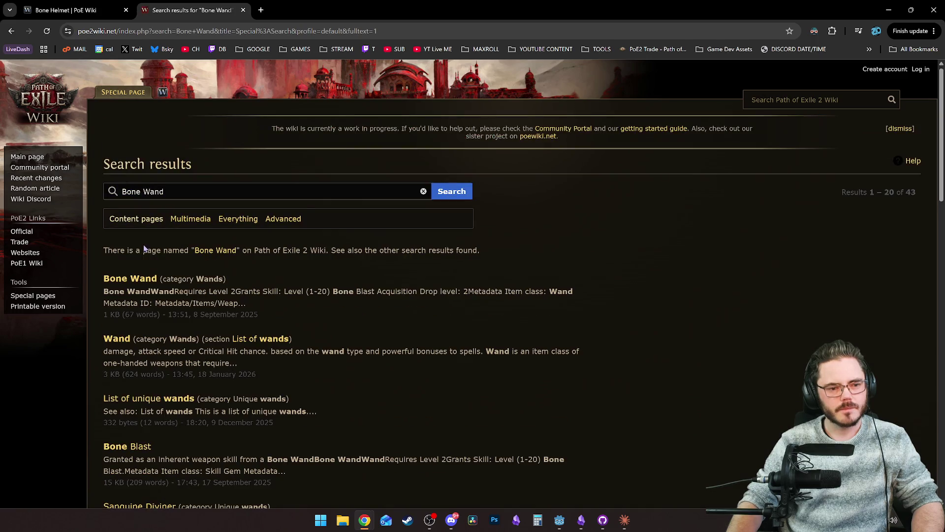
{"action": "left_click", "coordinate": [130, 276]}
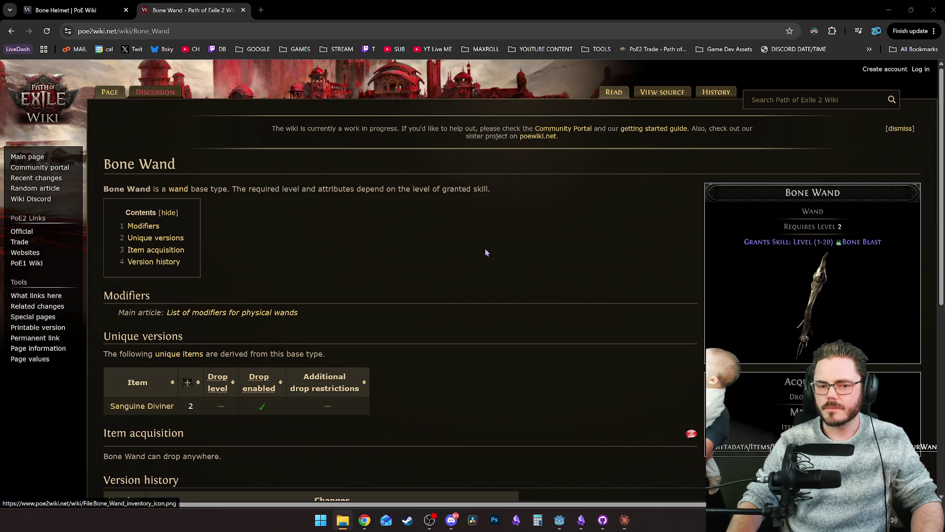
{"action": "left_click", "coordinate": [805, 101]}
{"action": "key", "text": "alt+Tab"}
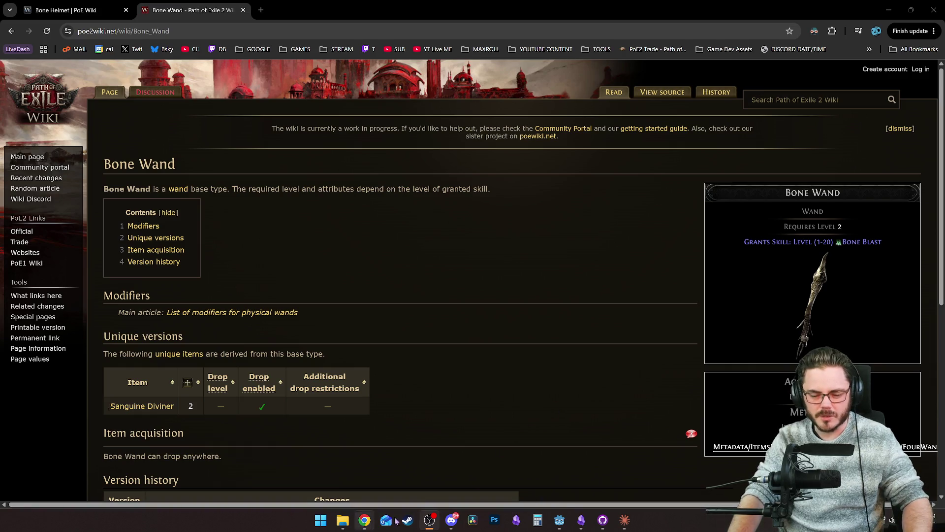
{"action": "left_click", "coordinate": [559, 520]}
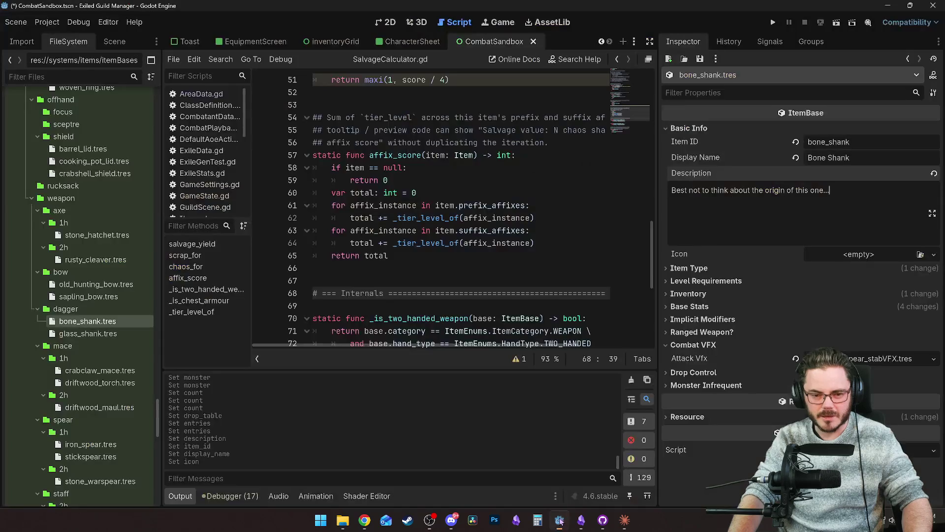
Delete bone_shank.tres from the FileSystem dock and confirm the removal.
{"action": "right_click", "coordinate": [89, 321]}
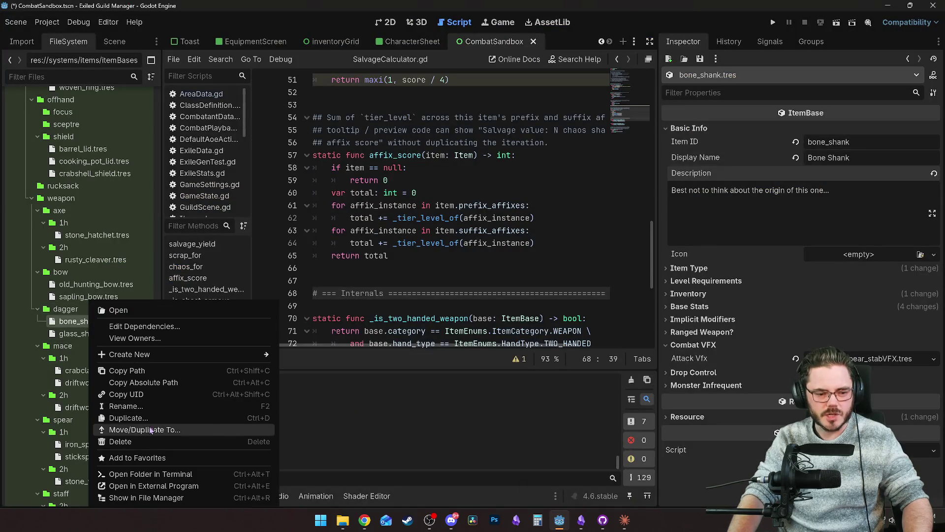
{"action": "left_click", "coordinate": [153, 440]}
{"action": "left_click", "coordinate": [394, 314]}
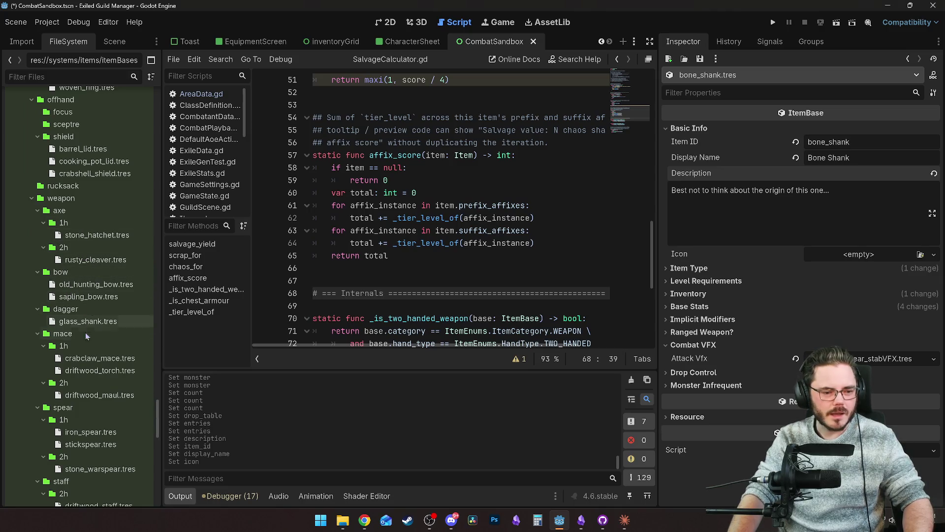
{"action": "scroll", "coordinate": [93, 390], "scroll_direction": "down", "scroll_amount": 2}
{"action": "scroll", "coordinate": [96, 382], "scroll_direction": "up", "scroll_amount": 15}
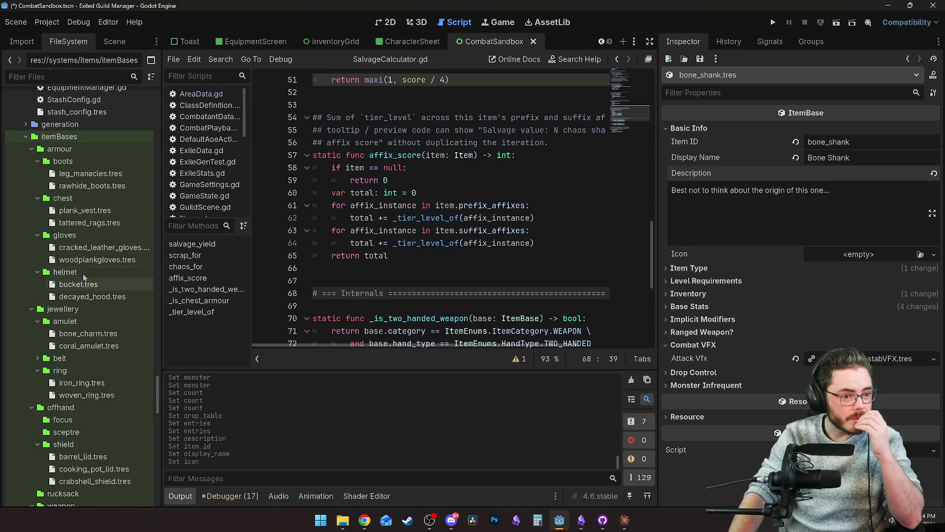
Duplicate coral_wand.tres as bone_wand.tres in the wand folder and open it.
{"action": "scroll", "coordinate": [93, 339], "scroll_direction": "down", "scroll_amount": 4}
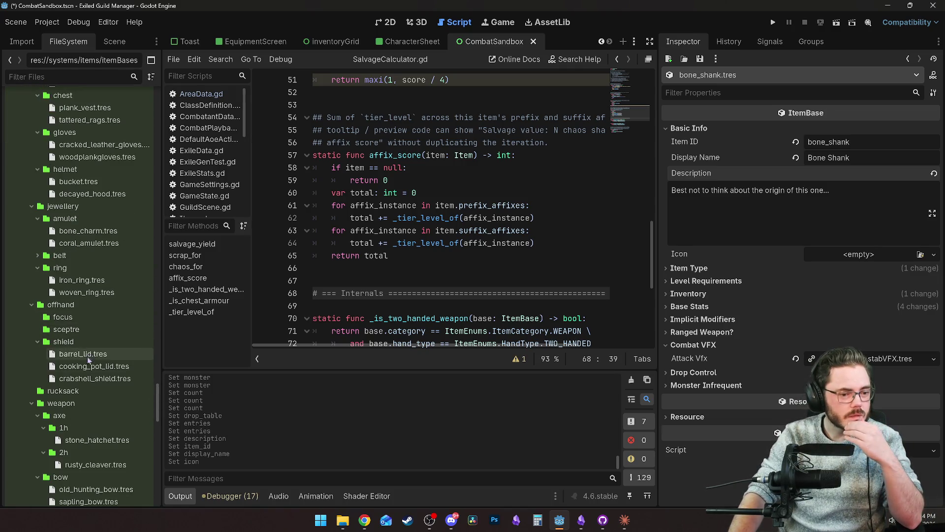
{"action": "scroll", "coordinate": [92, 345], "scroll_direction": "down", "scroll_amount": 6}
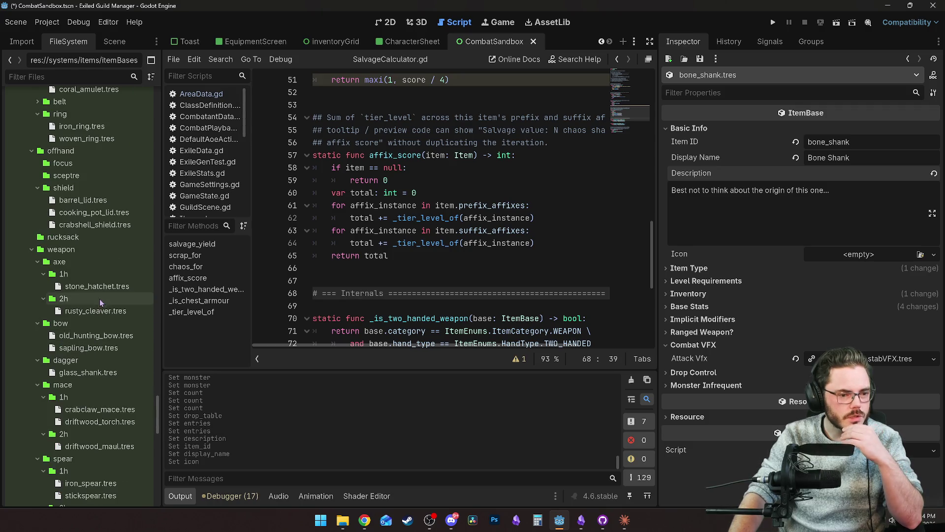
{"action": "scroll", "coordinate": [91, 394], "scroll_direction": "down", "scroll_amount": 4}
{"action": "scroll", "coordinate": [89, 411], "scroll_direction": "down", "scroll_amount": 4}
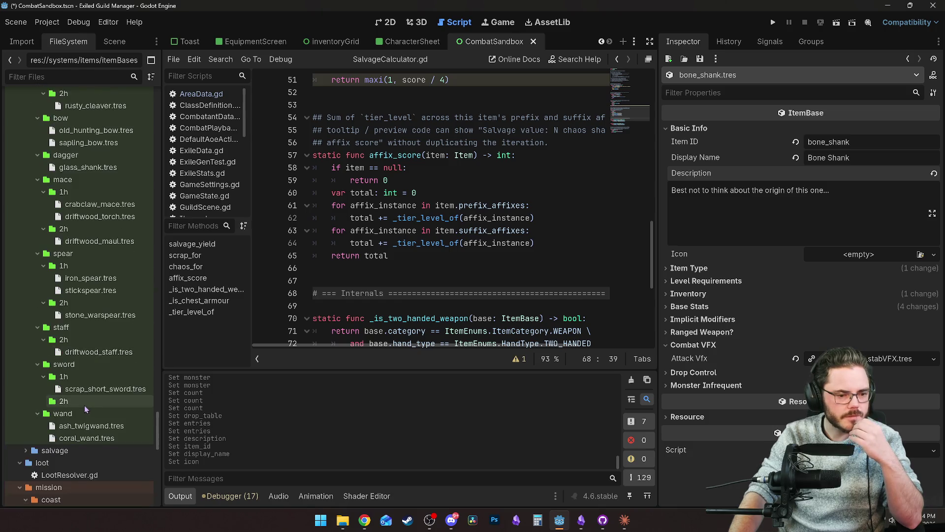
{"action": "right_click", "coordinate": [92, 438]}
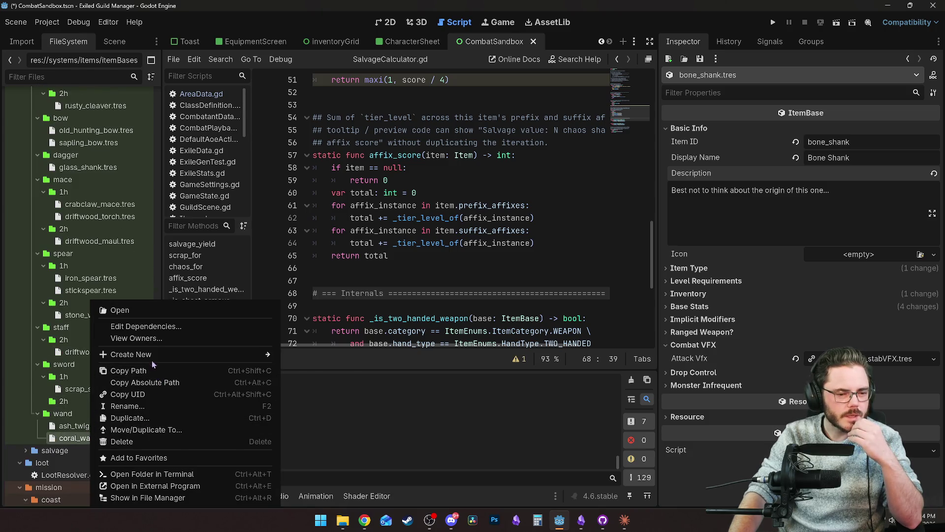
{"action": "left_click", "coordinate": [147, 420]}
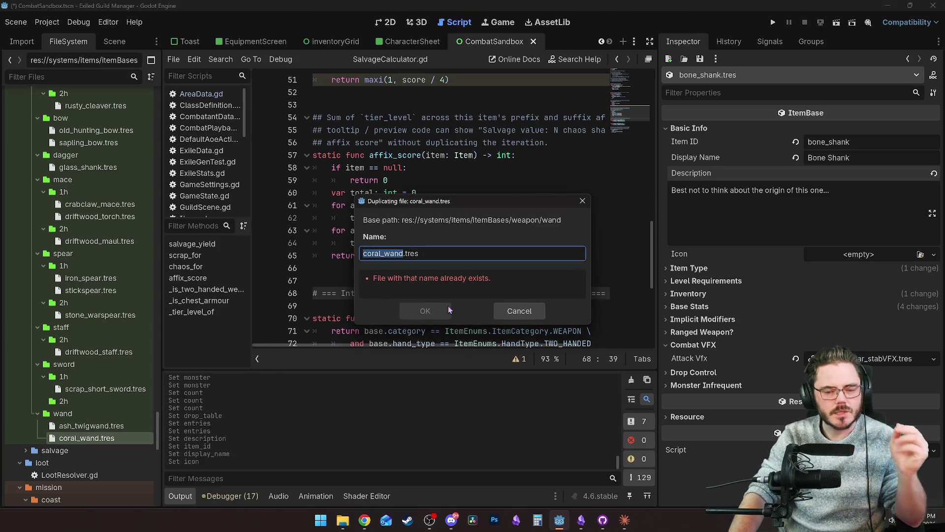
{"action": "type", "text": "bone_wan"}
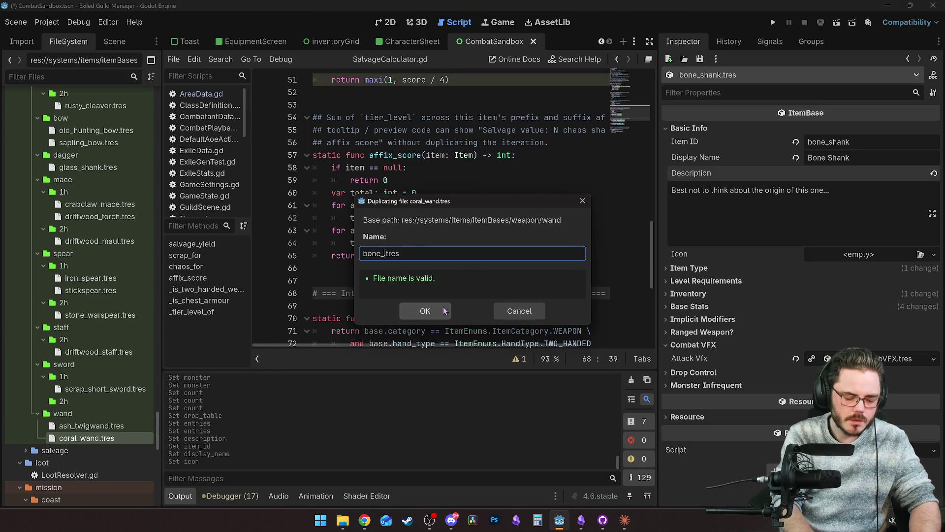
{"action": "type", "text": "d"}
{"action": "left_click", "coordinate": [443, 308]}
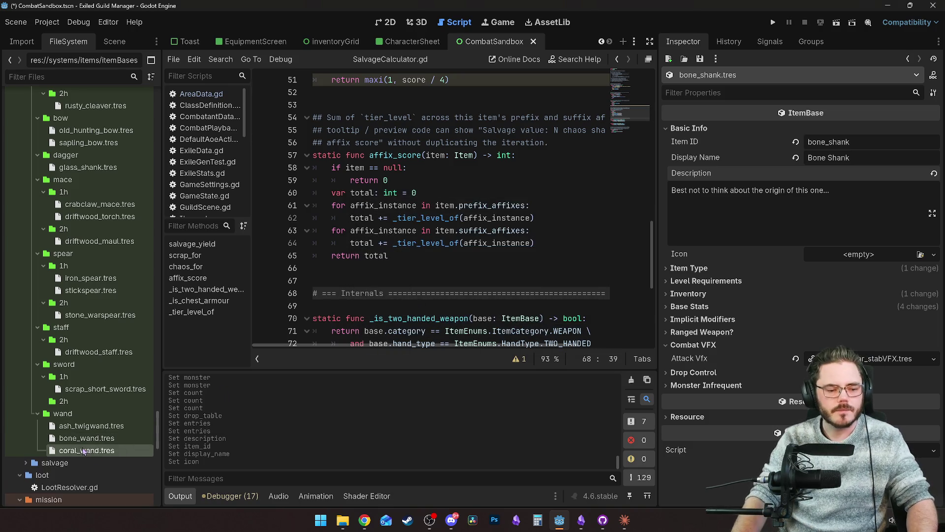
{"action": "left_click", "coordinate": [81, 442]}
Set Item ID bone_wand, name 'Bone Wand', description 'Best not to think about this one...', and clear the icon.
{"action": "left_click", "coordinate": [848, 141]}
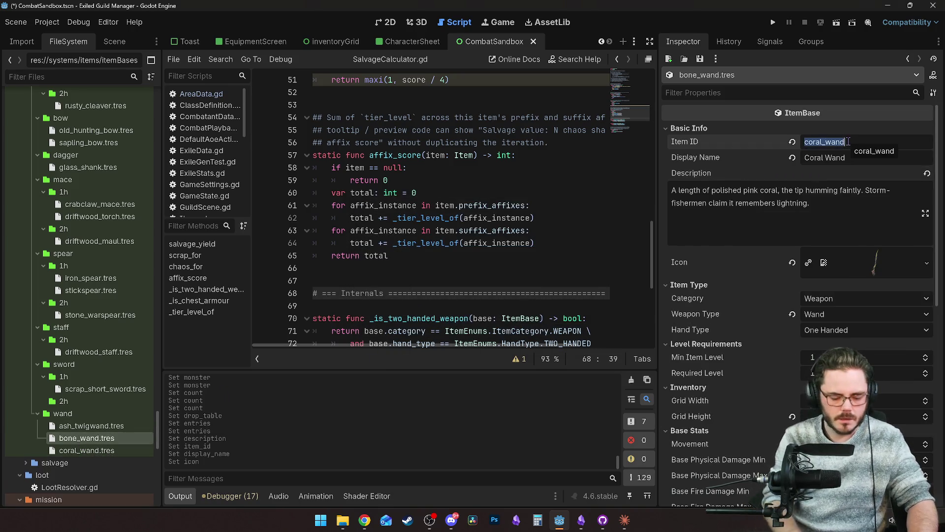
{"action": "type", "text": "bone"}
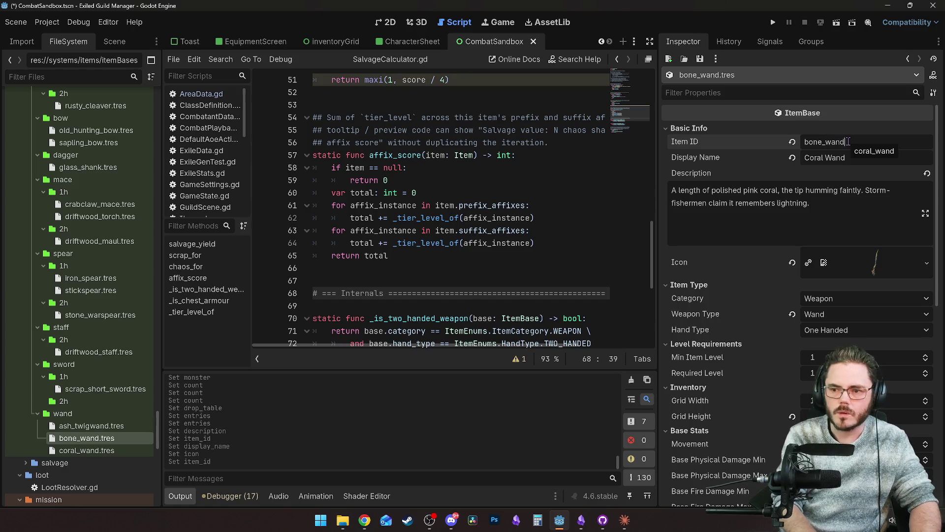
{"action": "triple_click", "coordinate": [851, 158]}
{"action": "type", "text": "Bone"}
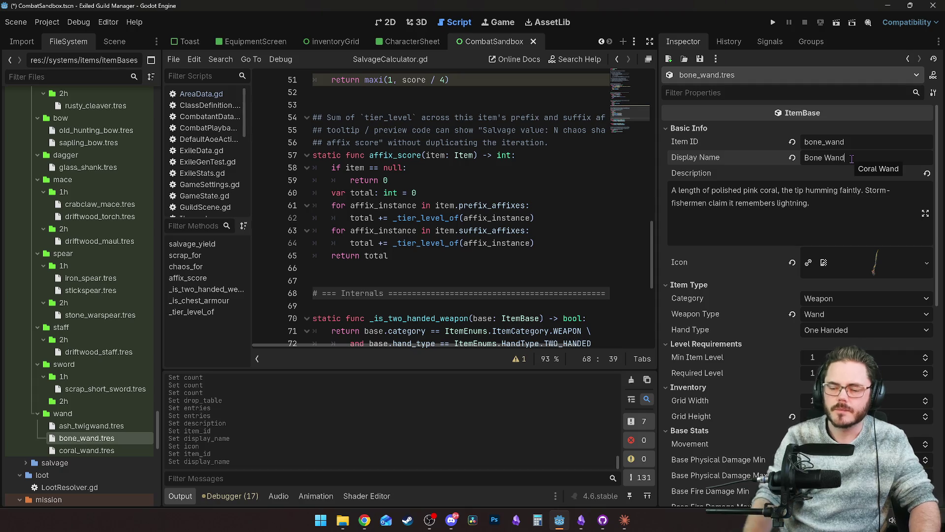
{"action": "triple_click", "coordinate": [830, 208]}
{"action": "type", "text": "Best not to think"}
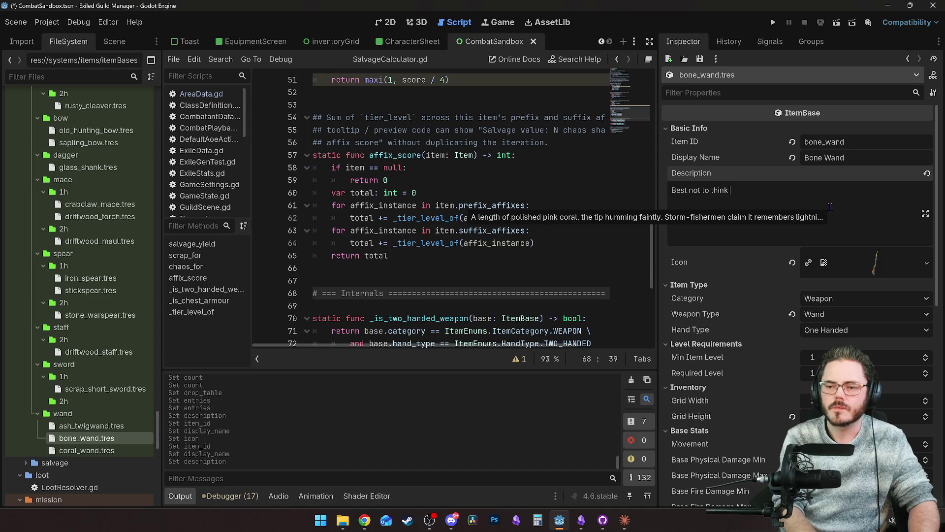
{"action": "type", "text": "about this one..."}
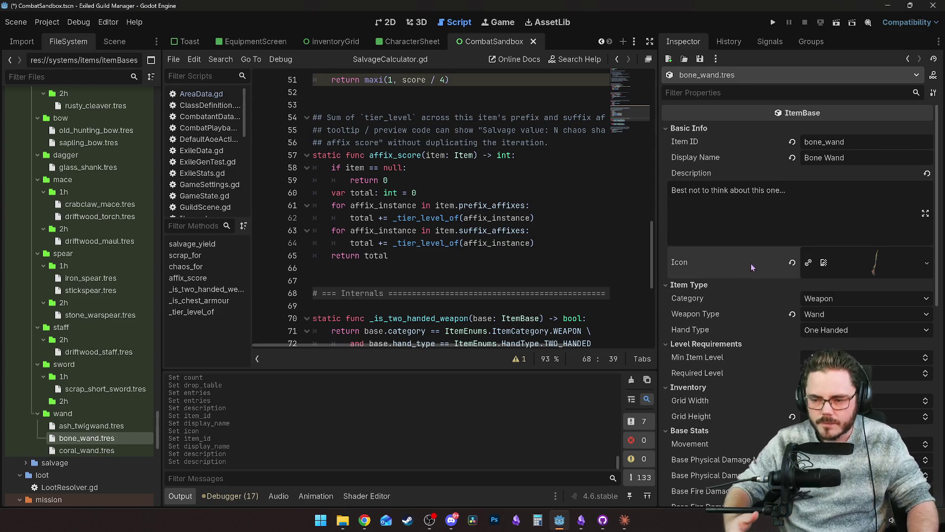
{"action": "left_click", "coordinate": [792, 262]}
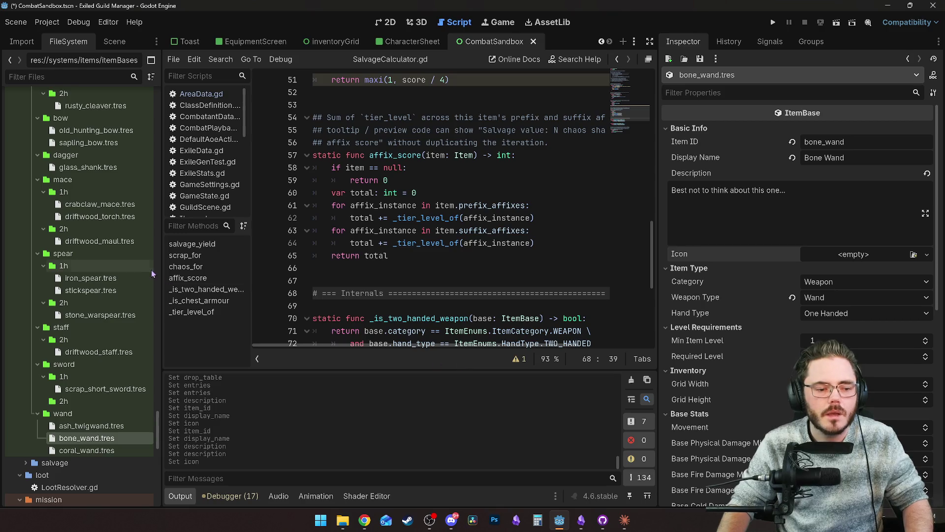
{"action": "scroll", "coordinate": [147, 306], "scroll_direction": "up", "scroll_amount": 10}
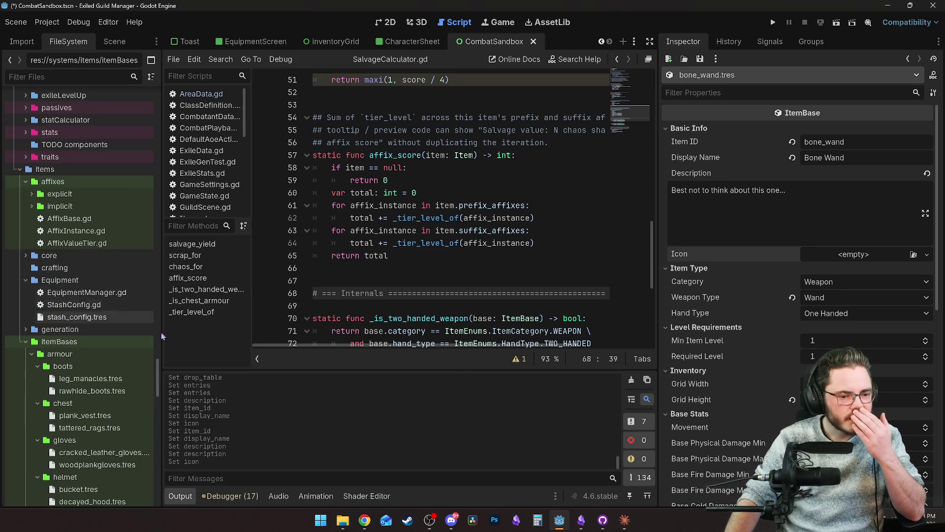
Import the bone wand icon from File Explorer into weaponSprites, then bring up the PoE2DB page.
{"action": "scroll", "coordinate": [147, 315], "scroll_direction": "up", "scroll_amount": 15}
{"action": "scroll", "coordinate": [148, 295], "scroll_direction": "down", "scroll_amount": 15}
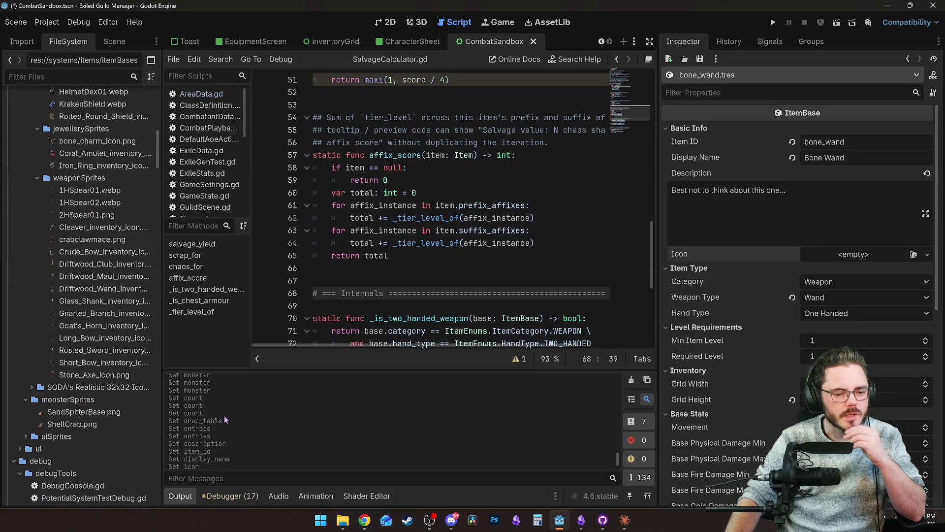
{"action": "left_click", "coordinate": [343, 521]}
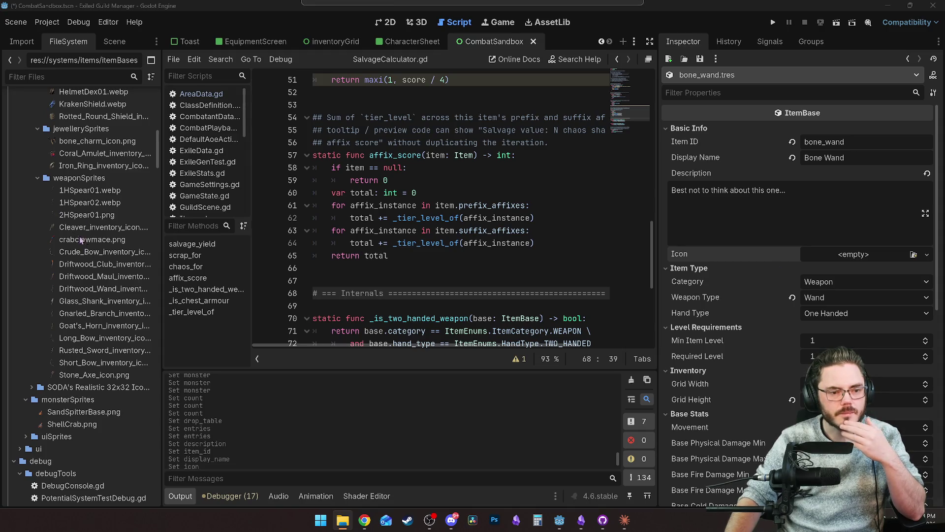
{"action": "left_click_drag", "start_coordinate": [79, 238], "coordinate": [79, 240]}
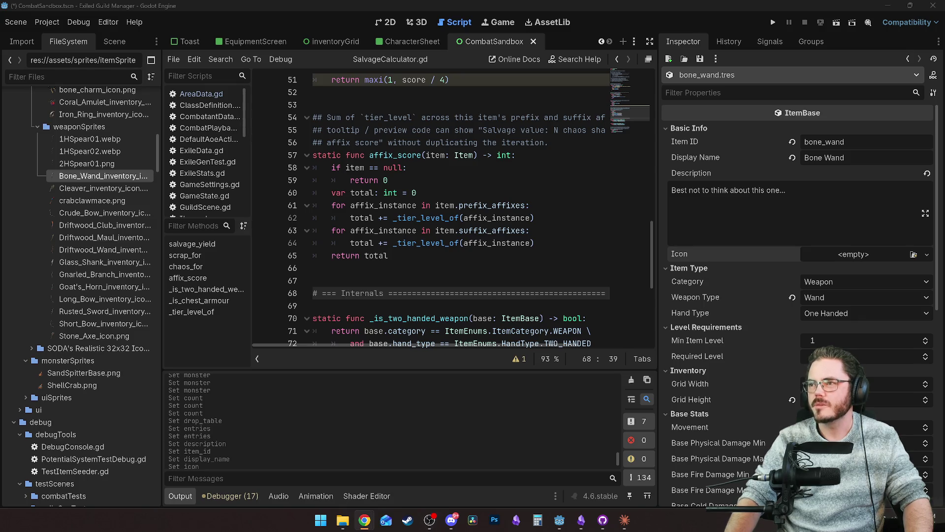
{"action": "double_click", "coordinate": [620, 84]}
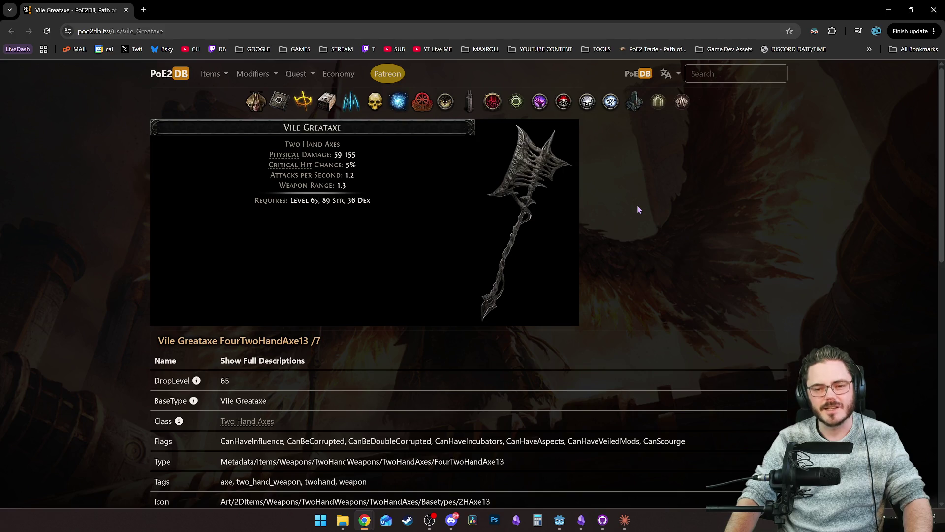
Close the PoE2DB Vile Greataxe tab and return focus to the Godot editor.
{"action": "left_click", "coordinate": [126, 10]}
{"action": "left_click", "coordinate": [456, 283]}
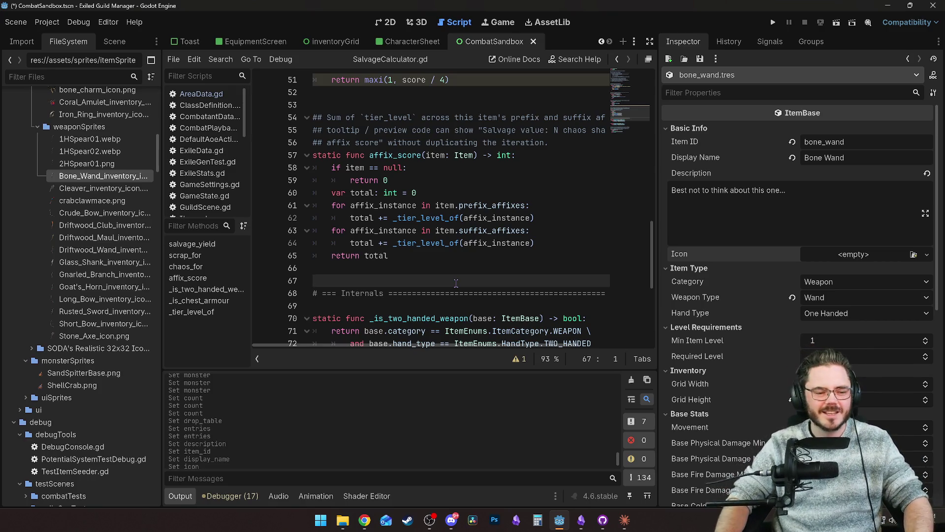
Assign Bone_Wand_inventory_icon.png to bone_wand's Icon property in the Inspector.
{"action": "scroll", "coordinate": [125, 258], "scroll_direction": "down", "scroll_amount": 8}
{"action": "scroll", "coordinate": [123, 254], "scroll_direction": "up", "scroll_amount": 9}
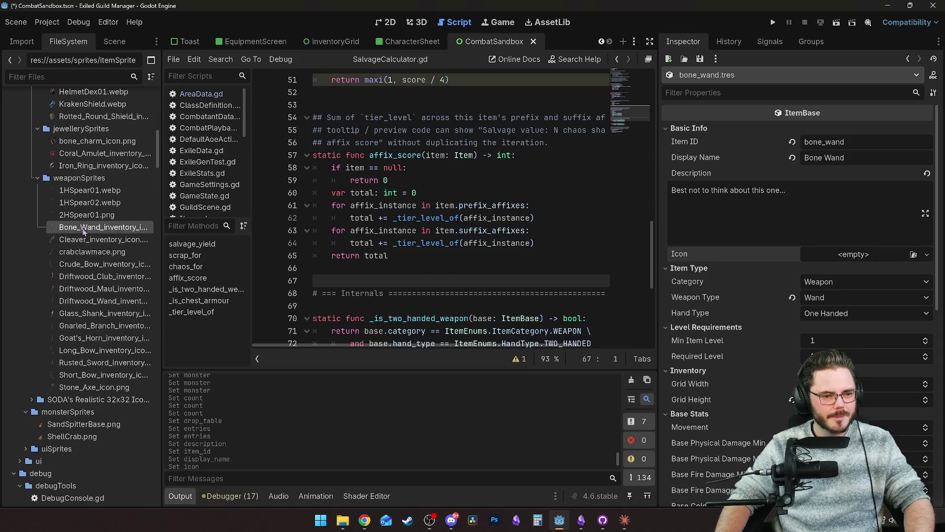
{"action": "mouse_move", "coordinate": [82, 230]}
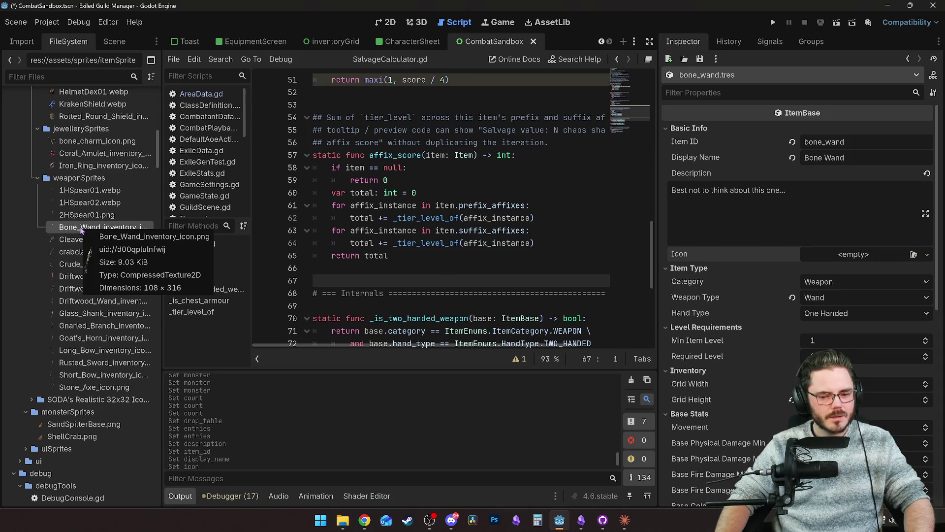
{"action": "left_click_drag", "start_coordinate": [103, 231], "coordinate": [847, 255]}
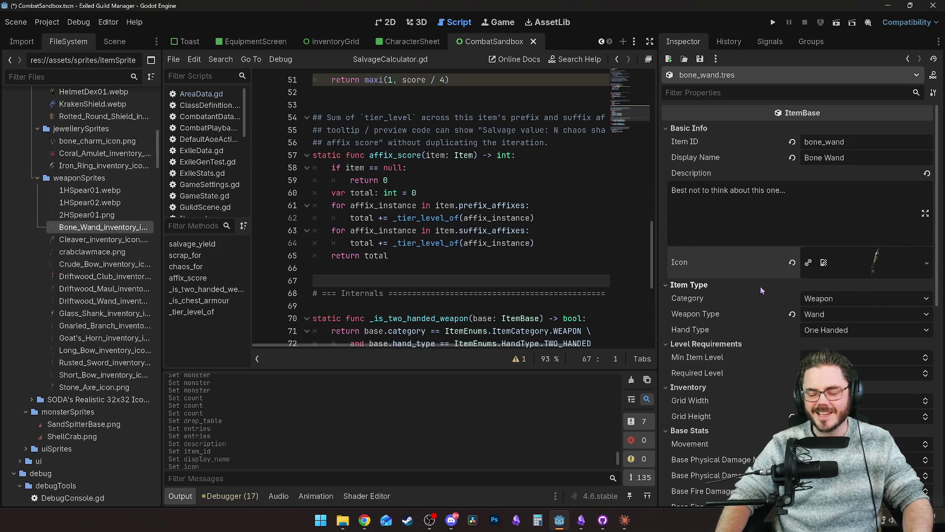
{"action": "scroll", "coordinate": [748, 305], "scroll_direction": "down", "scroll_amount": 1}
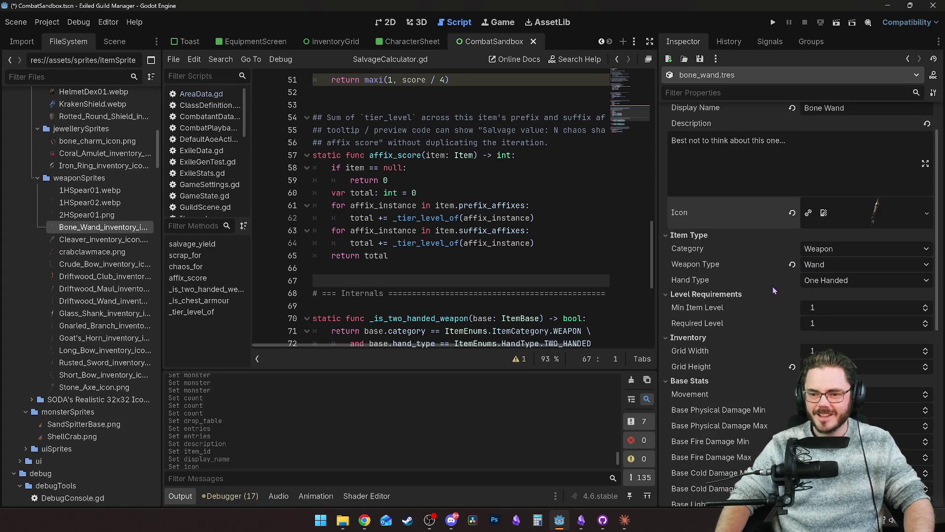
{"action": "scroll", "coordinate": [771, 324], "scroll_direction": "down", "scroll_amount": 2}
Set Min Item Level to 3 and reset Base Lightning Damage min and max to 0.
{"action": "left_click", "coordinate": [819, 209]}
{"action": "type", "text": "3"}
{"action": "key", "text": "Tab"}
{"action": "key", "text": "Tab"}
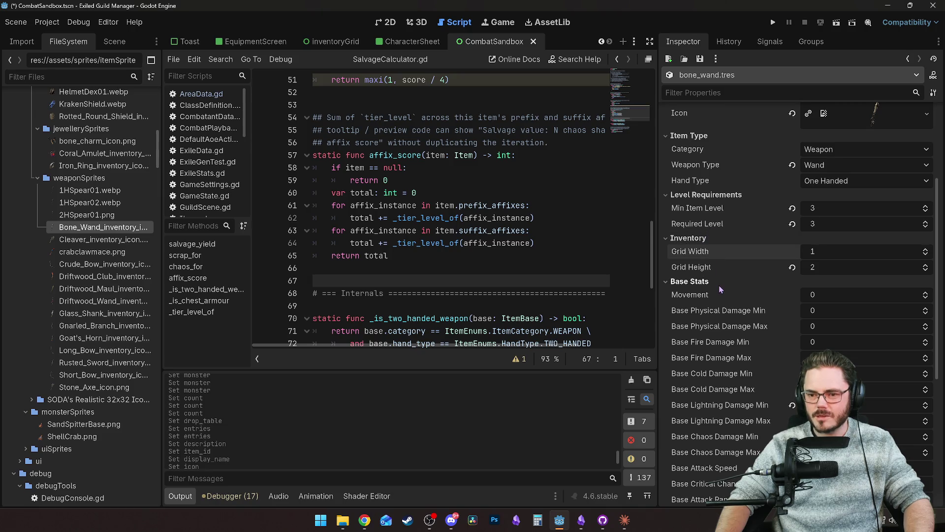
{"action": "scroll", "coordinate": [706, 285], "scroll_direction": "down", "scroll_amount": 1}
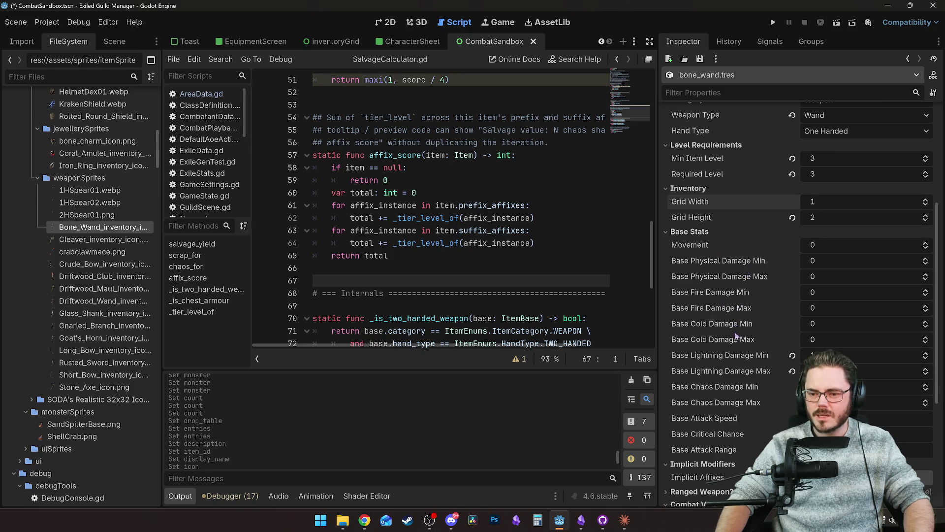
{"action": "left_click", "coordinate": [792, 355]}
{"action": "left_click", "coordinate": [792, 371]}
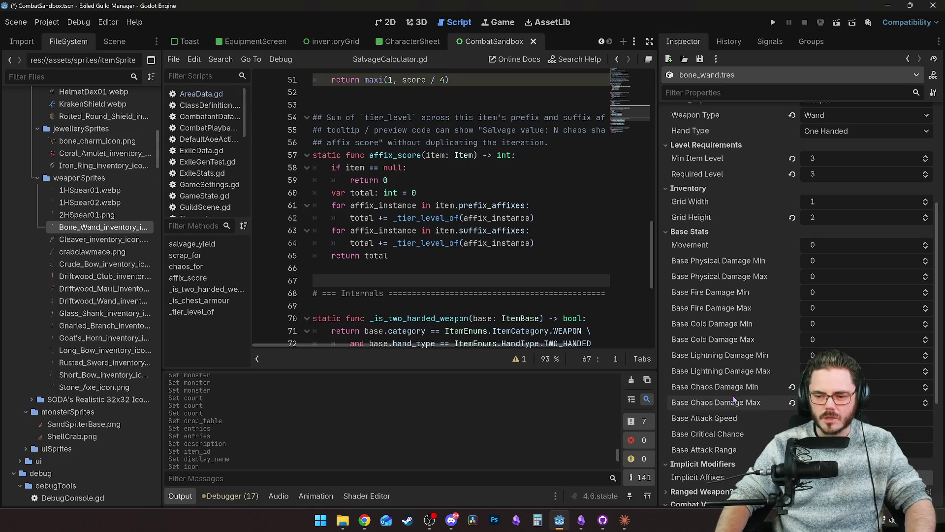
Set Base Chaos Damage Min to 6 and Base Attack Speed to 0.8, keeping critical chance 8.0.
{"action": "scroll", "coordinate": [722, 382], "scroll_direction": "down", "scroll_amount": 3}
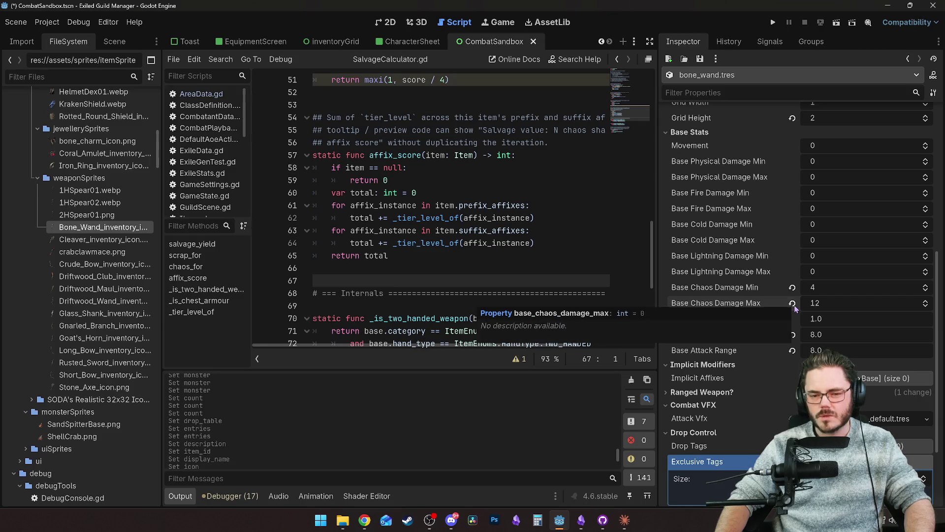
{"action": "left_click", "coordinate": [827, 303]}
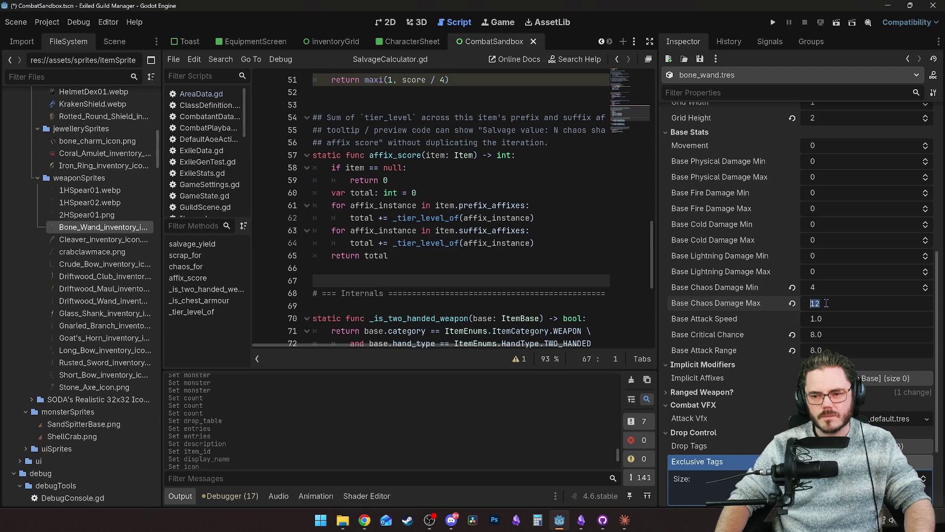
{"action": "left_click", "coordinate": [828, 319]}
{"action": "type", "text": "0.8"}
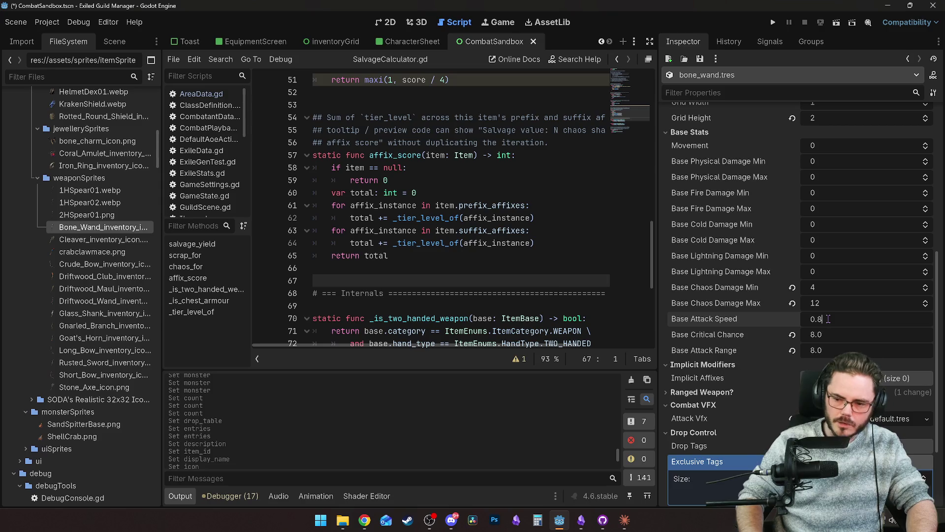
{"action": "left_click", "coordinate": [761, 288]}
{"action": "type", "text": "6"}
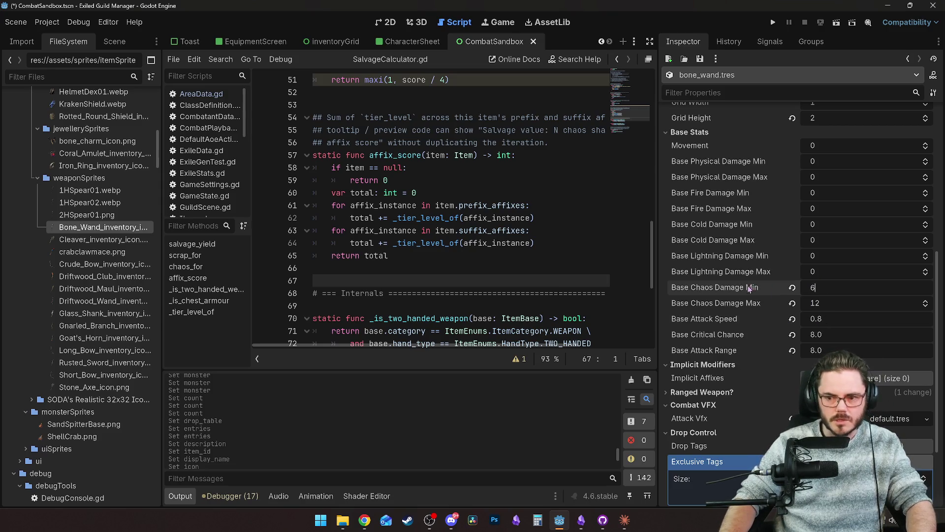
{"action": "left_click", "coordinate": [733, 319]}
{"action": "left_click", "coordinate": [816, 335]}
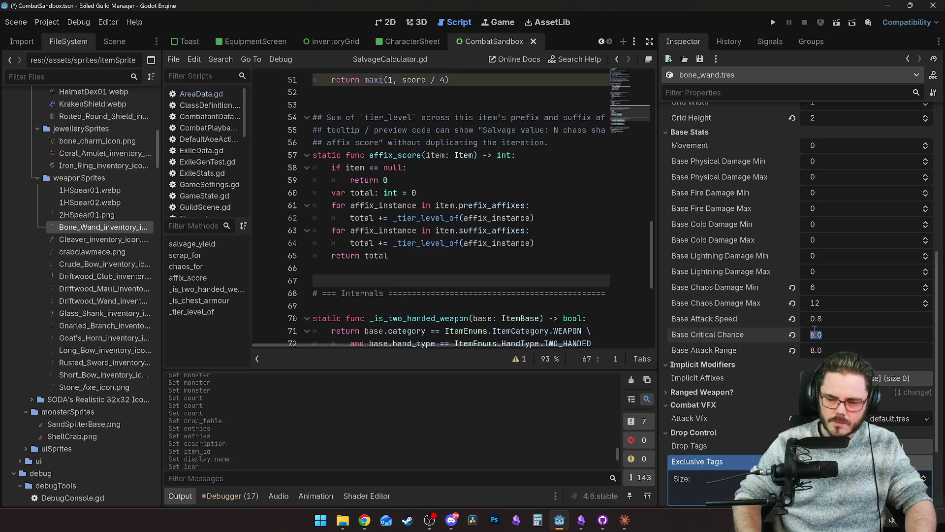
{"action": "left_click", "coordinate": [728, 324]}
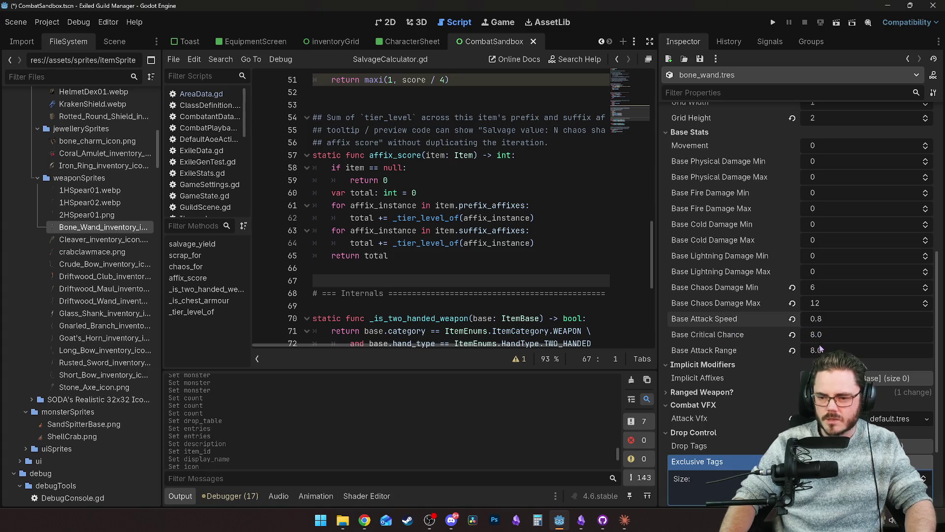
Raise Base Attack Range from 8.0 to 10.
{"action": "left_click", "coordinate": [832, 350]}
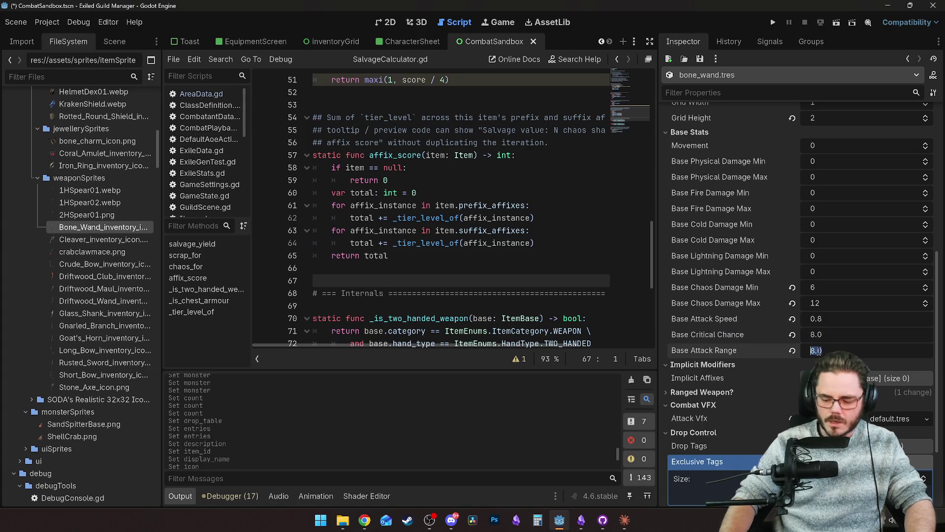
{"action": "type", "text": "10"}
{"action": "key", "text": "Return"}
{"action": "scroll", "coordinate": [711, 315], "scroll_direction": "down", "scroll_amount": 2}
{"action": "scroll", "coordinate": [709, 301], "scroll_direction": "down", "scroll_amount": 2}
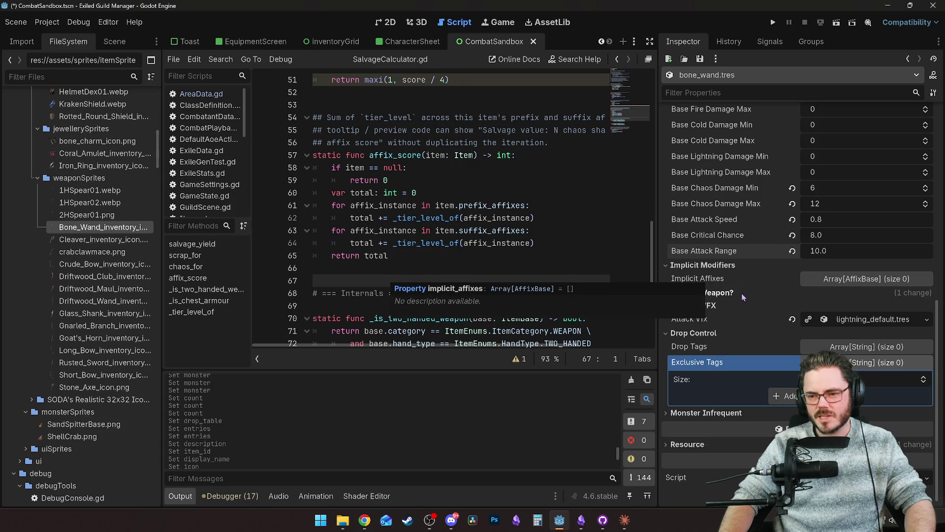
Add a new AffixBase element to the Implicit Modifiers list and expand it.
{"action": "left_click", "coordinate": [743, 275]}
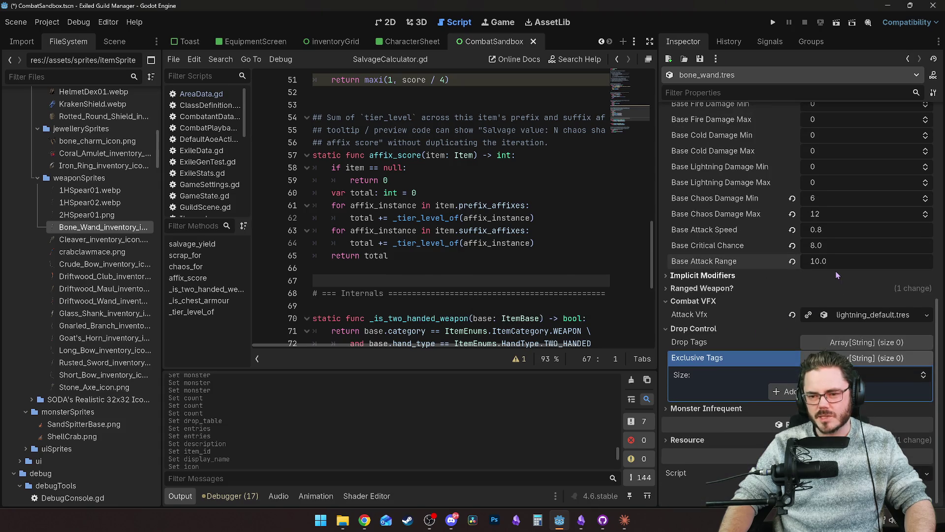
{"action": "left_click", "coordinate": [743, 276]}
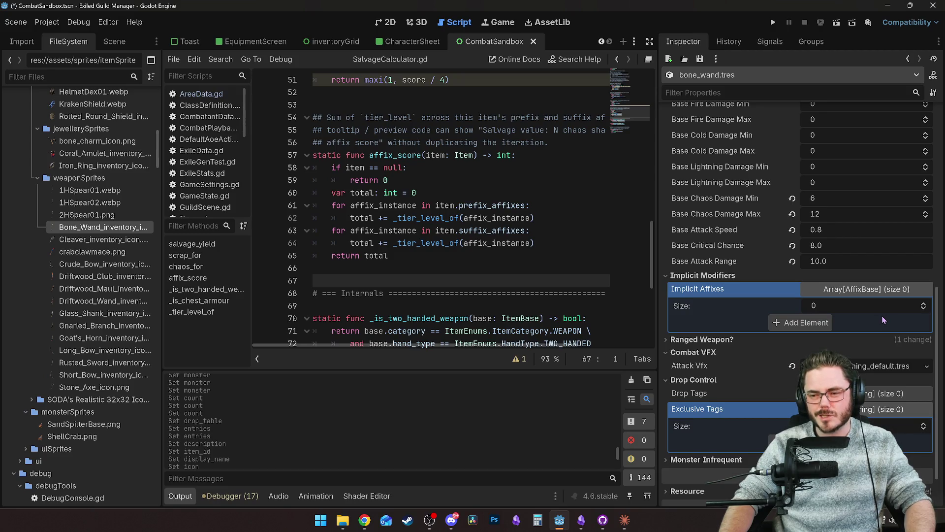
{"action": "left_click", "coordinate": [801, 323]}
{"action": "left_click", "coordinate": [912, 321]}
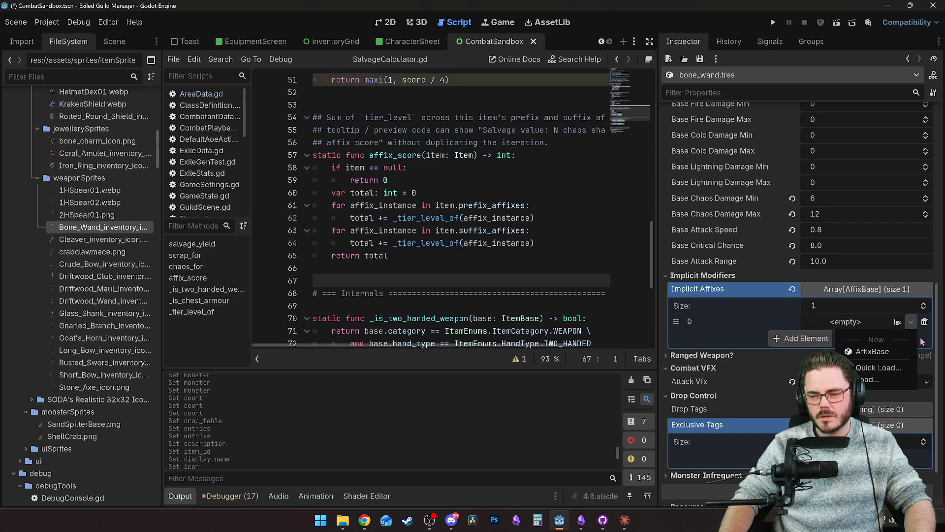
{"action": "left_click", "coordinate": [875, 352]}
{"action": "left_click", "coordinate": [879, 323]}
Give the affix ID bone_wand_life_leech, display name 'Life Leech', and mark it implicit.
{"action": "scroll", "coordinate": [848, 338], "scroll_direction": "down", "scroll_amount": 2}
{"action": "left_click", "coordinate": [838, 290]}
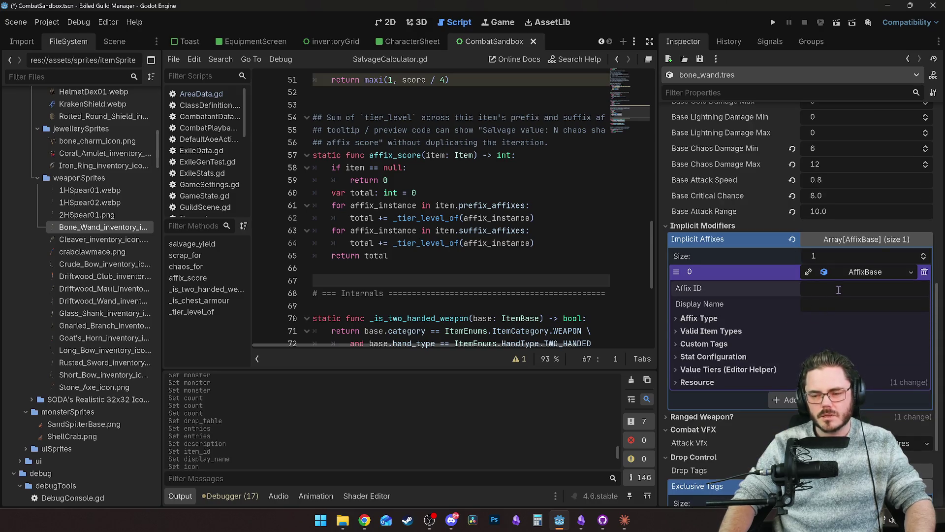
{"action": "type", "text": "life_l"}
{"action": "key", "text": "ctrl+a"}
{"action": "type", "text": "B"}
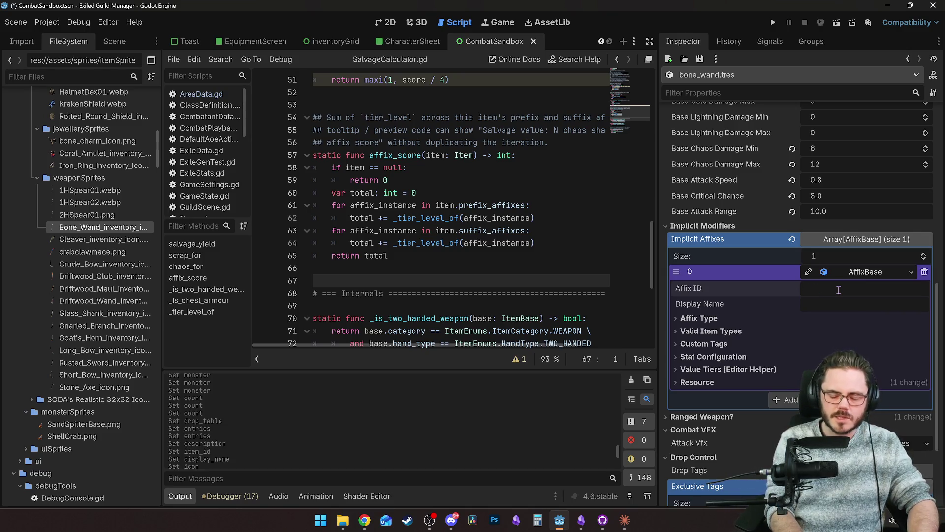
{"action": "type", "text": "on"}
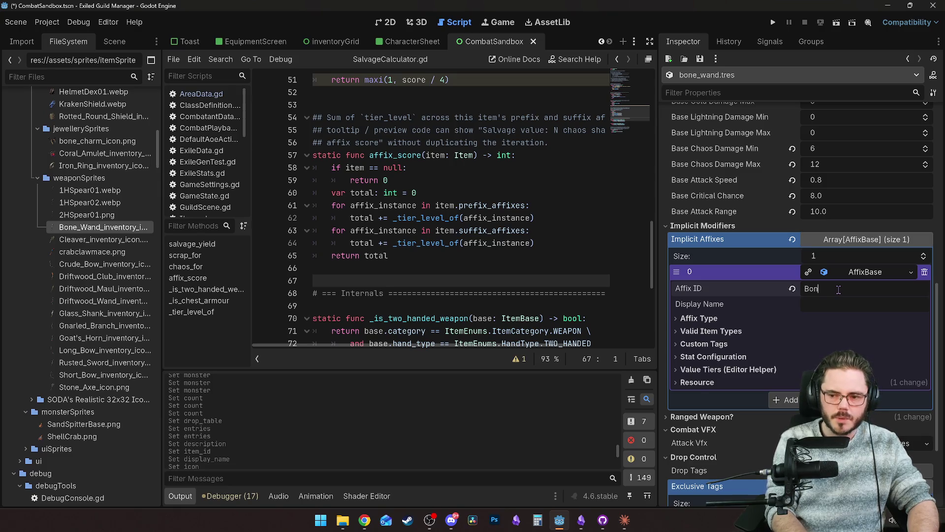
{"action": "type", "text": "bone_wi"}
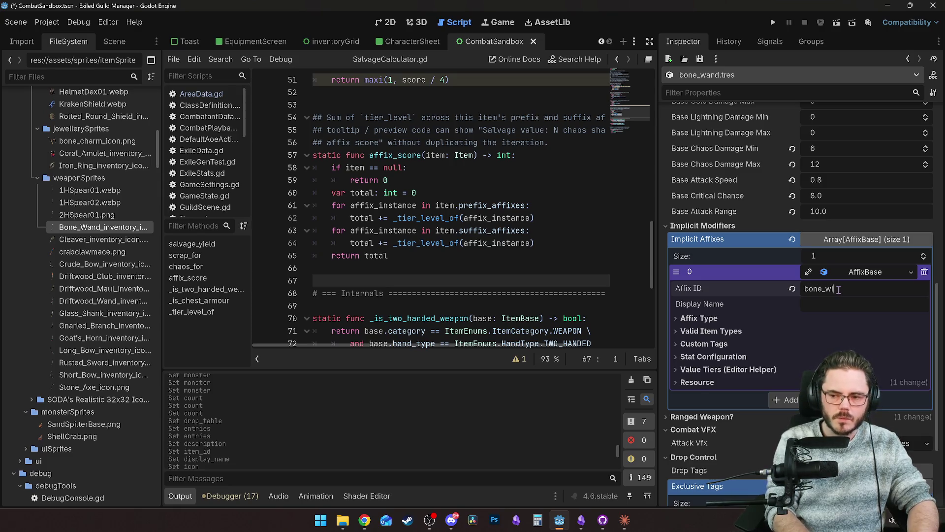
{"action": "type", "text": "nnd"}
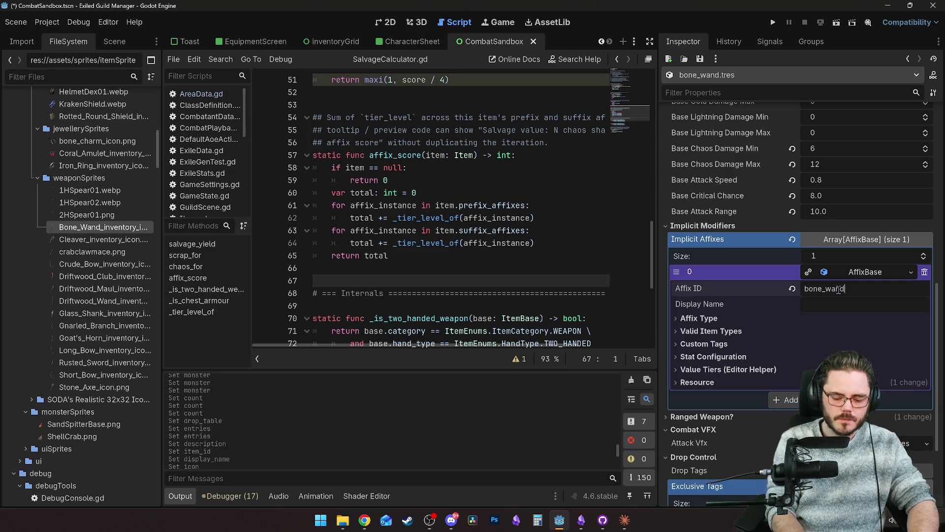
{"action": "type", "text": "_leech"}
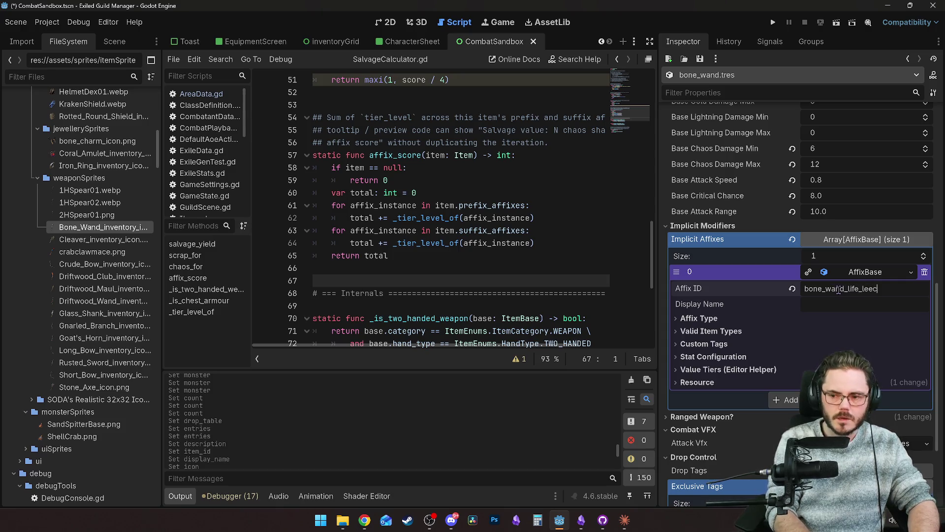
{"action": "left_click", "coordinate": [818, 316]}
{"action": "left_click", "coordinate": [832, 302]}
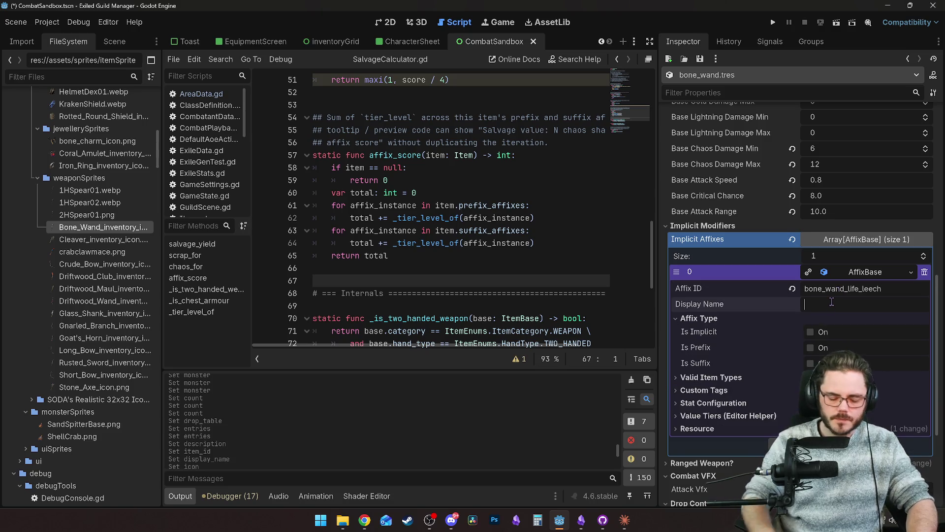
{"action": "type", "text": "Life Leech"}
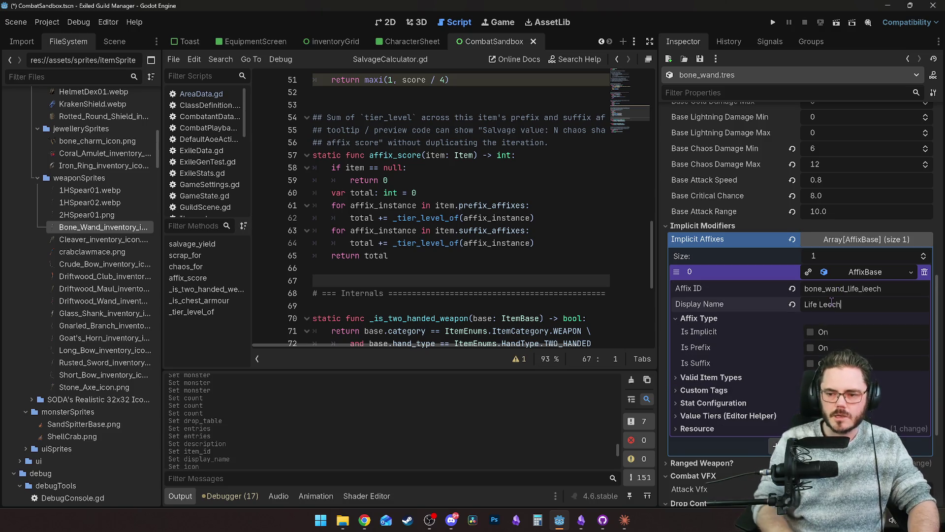
{"action": "left_click", "coordinate": [811, 332]}
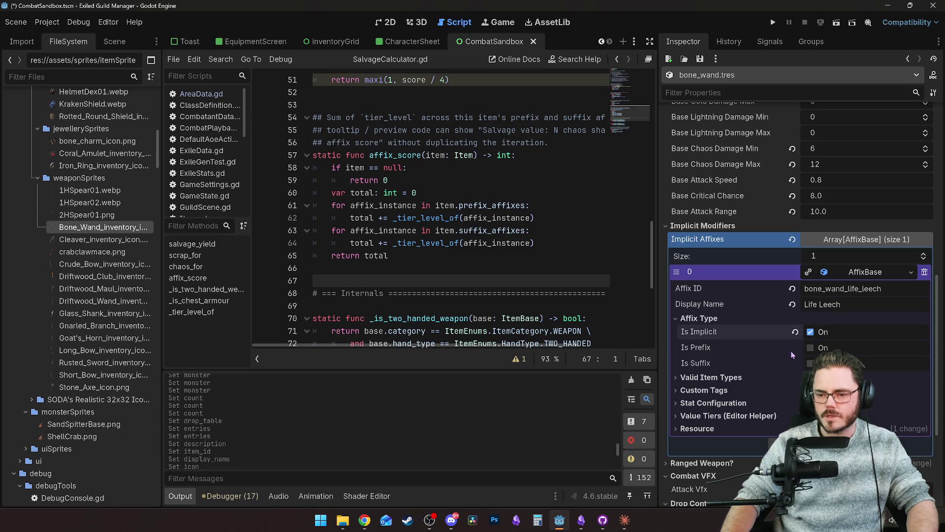
Set the affix's stat type to life_leech, then open STAT_REFERENCE.md to check stat keys.
{"action": "left_click", "coordinate": [733, 378]}
{"action": "scroll", "coordinate": [769, 376], "scroll_direction": "down", "scroll_amount": 5}
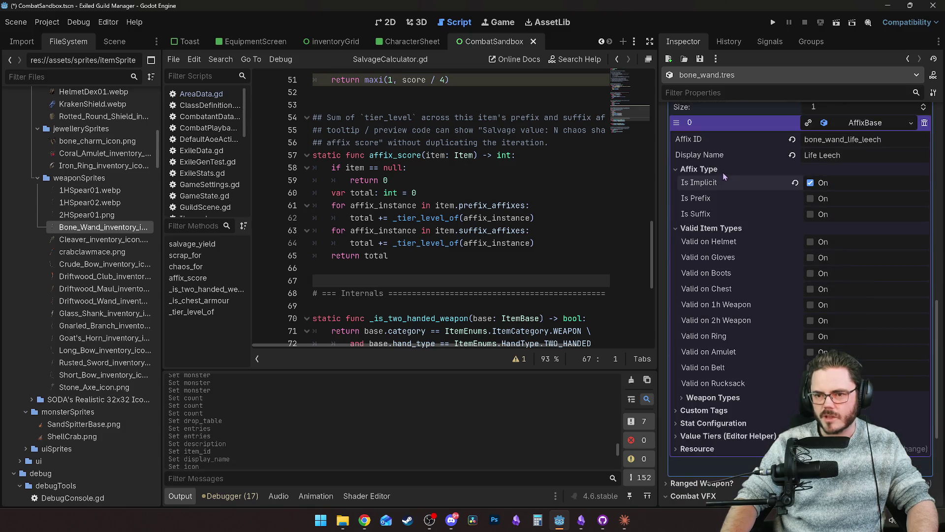
{"action": "left_click", "coordinate": [720, 228]}
{"action": "left_click", "coordinate": [707, 241]}
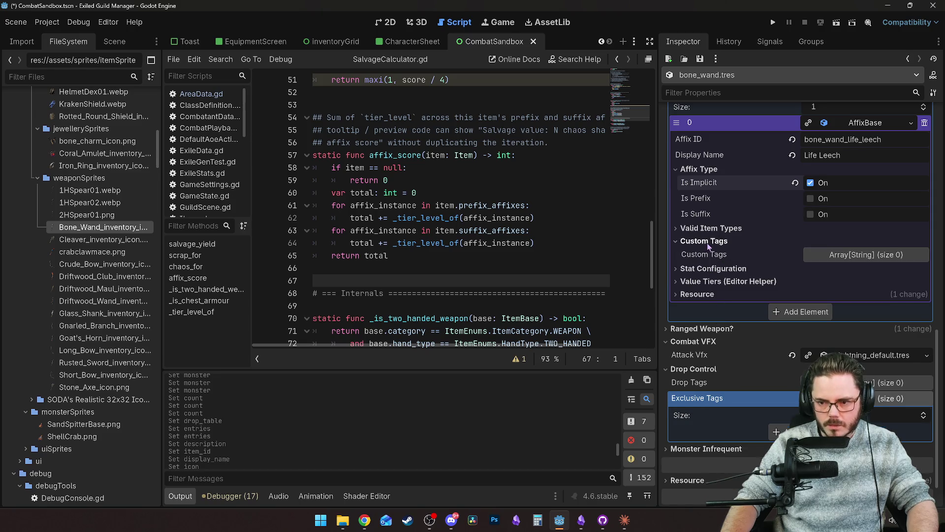
{"action": "left_click", "coordinate": [707, 241]}
{"action": "left_click", "coordinate": [713, 254]}
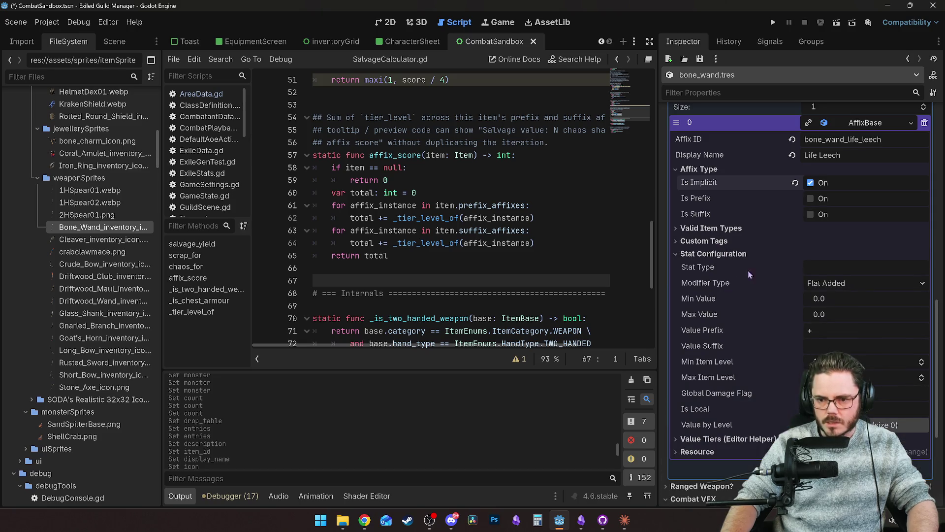
{"action": "left_click", "coordinate": [834, 268]}
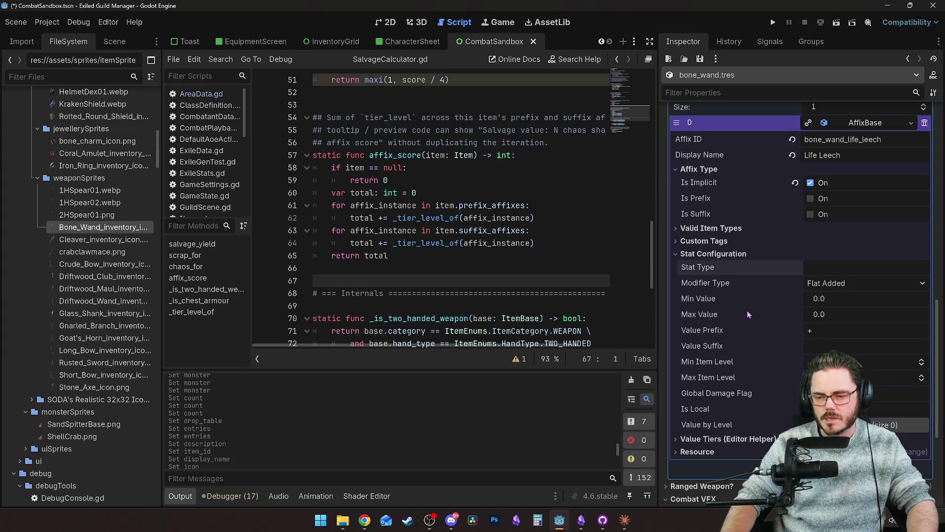
{"action": "type", "text": "life_leech"}
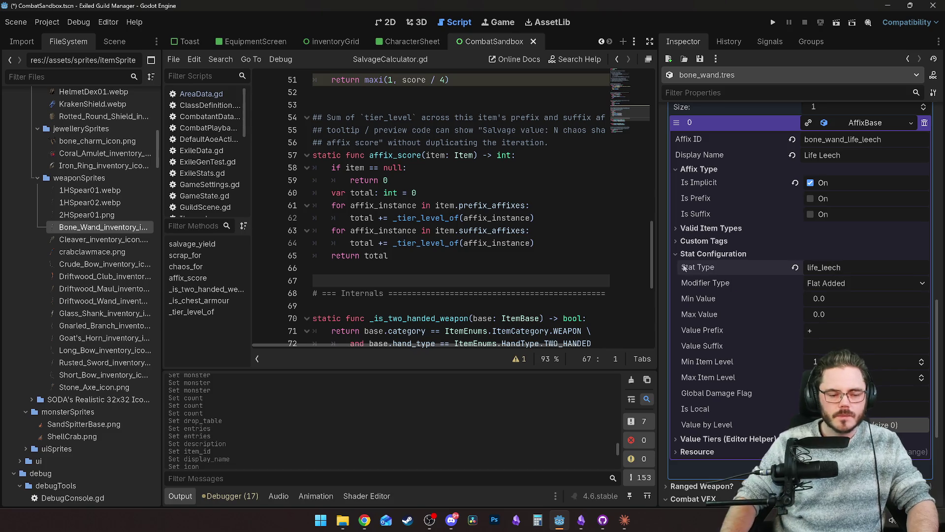
{"action": "scroll", "coordinate": [79, 296], "scroll_direction": "down", "scroll_amount": 20}
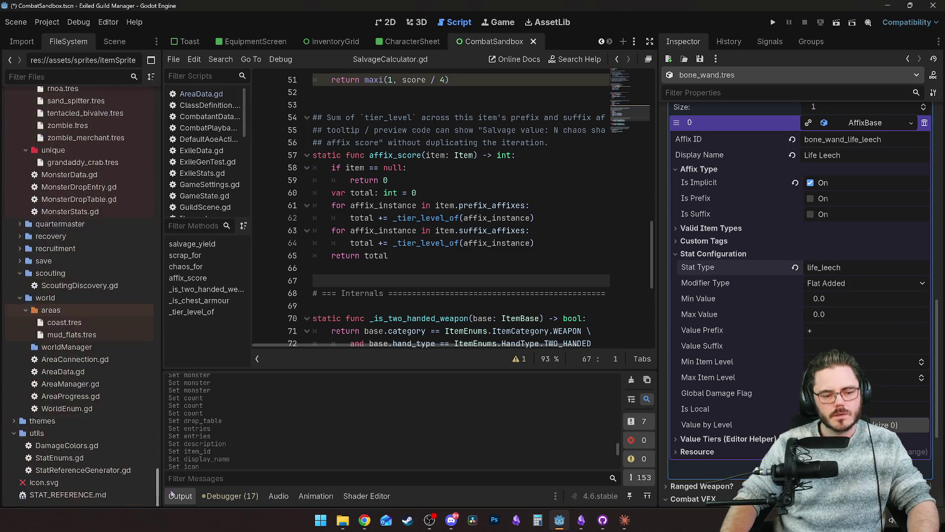
{"action": "double_click", "coordinate": [55, 495]}
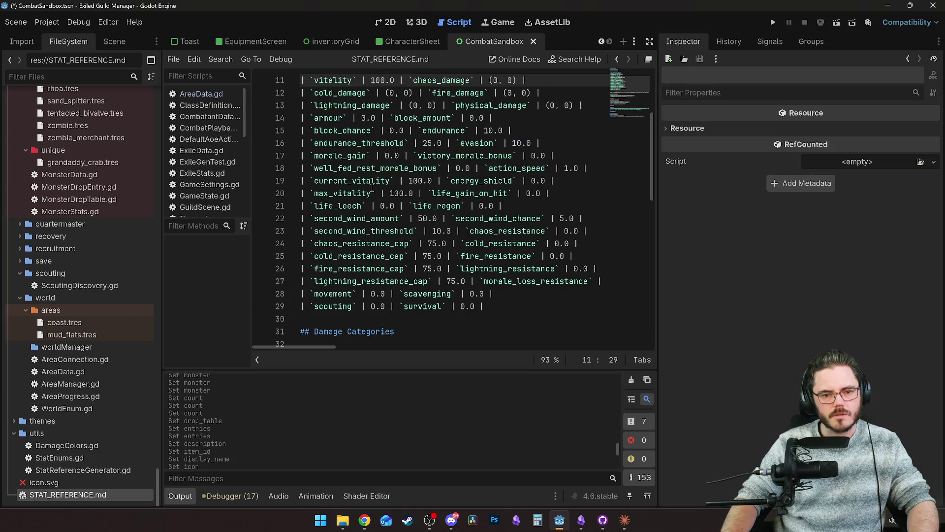
Filter the FileSystem for 'bone' and open bone_wand.tres.
{"action": "left_click", "coordinate": [73, 77]}
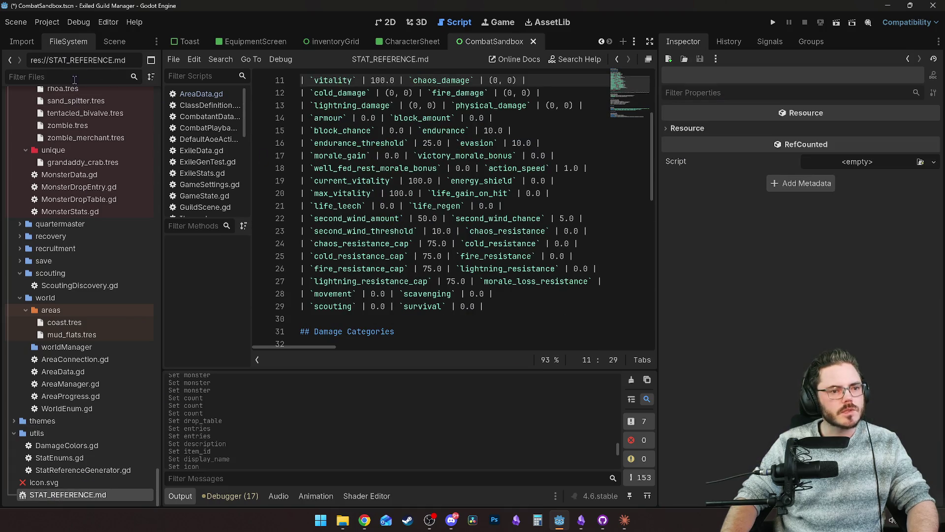
{"action": "type", "text": "bone"}
{"action": "double_click", "coordinate": [101, 319]}
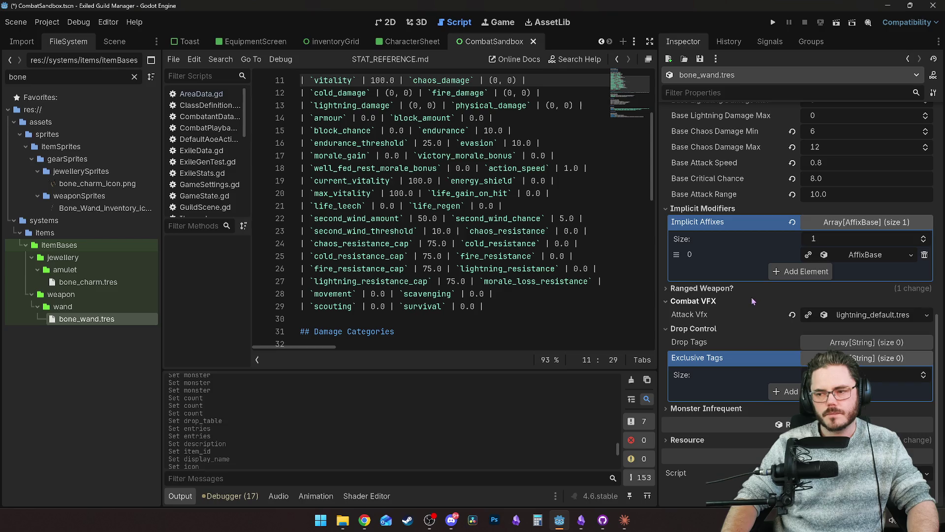
Set the Life Leech implicit's Min Value to 8 and Max Value to 12.
{"action": "left_click", "coordinate": [867, 256]}
{"action": "scroll", "coordinate": [808, 337], "scroll_direction": "down", "scroll_amount": 2}
{"action": "scroll", "coordinate": [817, 315], "scroll_direction": "down", "scroll_amount": 2}
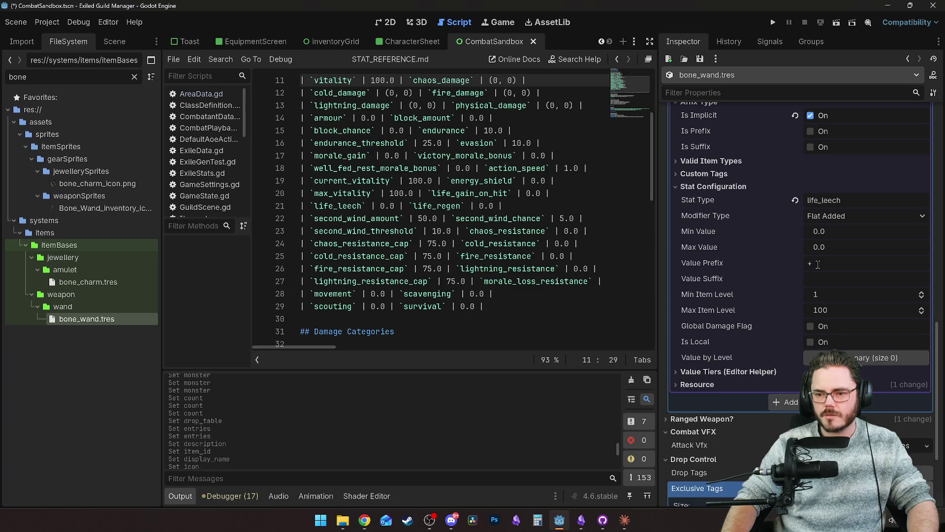
{"action": "left_click", "coordinate": [822, 235]}
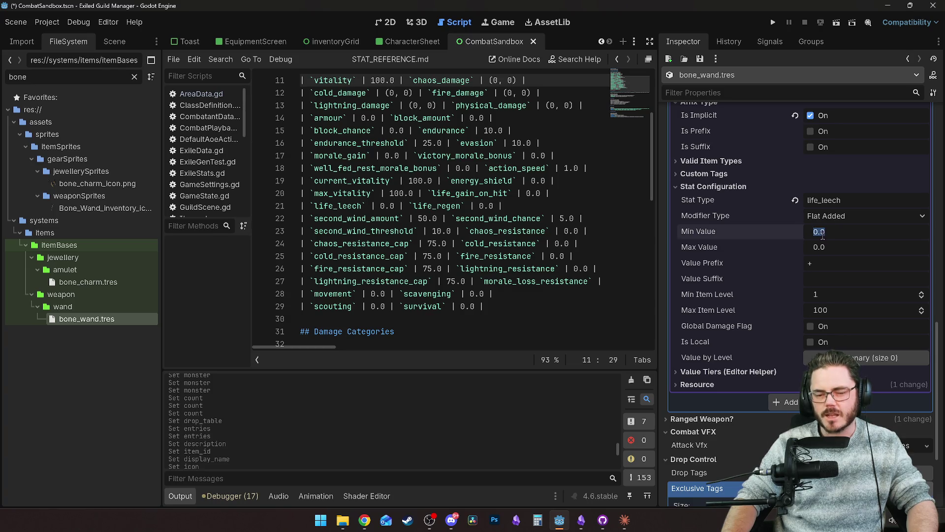
{"action": "scroll", "coordinate": [767, 254], "scroll_direction": "up", "scroll_amount": 2}
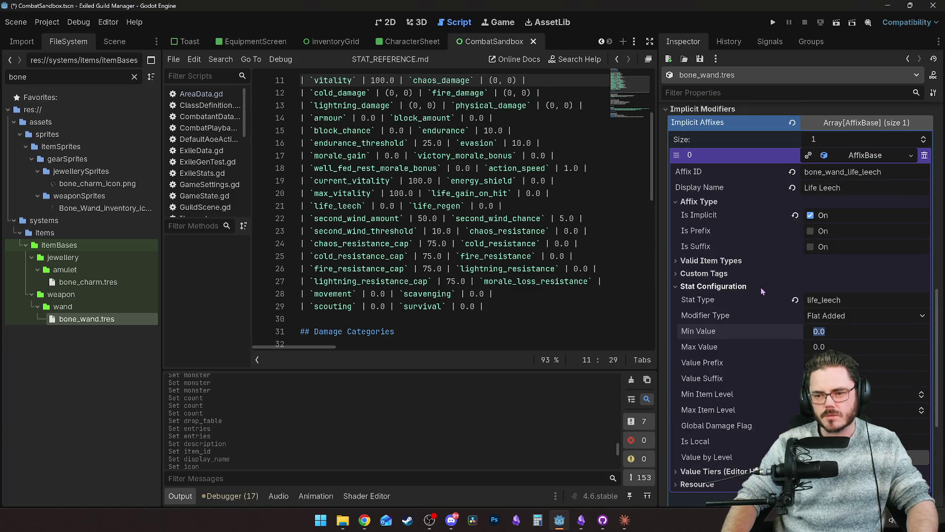
{"action": "scroll", "coordinate": [761, 287], "scroll_direction": "down", "scroll_amount": 2}
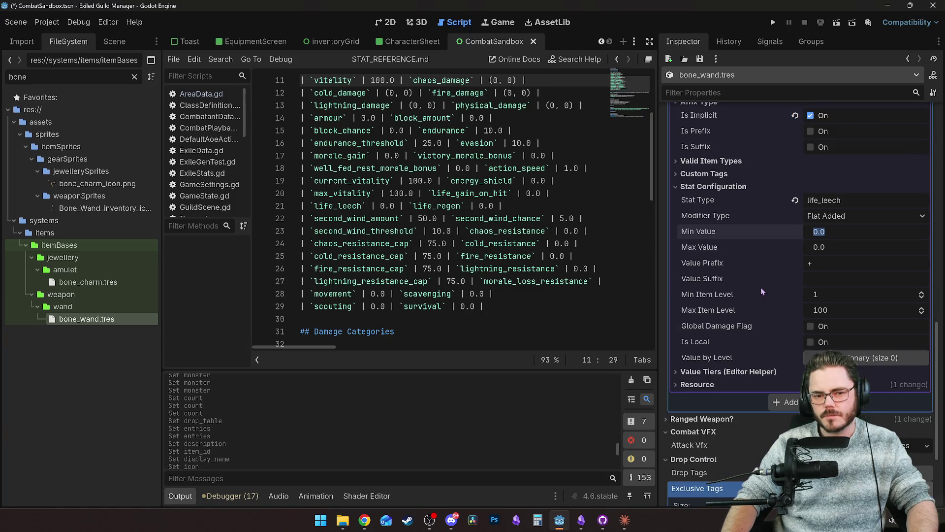
{"action": "scroll", "coordinate": [761, 291], "scroll_direction": "up", "scroll_amount": 6}
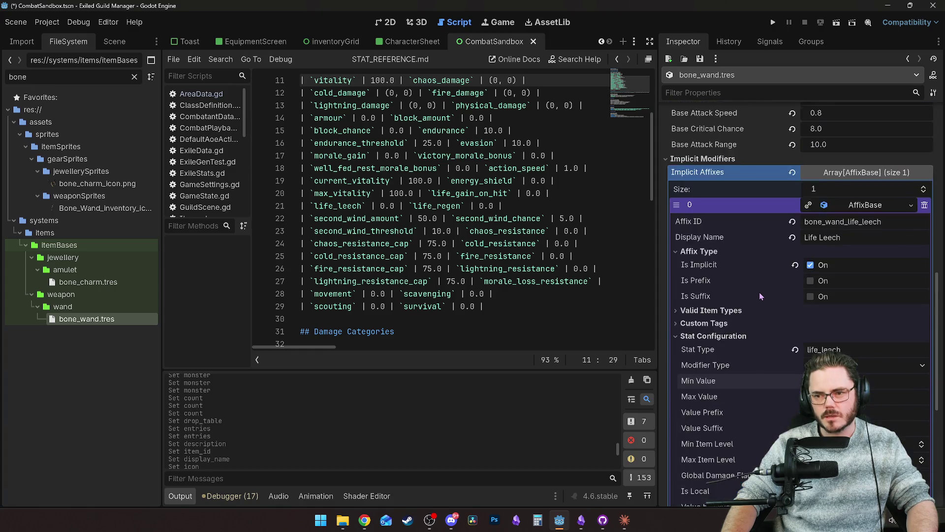
{"action": "scroll", "coordinate": [760, 297], "scroll_direction": "up", "scroll_amount": 1}
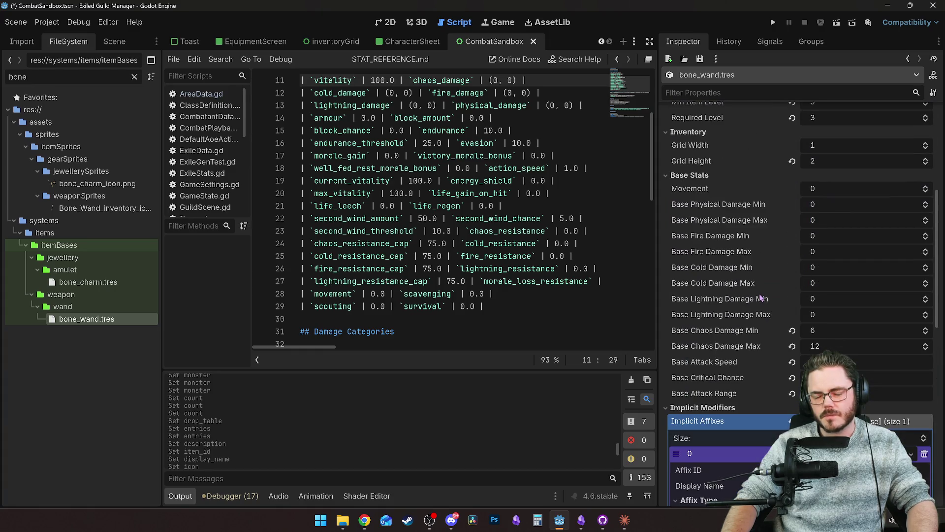
{"action": "scroll", "coordinate": [760, 296], "scroll_direction": "down", "scroll_amount": 6}
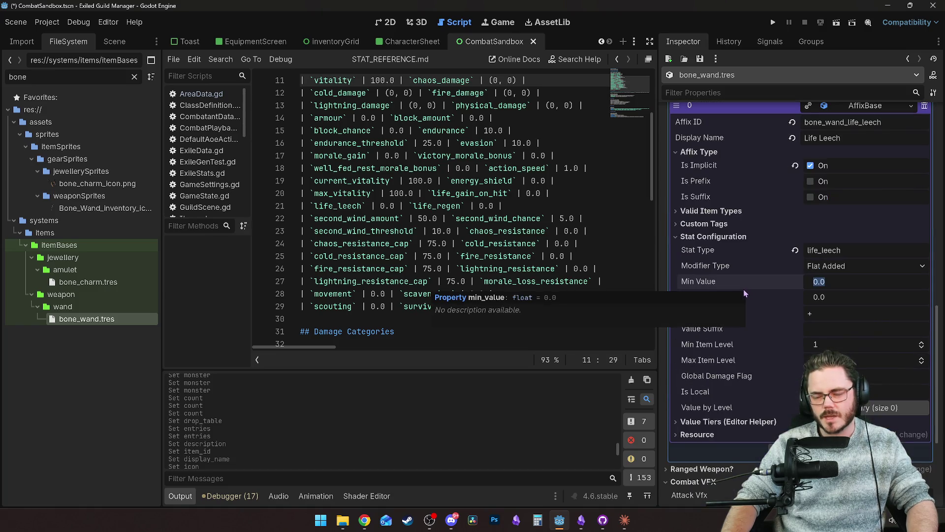
{"action": "type", "text": "8"}
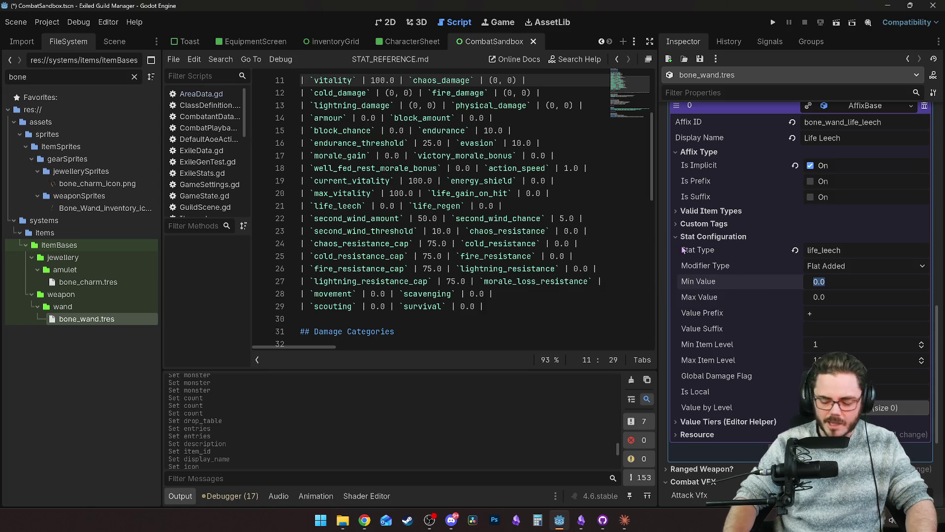
{"action": "key", "text": "Tab"}
{"action": "type", "text": "12"}
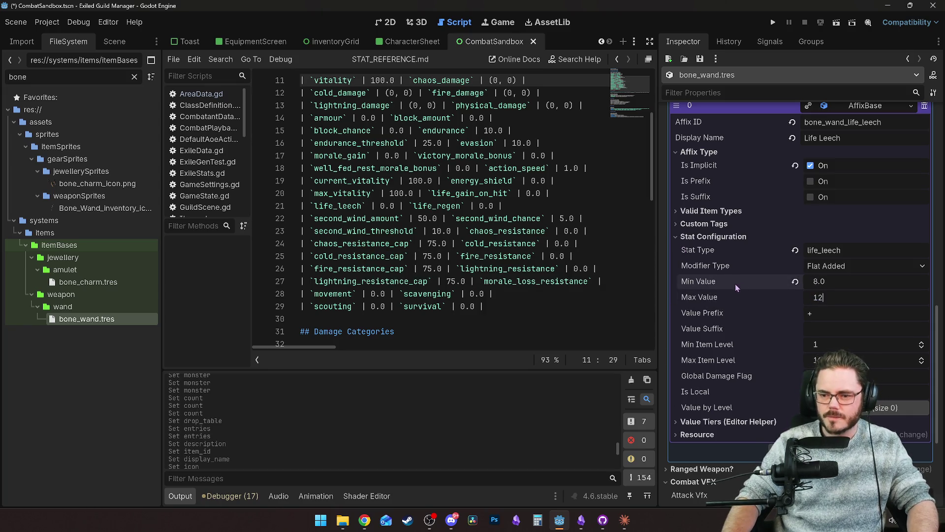
{"action": "key", "text": "Return"}
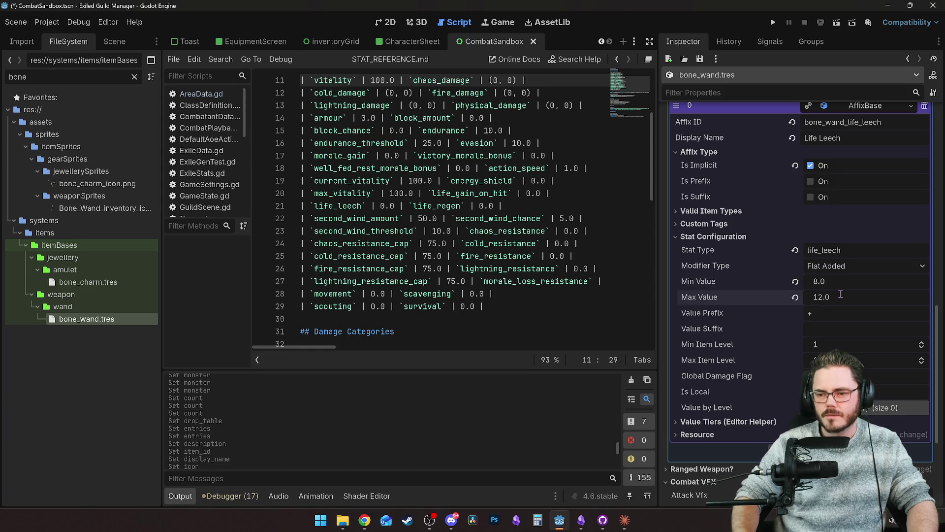
Give the affix a % value suffix and a Min Item Level of 3.
{"action": "left_click", "coordinate": [829, 330]}
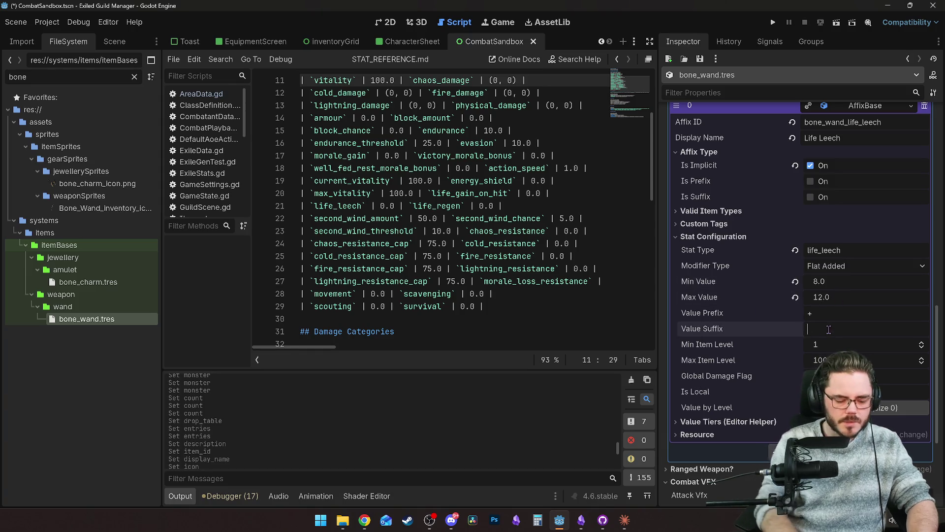
{"action": "type", "text": "%"}
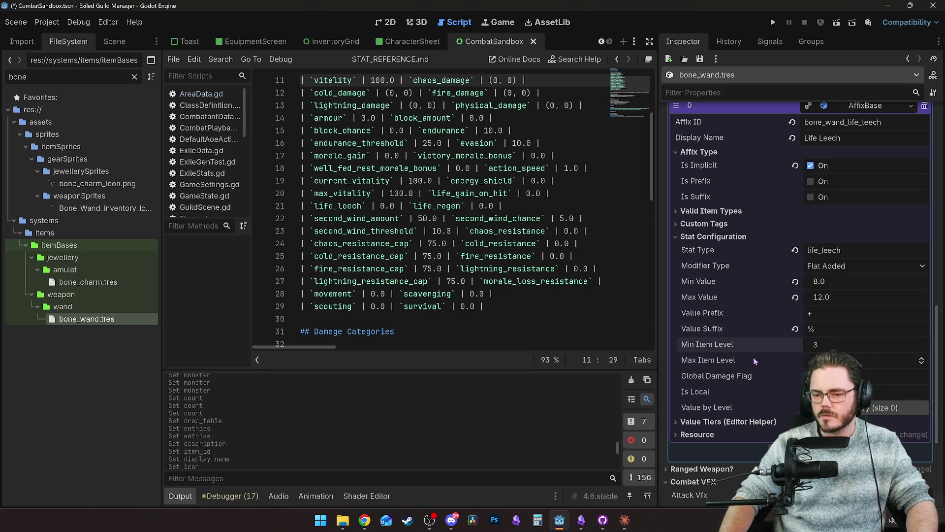
{"action": "scroll", "coordinate": [753, 356], "scroll_direction": "down", "scroll_amount": 2}
{"action": "left_click", "coordinate": [840, 310]}
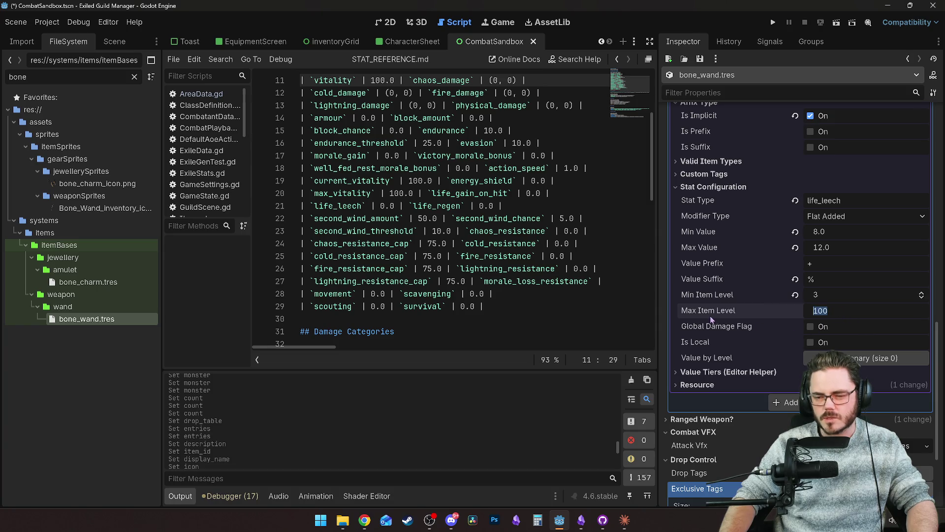
{"action": "scroll", "coordinate": [725, 327], "scroll_direction": "down", "scroll_amount": 4}
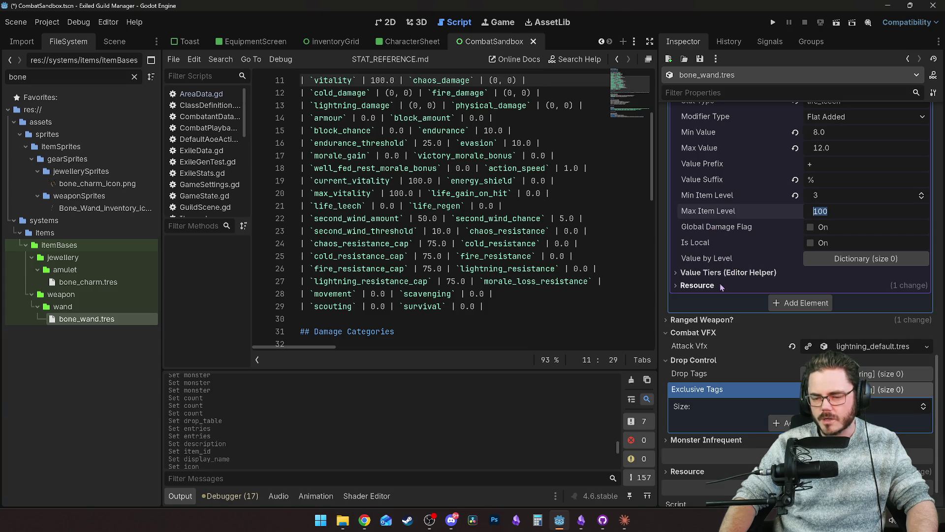
{"action": "scroll", "coordinate": [724, 279], "scroll_direction": "up", "scroll_amount": 8}
{"action": "scroll", "coordinate": [730, 309], "scroll_direction": "up", "scroll_amount": 6}
{"action": "scroll", "coordinate": [731, 309], "scroll_direction": "down", "scroll_amount": 8}
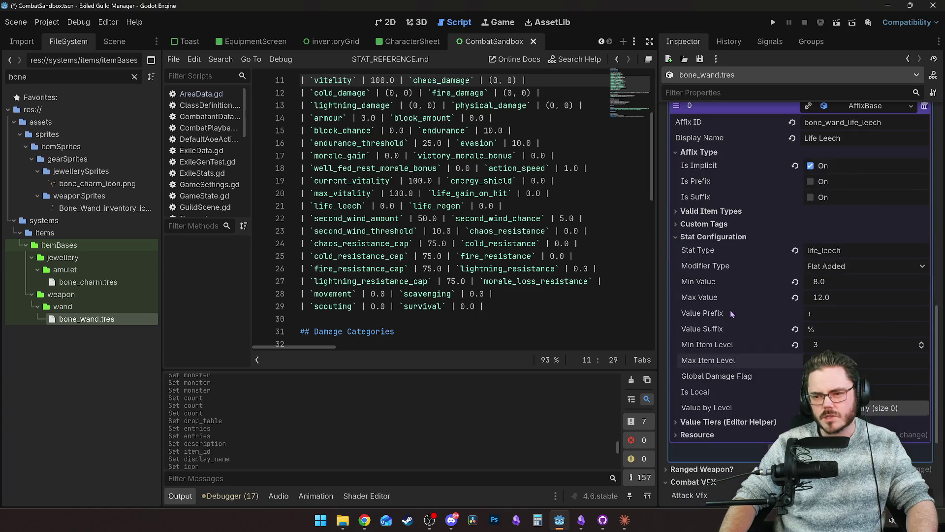
{"action": "scroll", "coordinate": [739, 296], "scroll_direction": "up", "scroll_amount": 7}
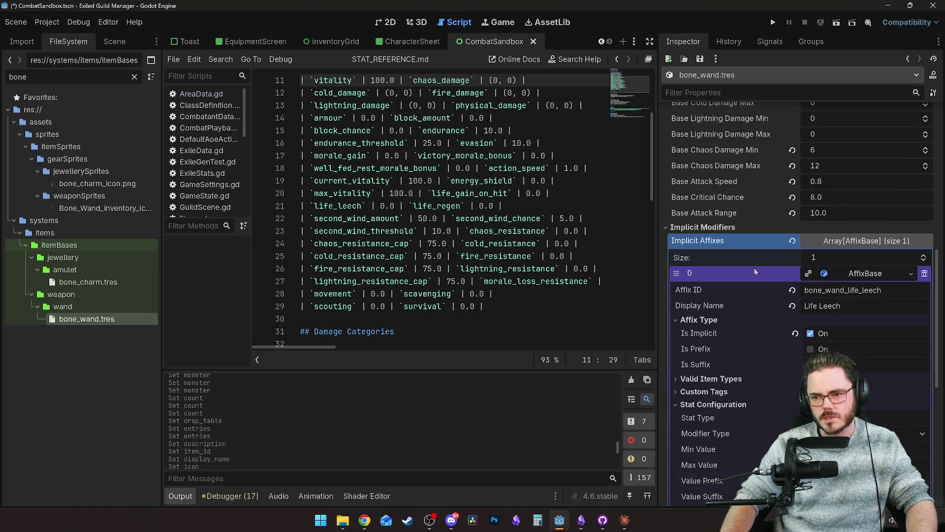
{"action": "left_click", "coordinate": [876, 273]}
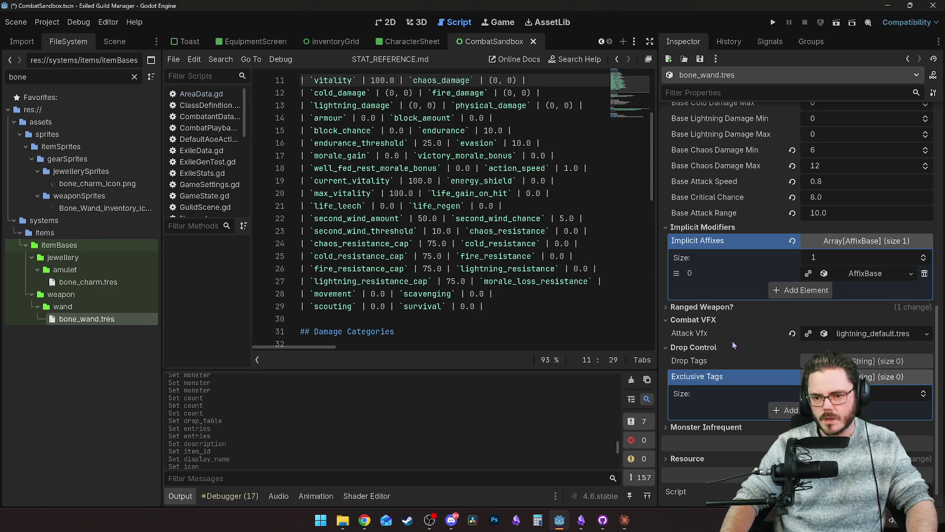
Replace the wand's lightning_default Attack Vfx with homing_default.tres via Quick Load.
{"action": "left_click", "coordinate": [869, 334]}
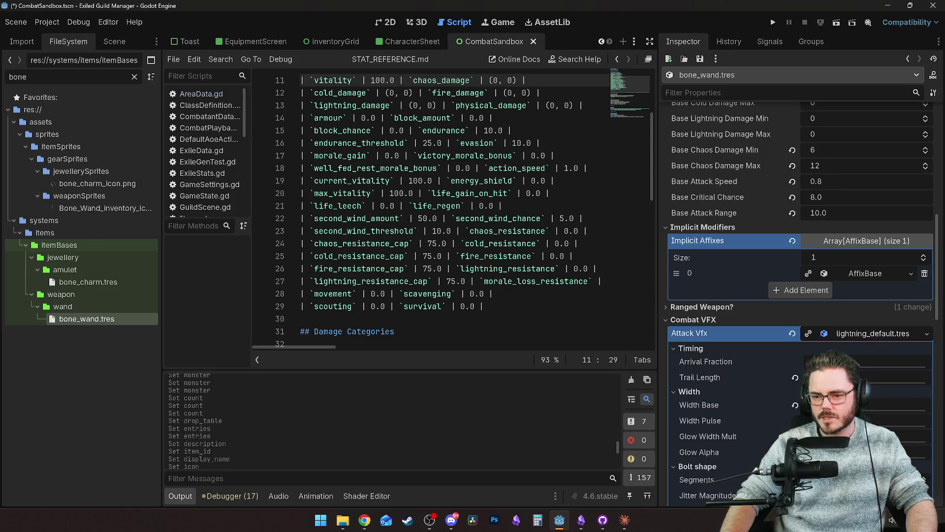
{"action": "left_click", "coordinate": [926, 335]}
{"action": "left_click", "coordinate": [869, 375]}
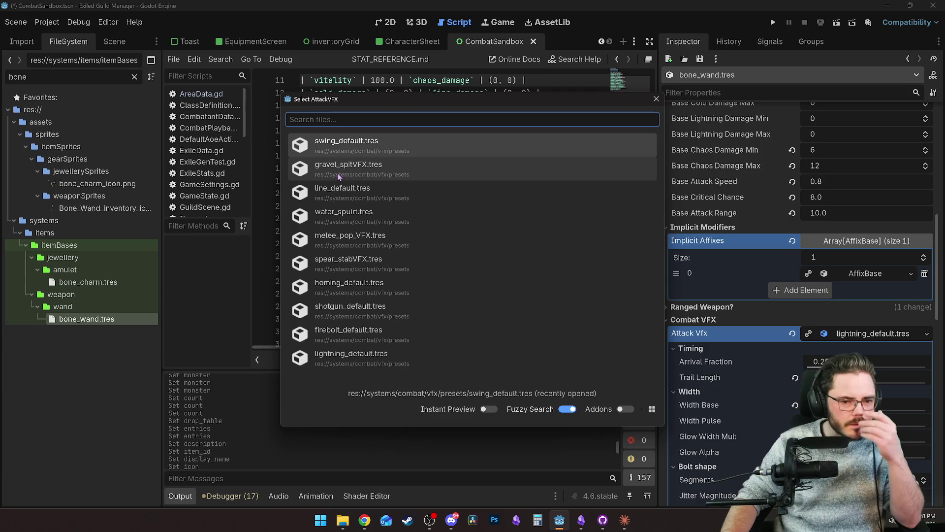
{"action": "left_click", "coordinate": [339, 286]}
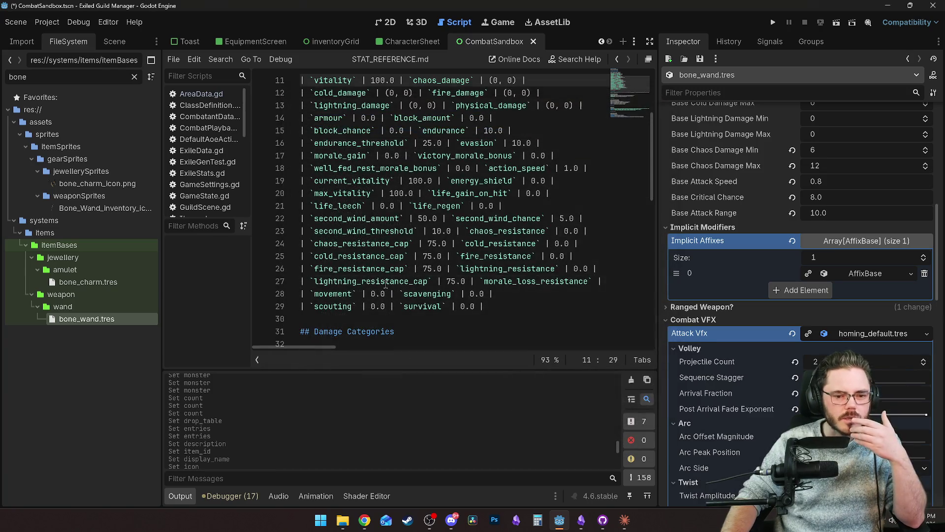
{"action": "scroll", "coordinate": [753, 347], "scroll_direction": "down", "scroll_amount": 15}
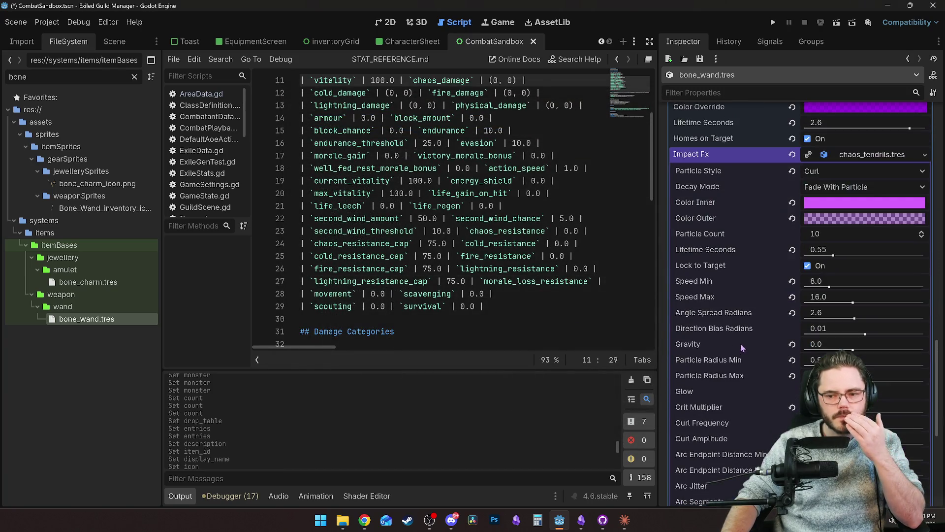
{"action": "scroll", "coordinate": [740, 342], "scroll_direction": "down", "scroll_amount": 8}
{"action": "scroll", "coordinate": [734, 329], "scroll_direction": "up", "scroll_amount": 14}
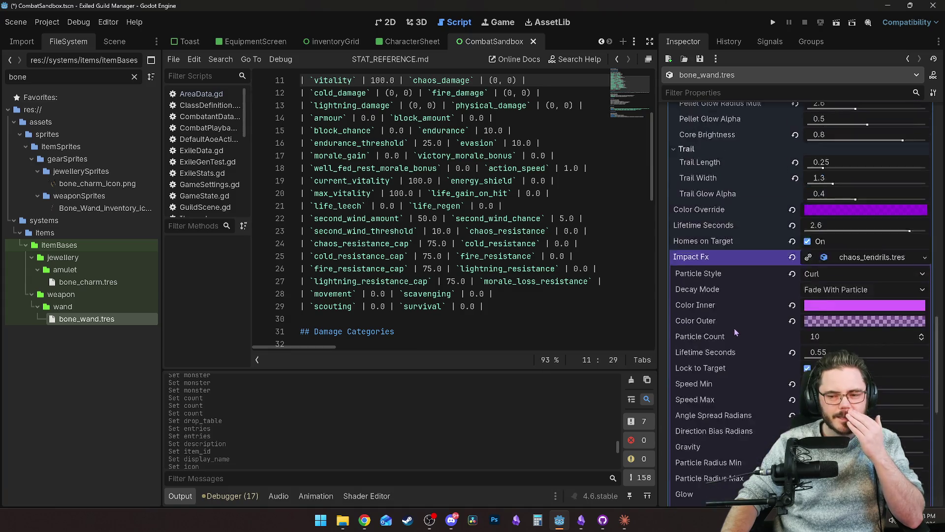
Filter the FileSystem for 'vfx' and open the VFXTester.tscn scene.
{"action": "double_click", "coordinate": [76, 77]}
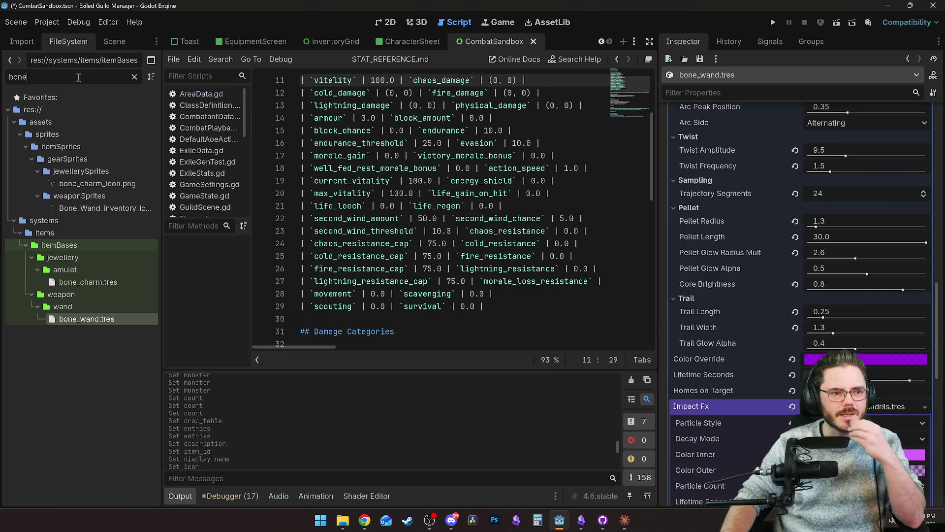
{"action": "type", "text": "combat"}
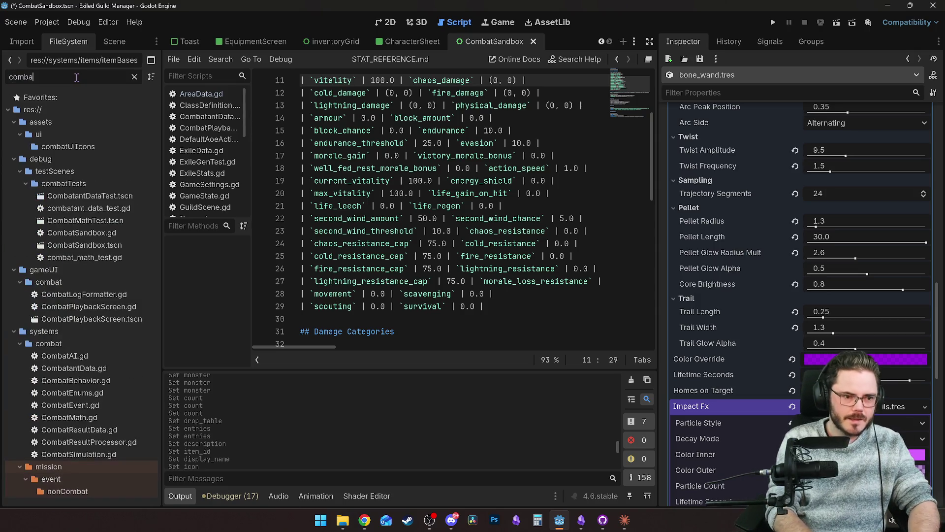
{"action": "left_click", "coordinate": [134, 77]}
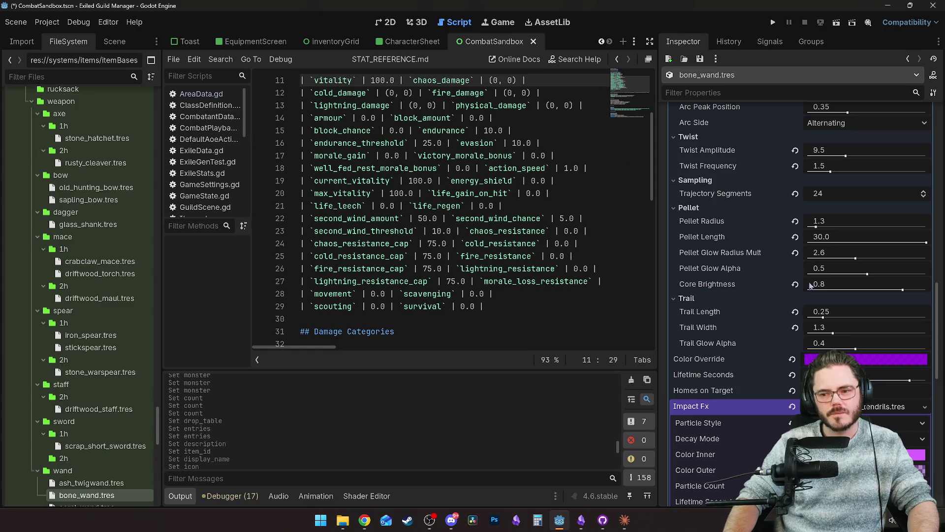
{"action": "scroll", "coordinate": [797, 276], "scroll_direction": "down", "scroll_amount": 3}
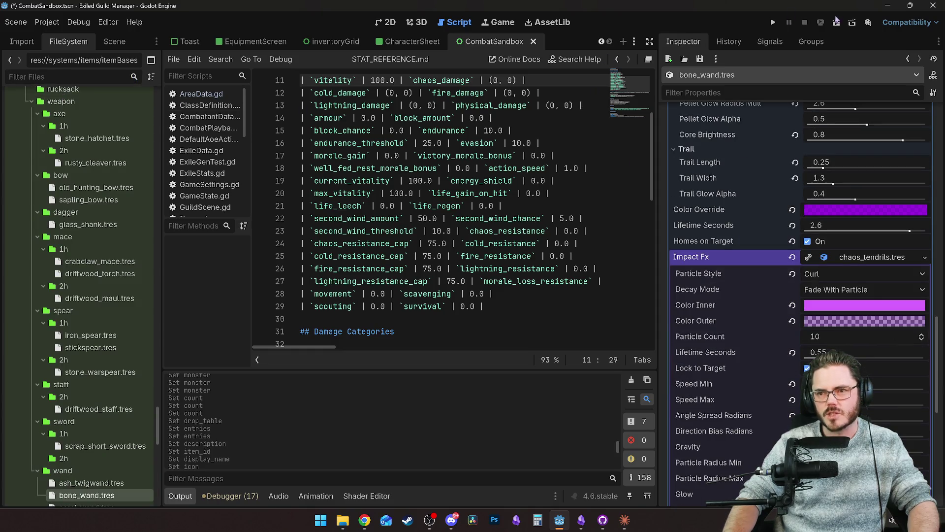
{"action": "left_click", "coordinate": [46, 76]}
{"action": "type", "text": "v"}
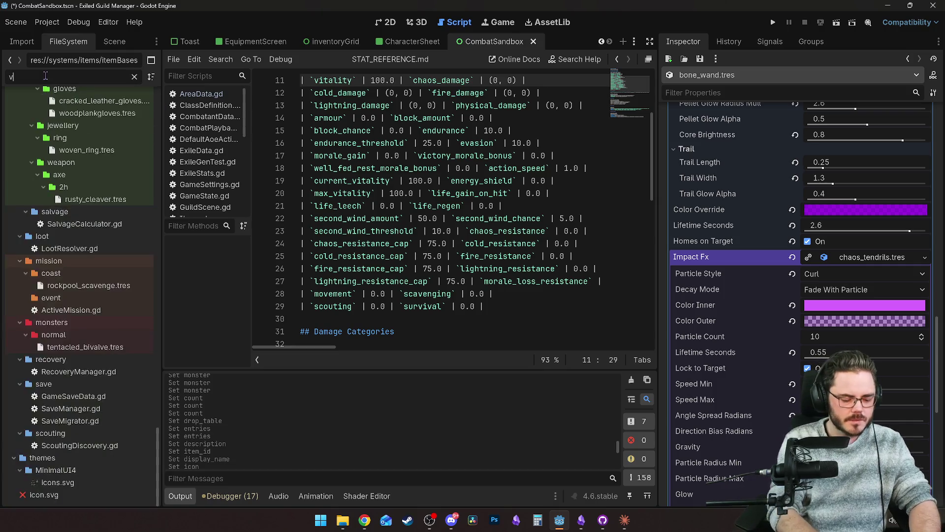
{"action": "type", "text": "fx"}
{"action": "double_click", "coordinate": [98, 187]}
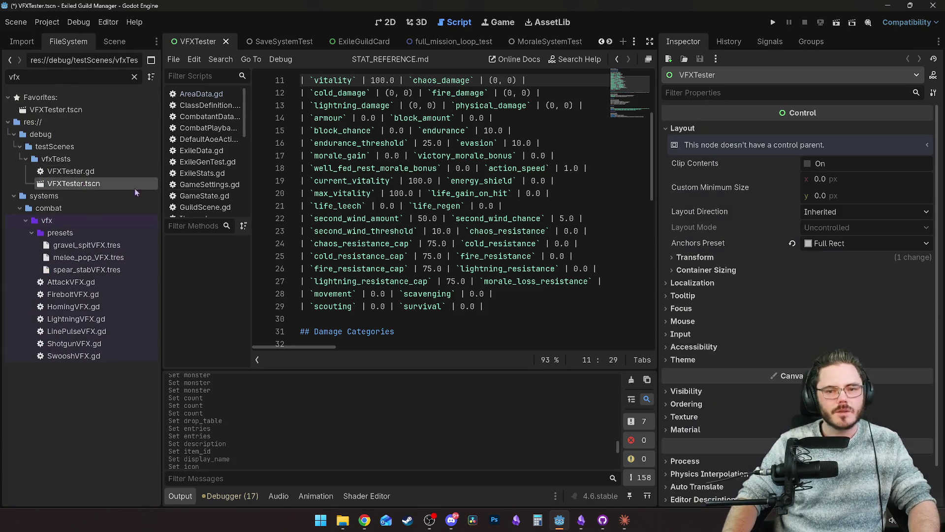
{"action": "left_click", "coordinate": [836, 23]}
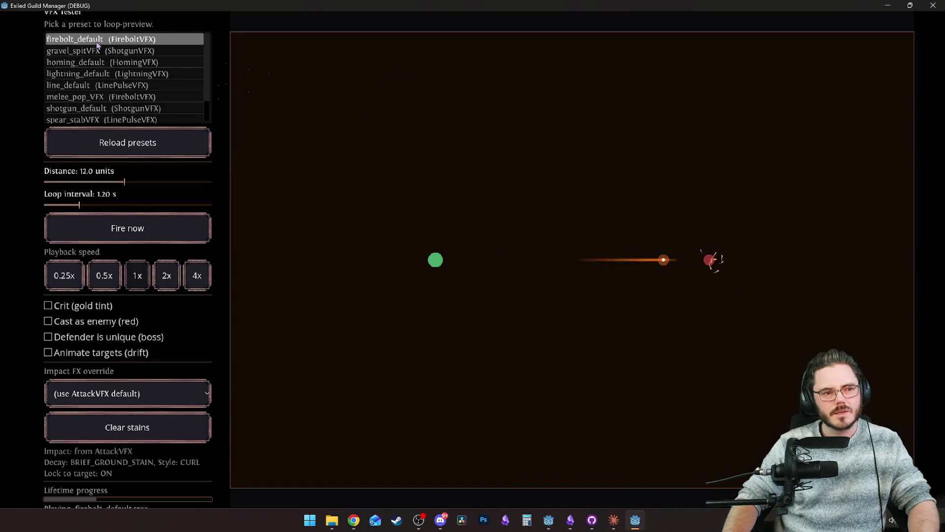
{"action": "scroll", "coordinate": [207, 74], "scroll_direction": "down", "scroll_amount": 1}
{"action": "scroll", "coordinate": [212, 74], "scroll_direction": "down", "scroll_amount": 1}
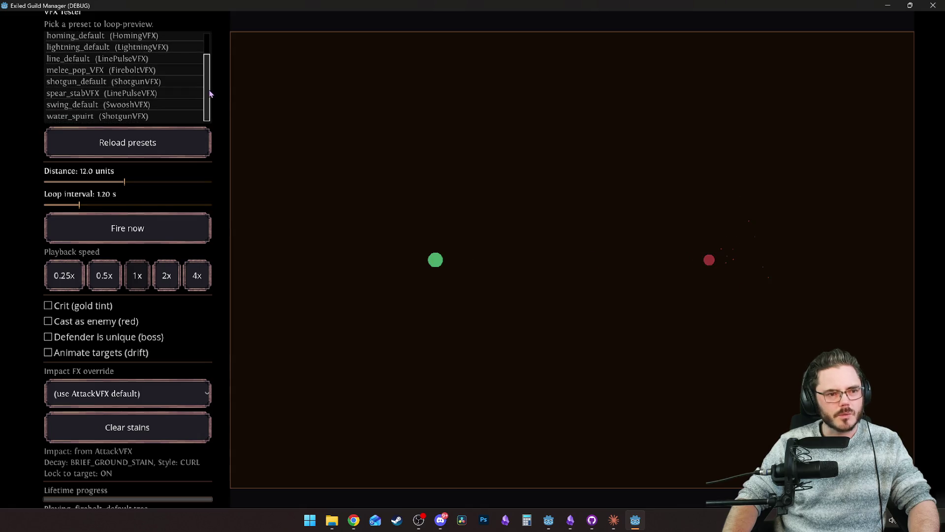
{"action": "left_click", "coordinate": [72, 49]}
{"action": "scroll", "coordinate": [79, 99], "scroll_direction": "up", "scroll_amount": 2}
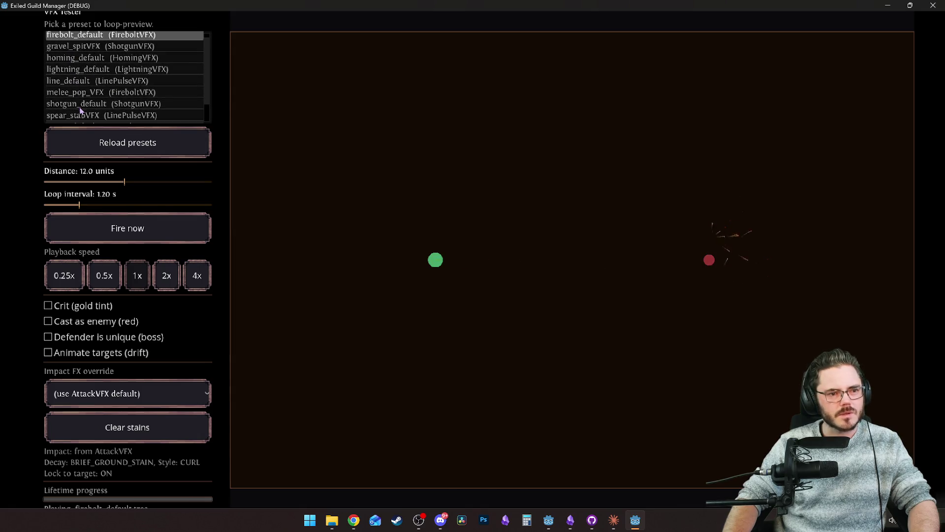
{"action": "left_click", "coordinate": [85, 58]}
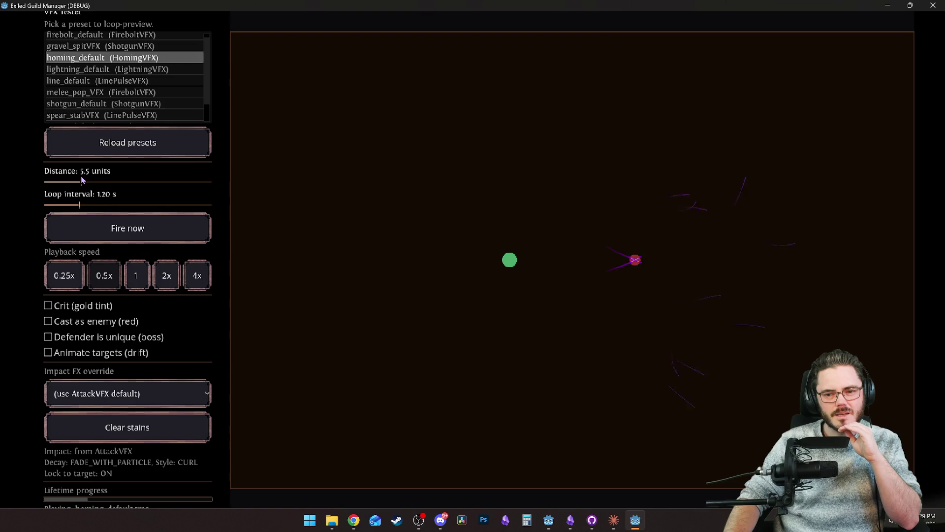
{"action": "left_click_drag", "start_coordinate": [113, 180], "coordinate": [155, 181]}
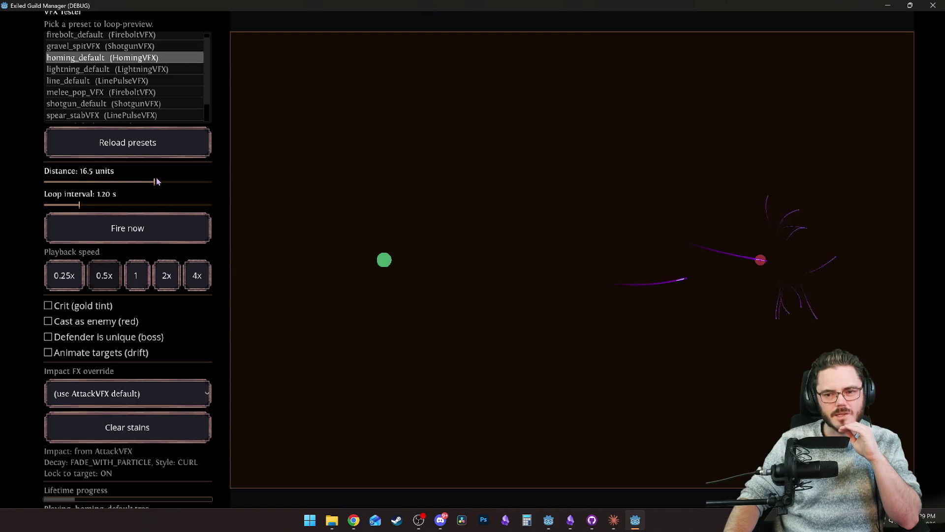
{"action": "left_click", "coordinate": [70, 354]}
{"action": "left_click", "coordinate": [133, 182]}
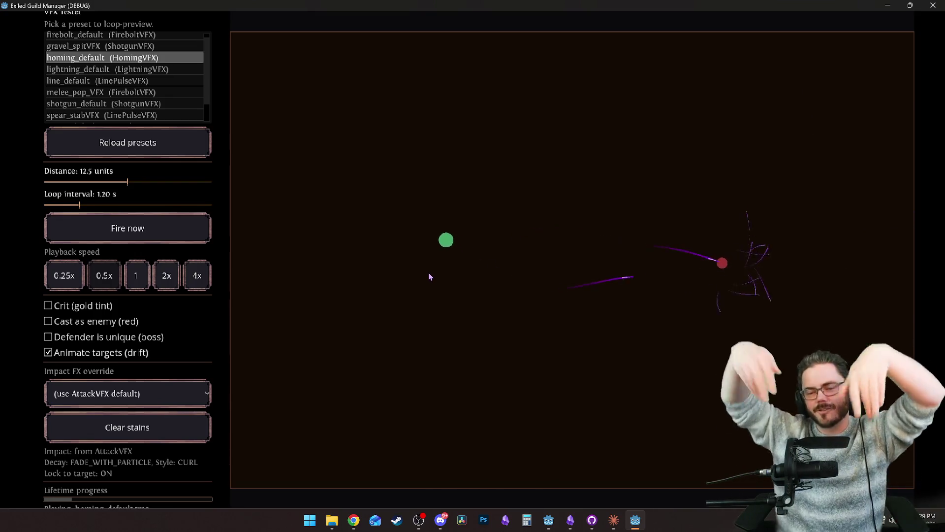
{"action": "mouse_move", "coordinate": [127, 186]}
{"action": "left_mouse_down"}
{"action": "mouse_move", "coordinate": [157, 186]}
{"action": "mouse_move", "coordinate": [114, 178]}
{"action": "left_mouse_up"}
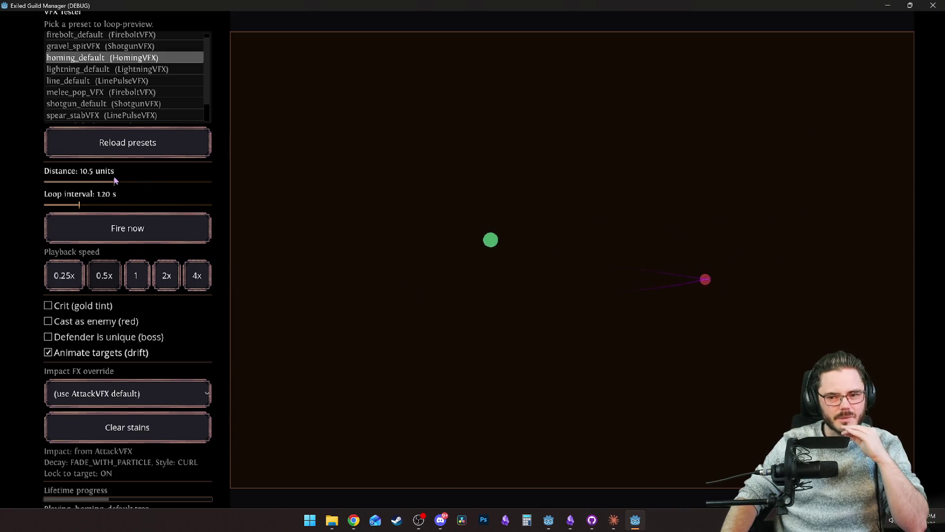
{"action": "left_click", "coordinate": [932, 6]}
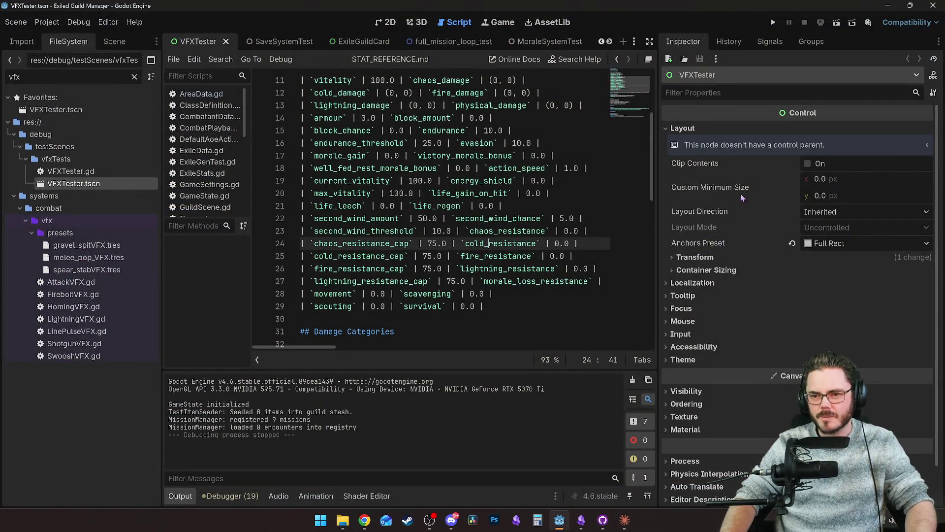
Filter for 'homin', open homing_default.tres and scroll to its chaos_tendrils impact settings.
{"action": "double_click", "coordinate": [61, 76]}
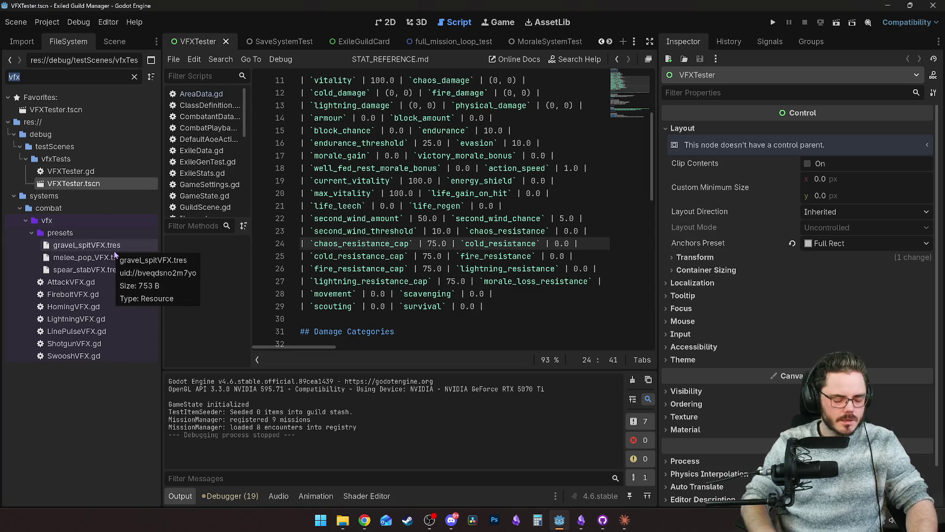
{"action": "type", "text": "homin"}
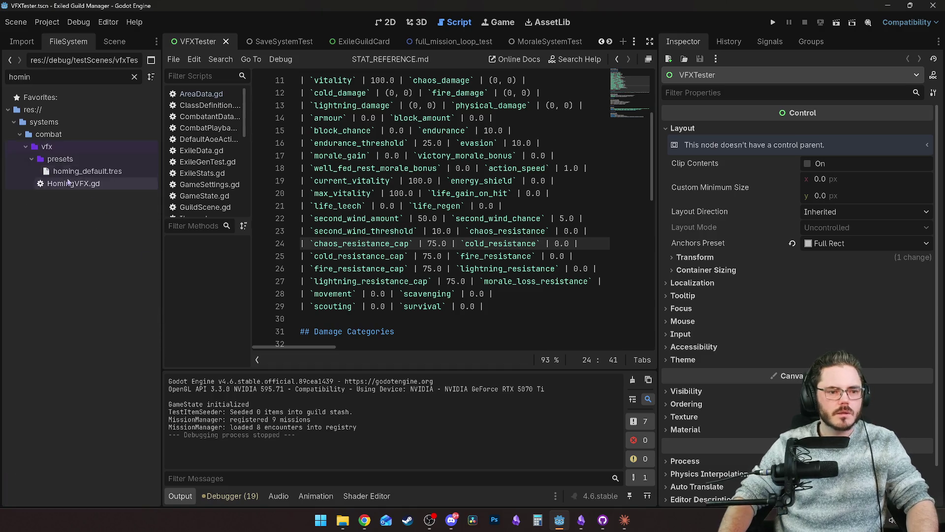
{"action": "left_click", "coordinate": [84, 171]}
{"action": "scroll", "coordinate": [837, 325], "scroll_direction": "down", "scroll_amount": 10}
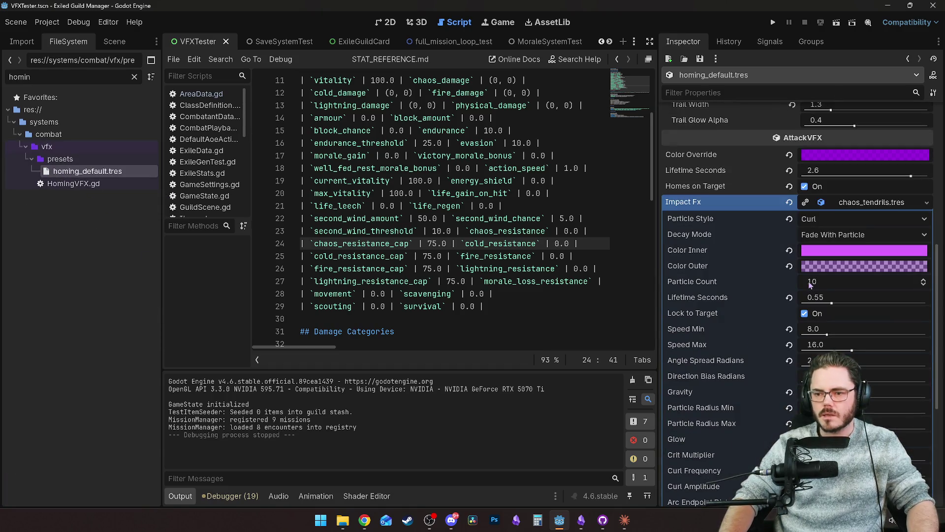
{"action": "scroll", "coordinate": [787, 282], "scroll_direction": "down", "scroll_amount": 2}
{"action": "scroll", "coordinate": [778, 318], "scroll_direction": "down", "scroll_amount": 6}
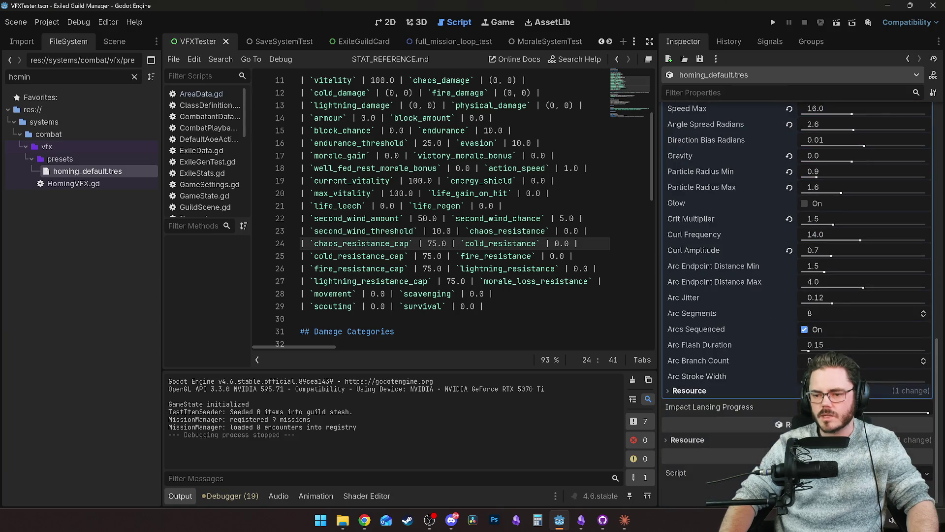
Save and run the VFXTester scene, previewing homing_default at 0.5x speed.
{"action": "left_click", "coordinate": [896, 405]}
{"action": "left_click", "coordinate": [475, 256]}
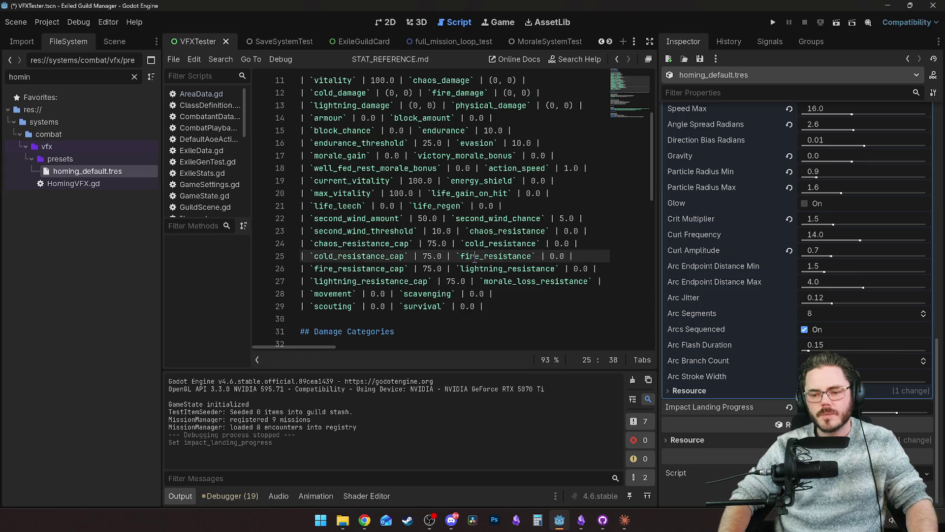
{"action": "key", "text": "ctrl+s"}
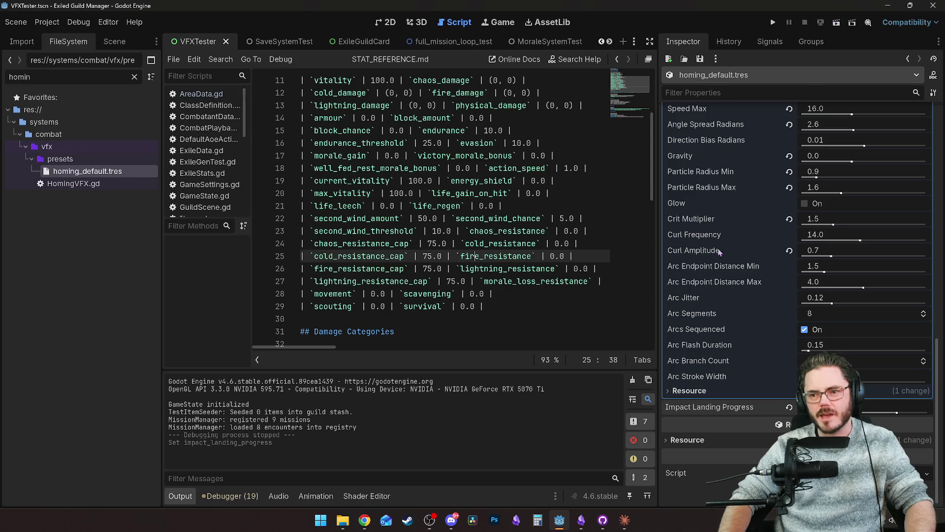
{"action": "scroll", "coordinate": [724, 236], "scroll_direction": "down", "scroll_amount": 5}
{"action": "left_click", "coordinate": [837, 22]}
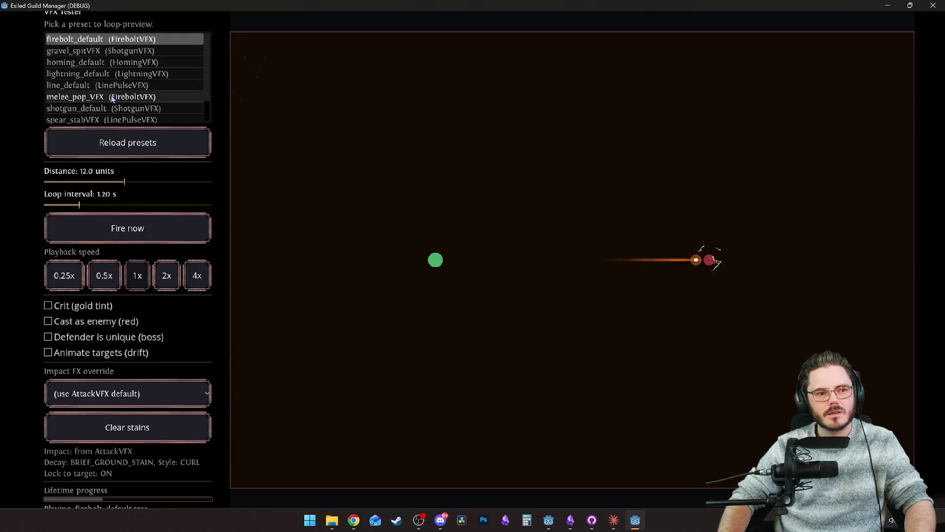
{"action": "scroll", "coordinate": [84, 111], "scroll_direction": "down", "scroll_amount": 2}
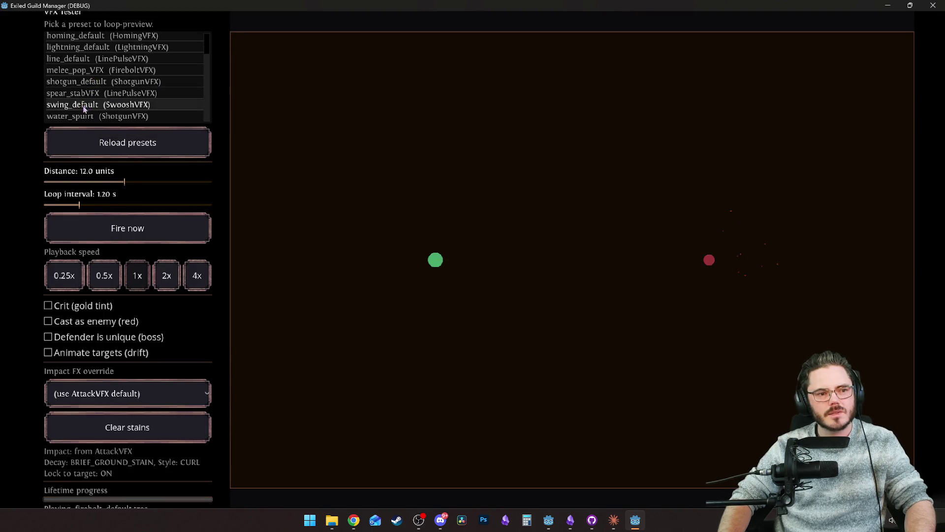
{"action": "scroll", "coordinate": [86, 86], "scroll_direction": "up", "scroll_amount": 2}
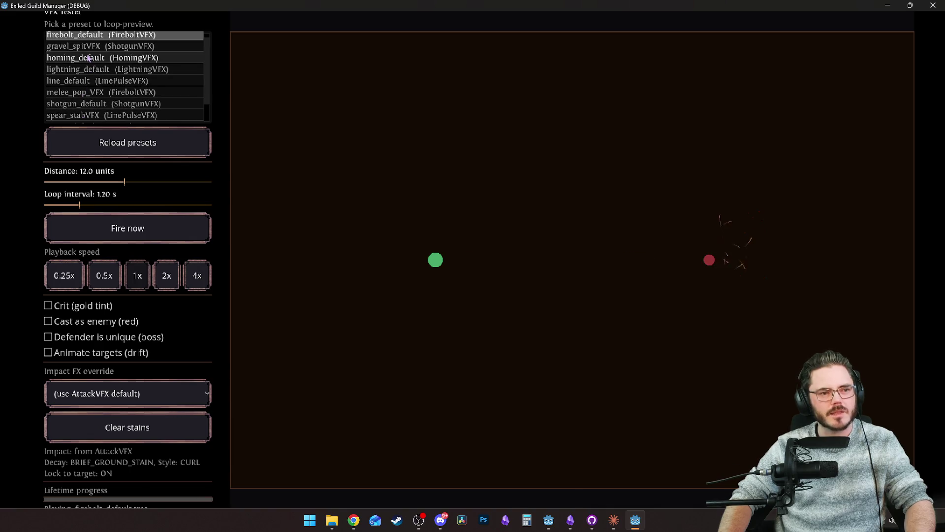
{"action": "left_click", "coordinate": [82, 58]}
{"action": "left_click", "coordinate": [104, 276]}
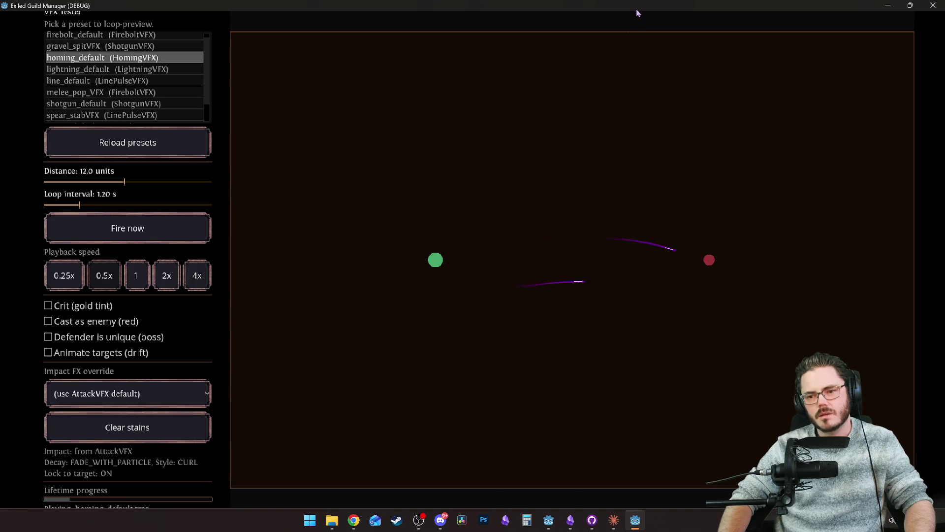
Change the preset's Impact Landing Progress in the Inspector and return to the running tester.
{"action": "double_click", "coordinate": [659, 8]}
{"action": "scroll", "coordinate": [725, 393], "scroll_direction": "down", "scroll_amount": 5}
{"action": "scroll", "coordinate": [725, 393], "scroll_direction": "down", "scroll_amount": 5}
{"action": "key", "text": "alt+Tab"}
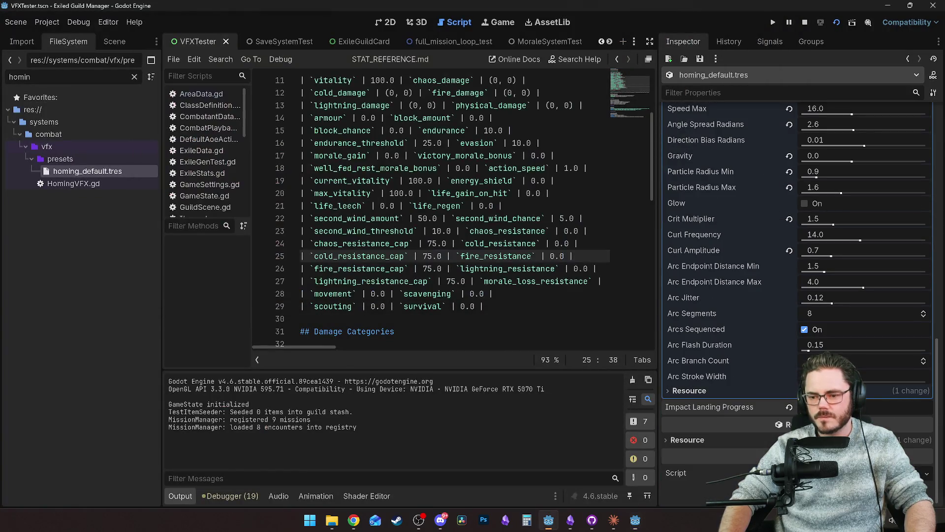
{"action": "left_click", "coordinate": [864, 412]}
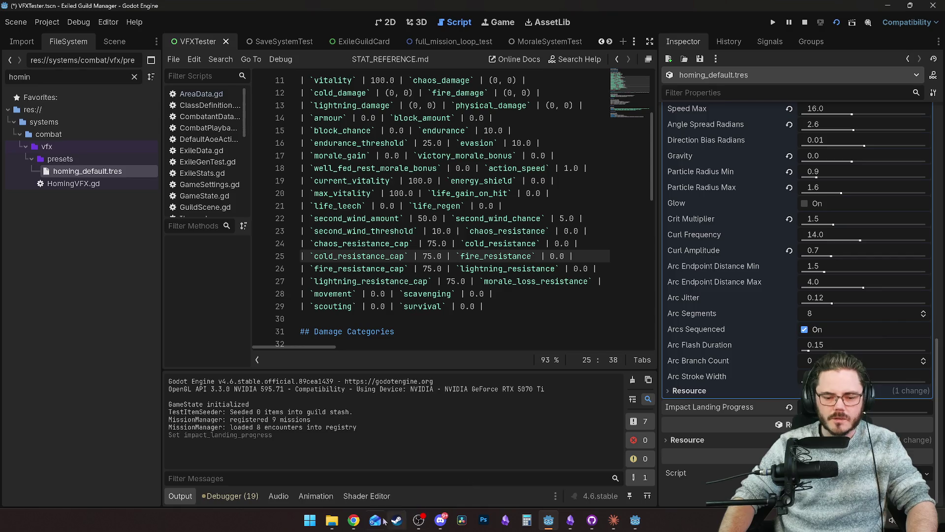
{"action": "mouse_move", "coordinate": [558, 527]}
{"action": "left_click", "coordinate": [549, 465]}
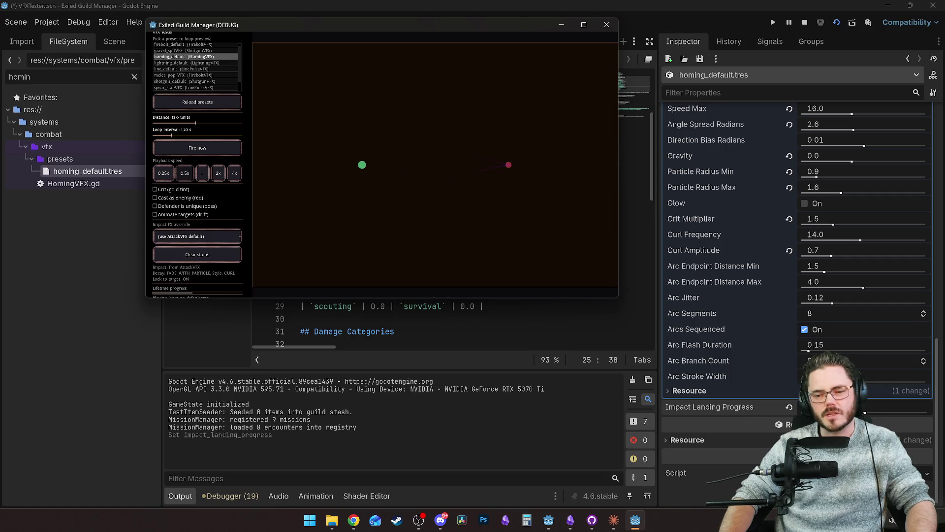
Drag homing_default's Impact Landing Progress to its maximum and compare it in the running tester.
{"action": "left_click", "coordinate": [789, 407]}
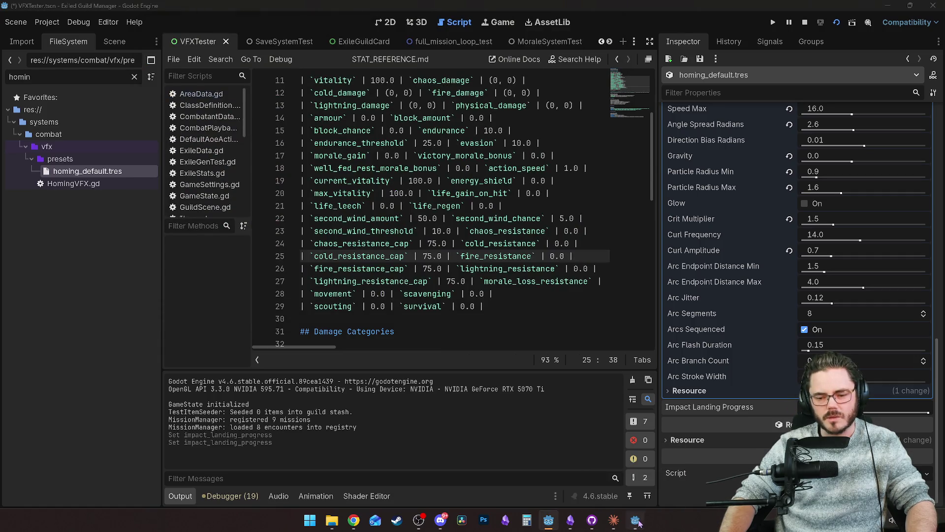
{"action": "left_click", "coordinate": [635, 519]}
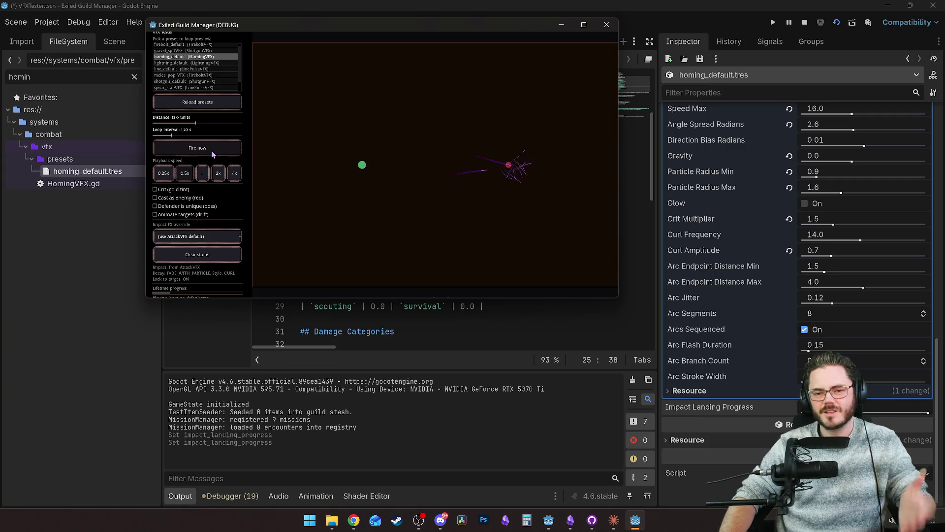
{"action": "left_click", "coordinate": [788, 409]}
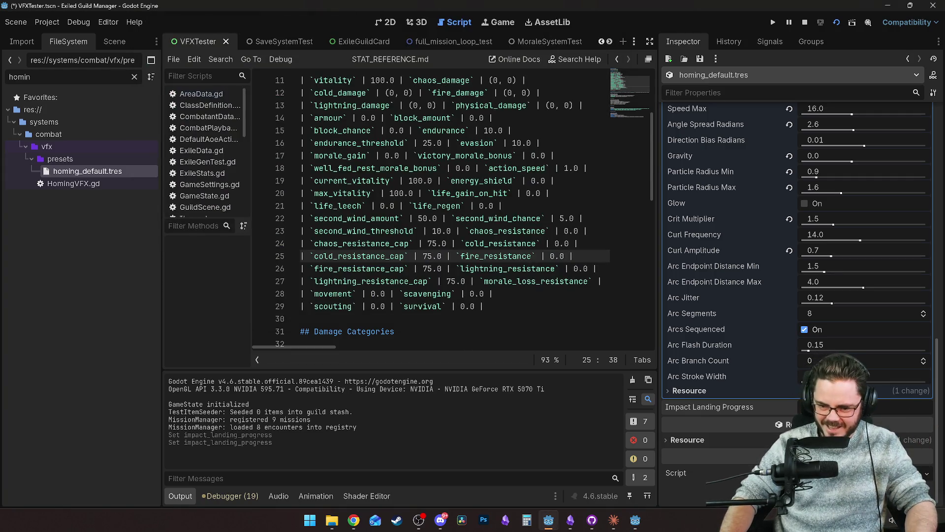
{"action": "left_click_drag", "start_coordinate": [812, 408], "coordinate": [930, 411]}
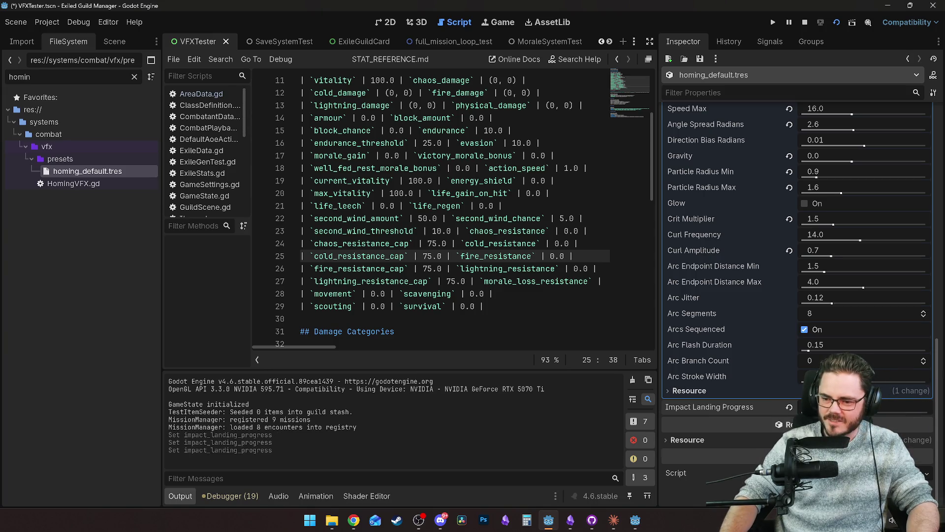
{"action": "left_click", "coordinate": [636, 520]}
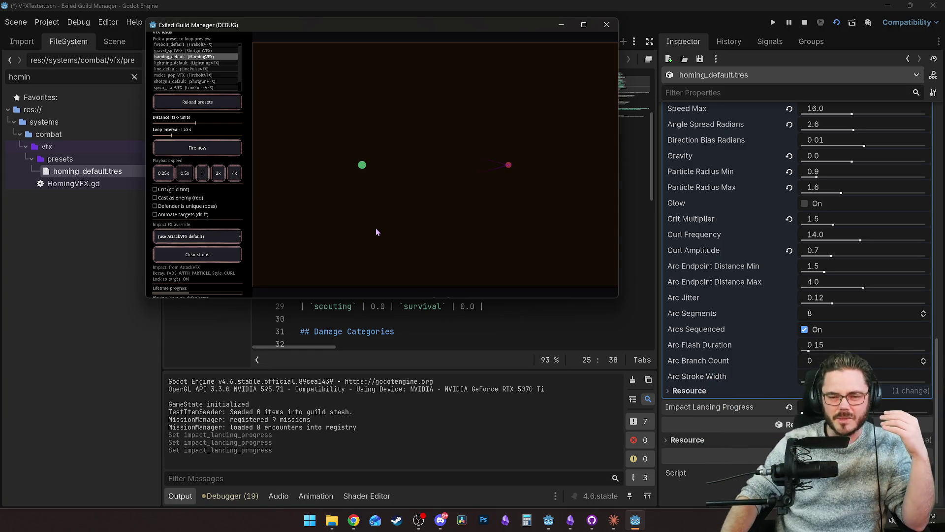
{"action": "key", "text": "super+Up"}
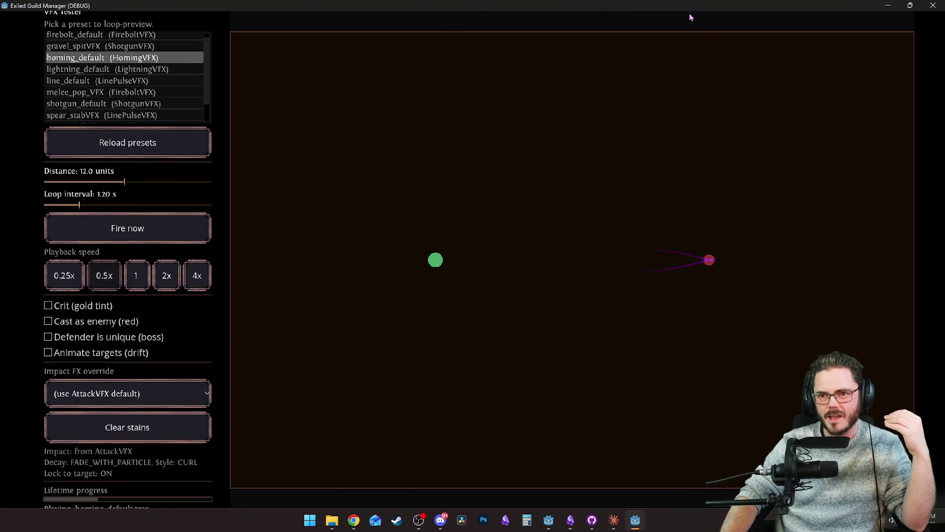
{"action": "key", "text": "super+Down"}
{"action": "scroll", "coordinate": [755, 232], "scroll_direction": "up", "scroll_amount": 10}
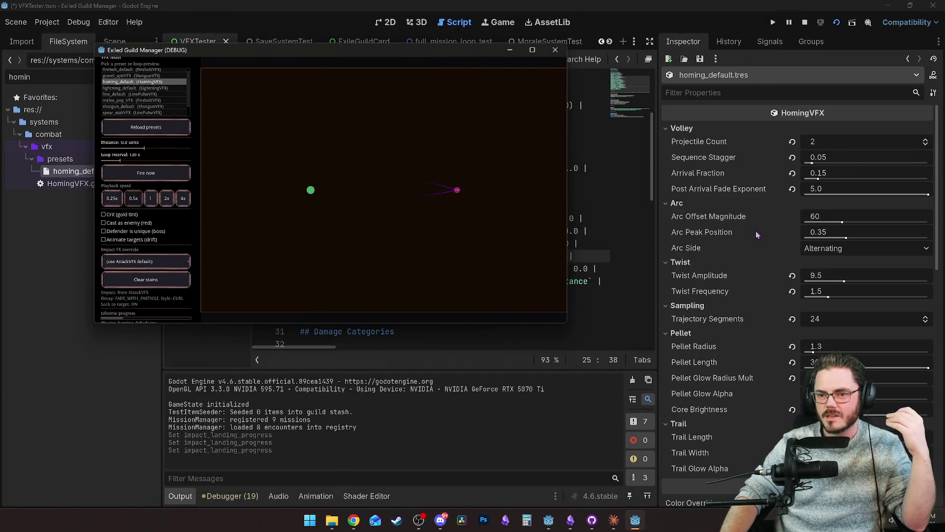
Raise the homing preset's Projectile Count and Sequence Stagger, previewing the result in the tester.
{"action": "key", "text": "alt+F4"}
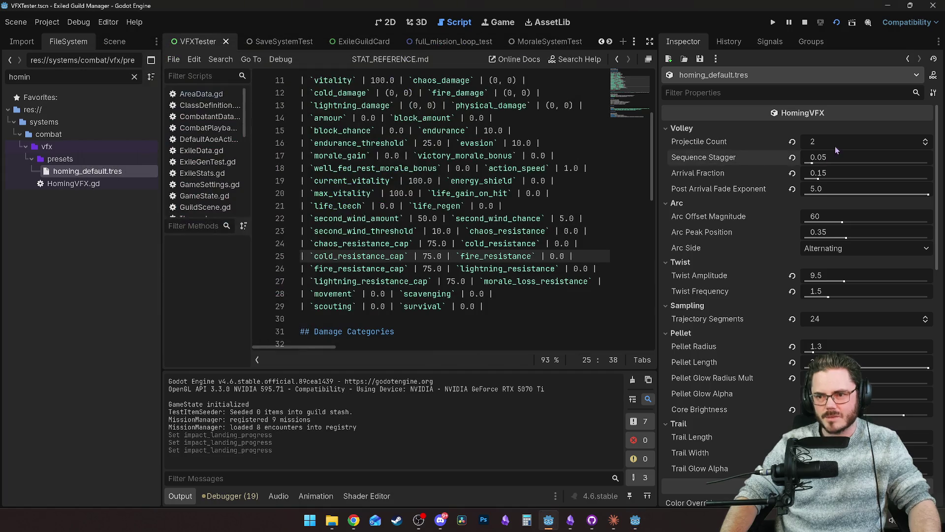
{"action": "double_click", "coordinate": [926, 139]}
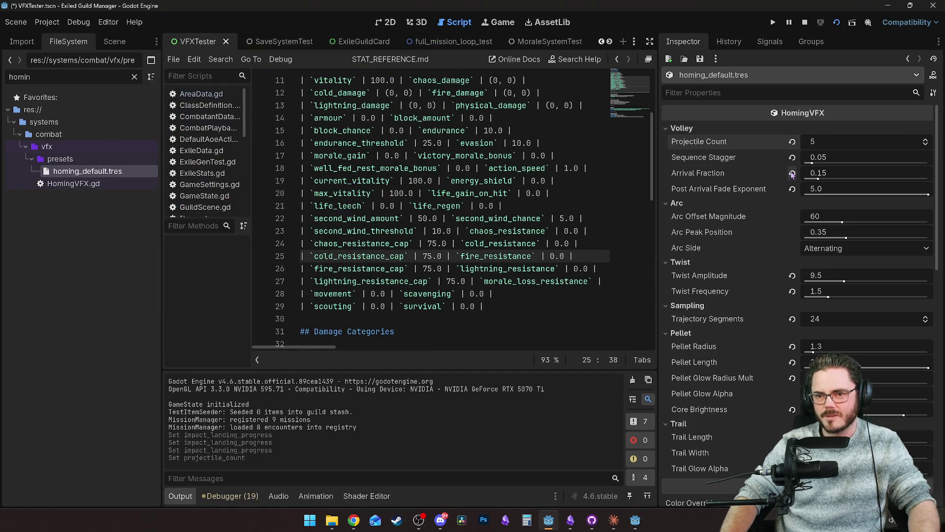
{"action": "left_click_drag", "start_coordinate": [821, 166], "coordinate": [830, 167]}
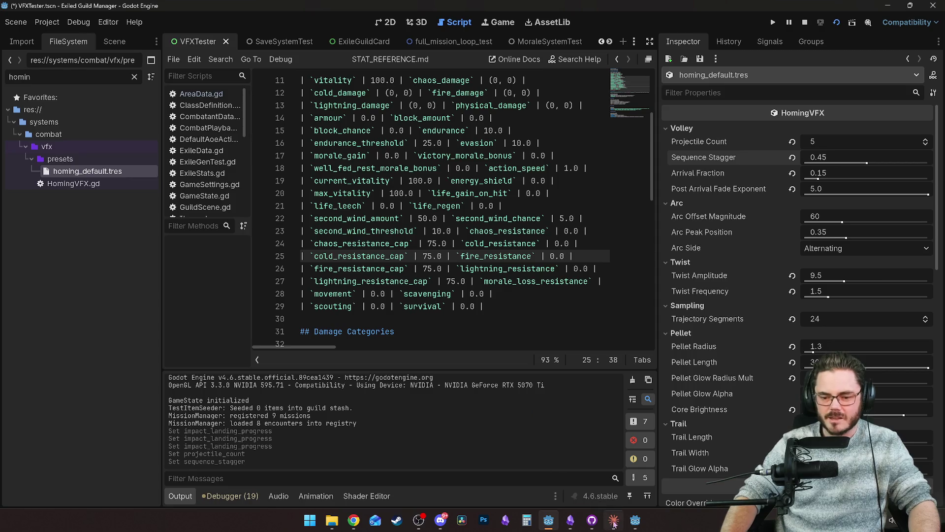
{"action": "left_click", "coordinate": [635, 520]}
{"action": "left_click", "coordinate": [635, 520]}
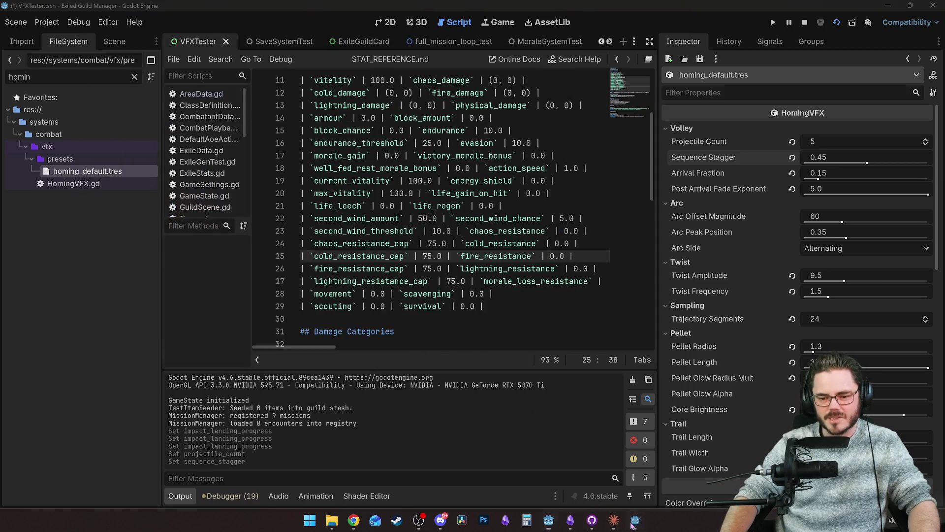
{"action": "left_click", "coordinate": [635, 520]}
{"action": "left_click", "coordinate": [533, 50]}
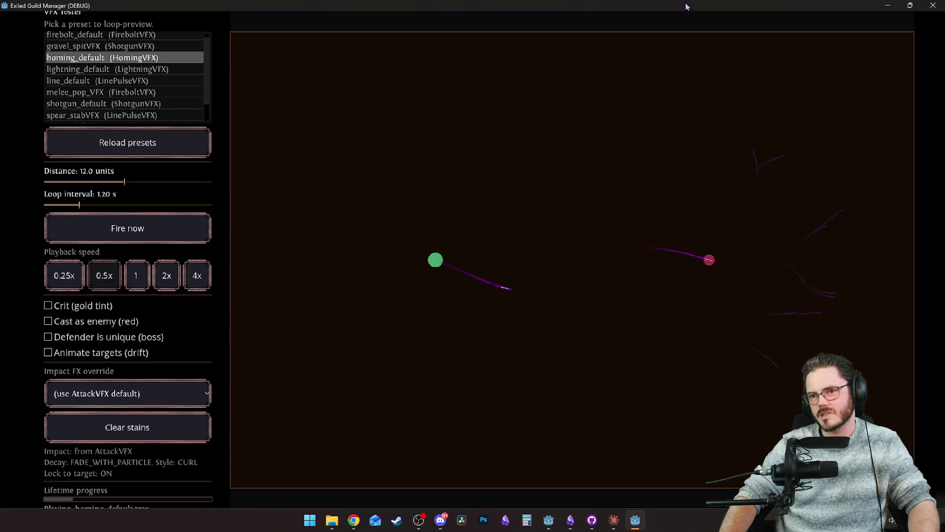
{"action": "left_click_drag", "start_coordinate": [537, 5], "coordinate": [538, 48]}
Set Sequence Stagger to 0.2 and Projectile Count to 3, preview, then close the tester.
{"action": "left_click_drag", "start_coordinate": [866, 164], "coordinate": [835, 164]}
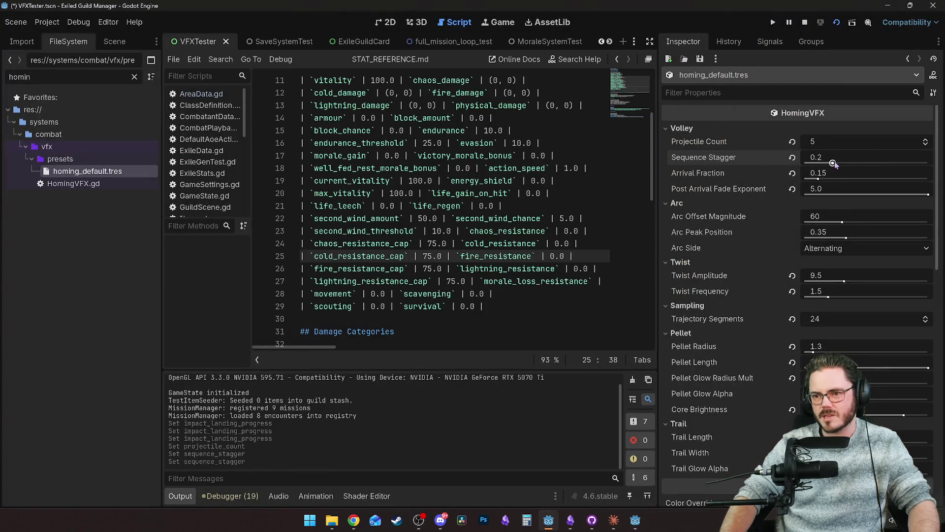
{"action": "left_click", "coordinate": [636, 522]}
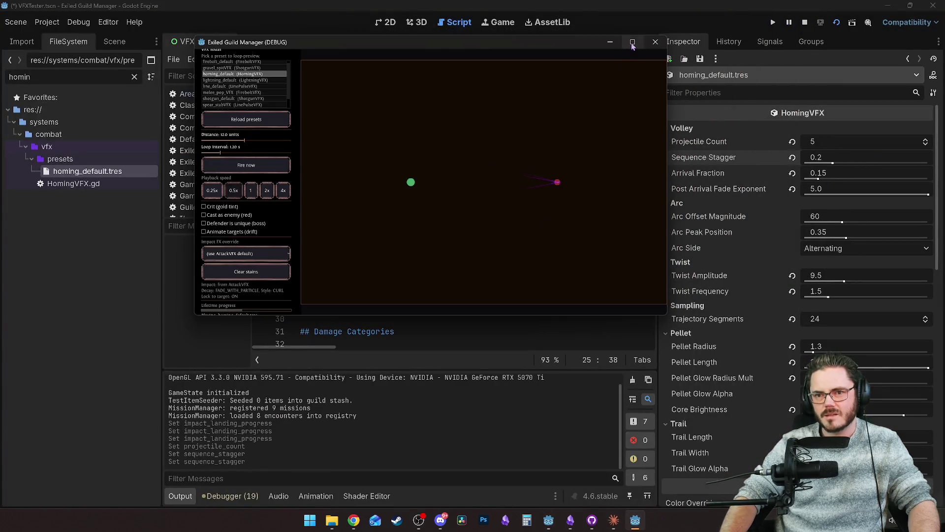
{"action": "left_click", "coordinate": [633, 43]}
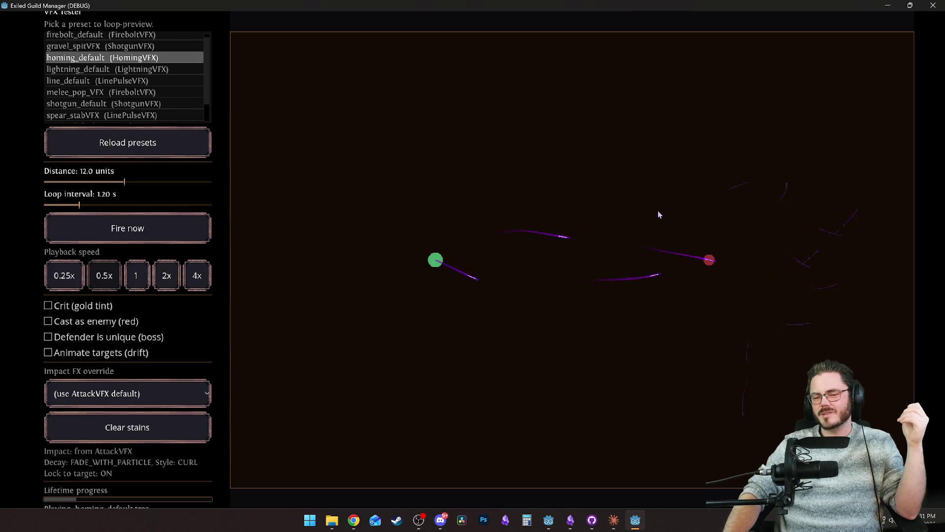
{"action": "double_click", "coordinate": [760, 5]}
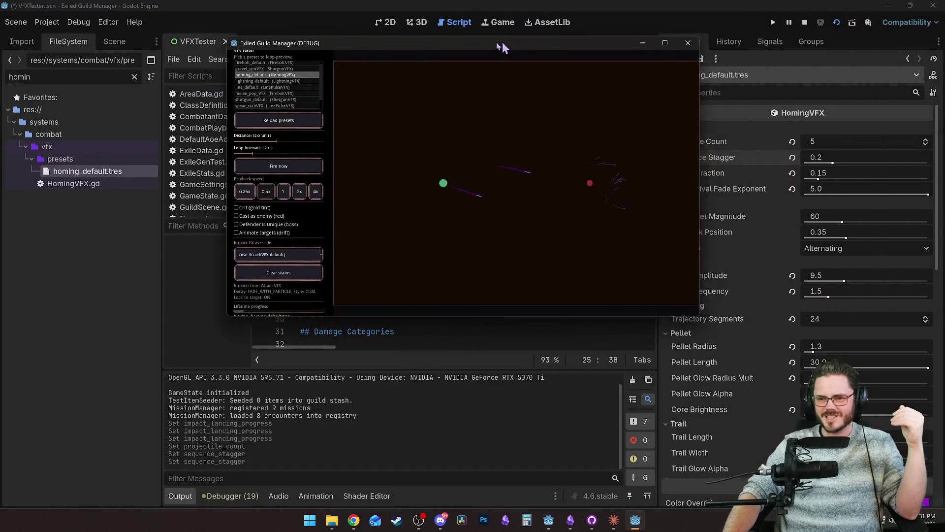
{"action": "double_click", "coordinate": [925, 147]}
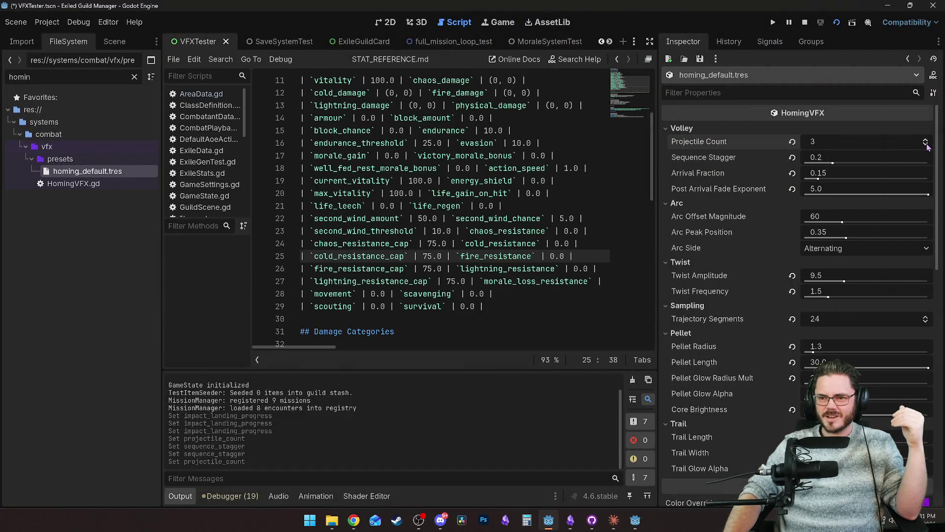
{"action": "left_click", "coordinate": [636, 521]}
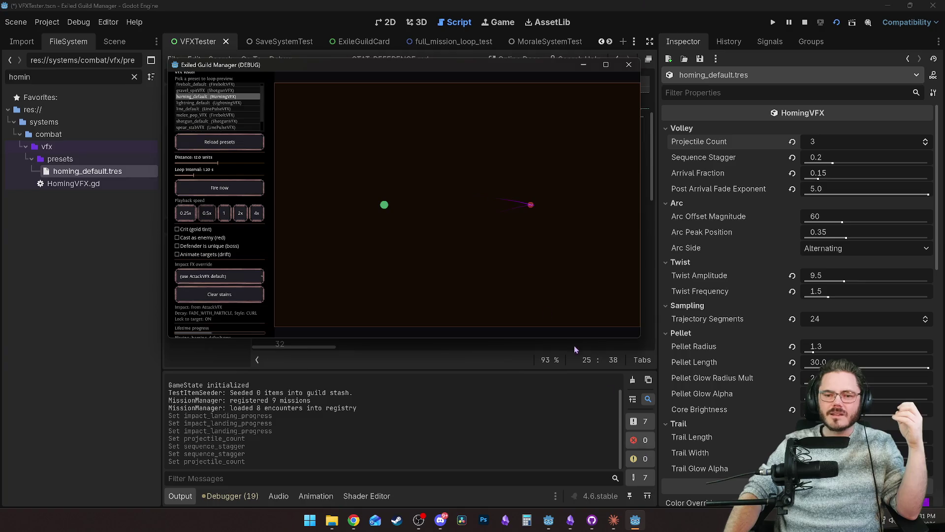
{"action": "left_click", "coordinate": [605, 64]}
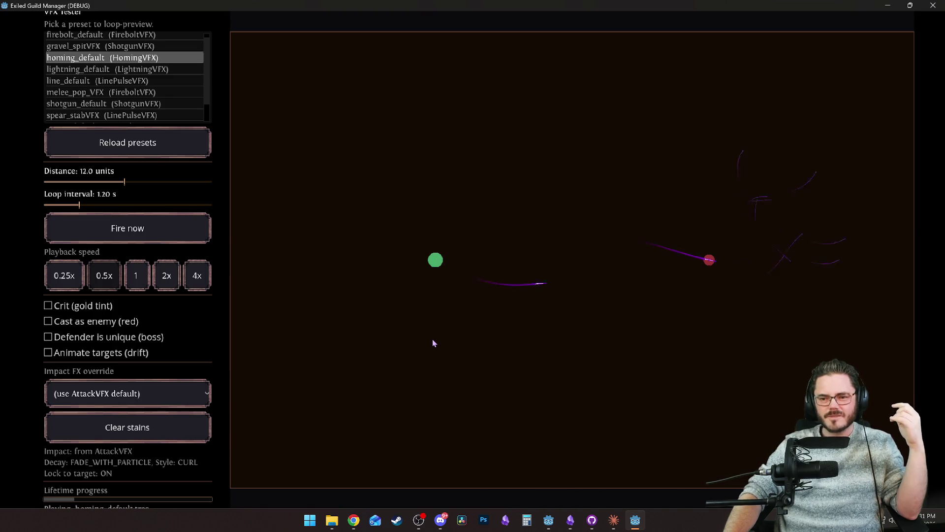
{"action": "left_click", "coordinate": [926, 5]}
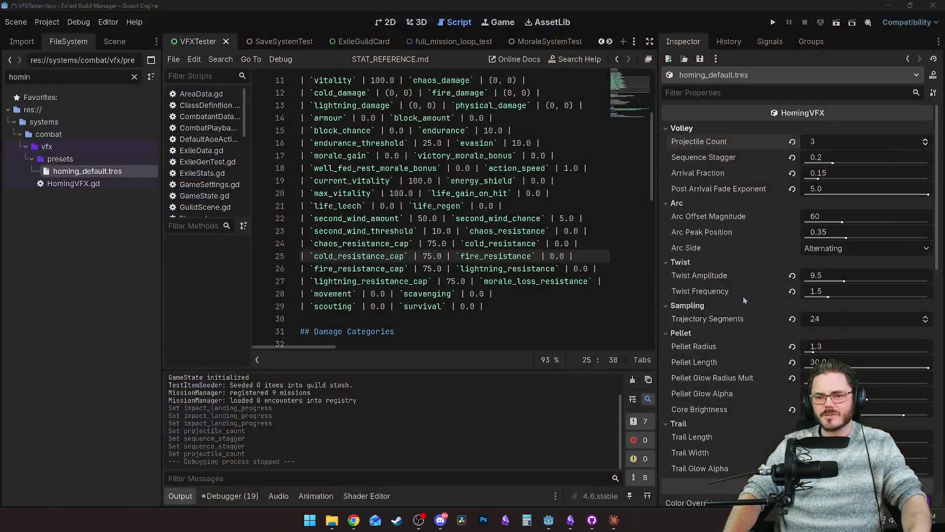
Save, then open the cannibal_camp mission and expand its Guaranteed Item Bases rewards.
{"action": "key", "text": "ctrl+s"}
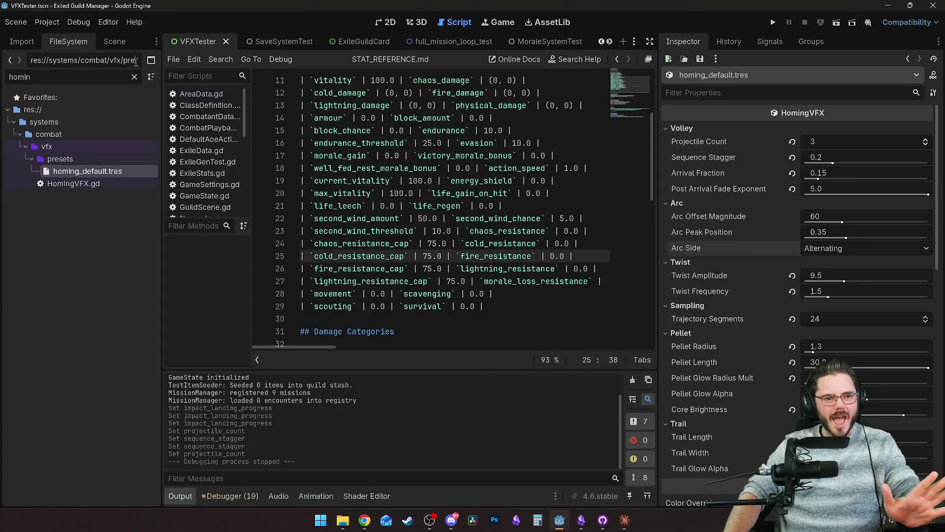
{"action": "left_click", "coordinate": [134, 77]}
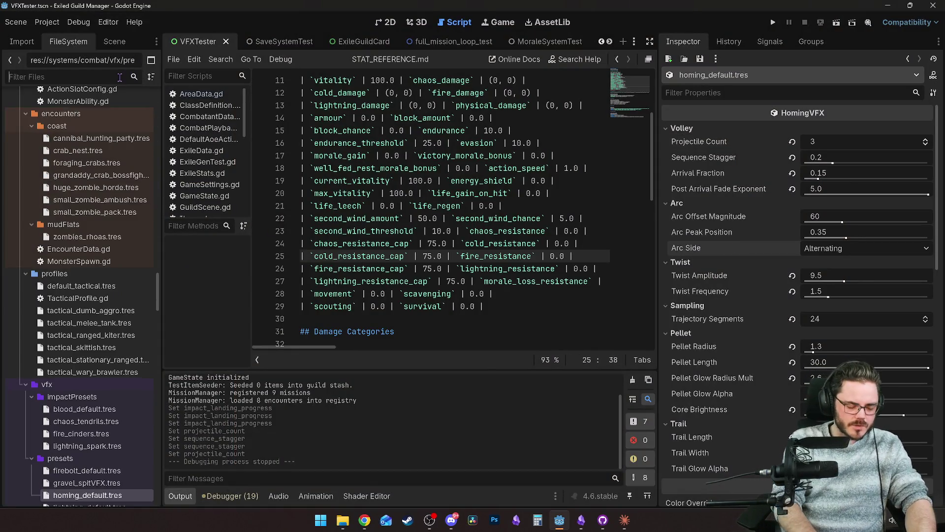
{"action": "type", "text": "cannib"}
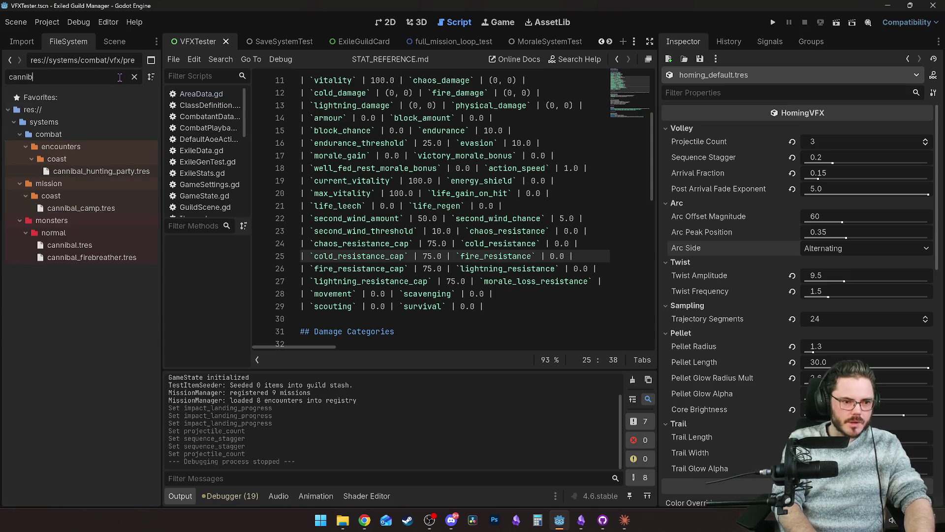
{"action": "left_click", "coordinate": [126, 208]}
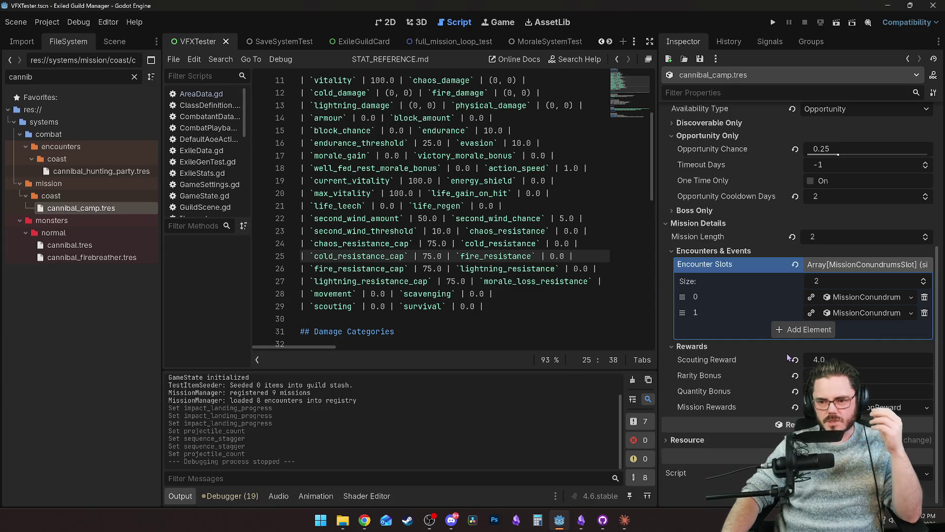
{"action": "left_click", "coordinate": [759, 410]}
{"action": "scroll", "coordinate": [741, 433], "scroll_direction": "down", "scroll_amount": 3}
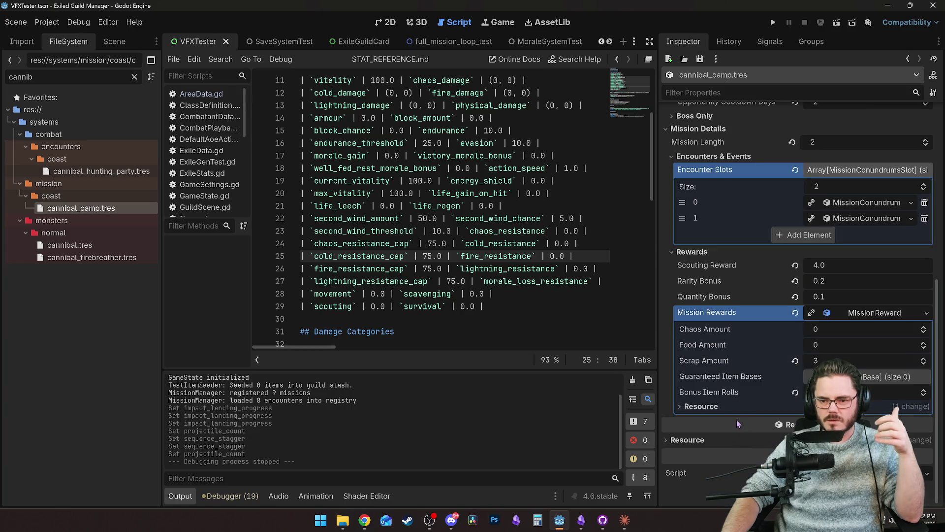
{"action": "left_click", "coordinate": [837, 376]}
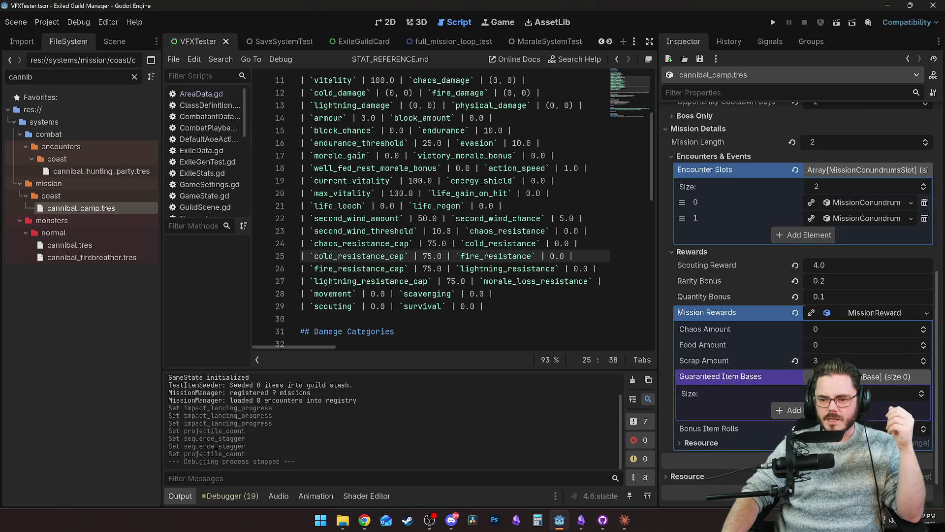
Add bone_wand.tres to Guaranteed Item Bases, remove it again, and open cannibal_firebreather.tres.
{"action": "left_click", "coordinate": [790, 410]}
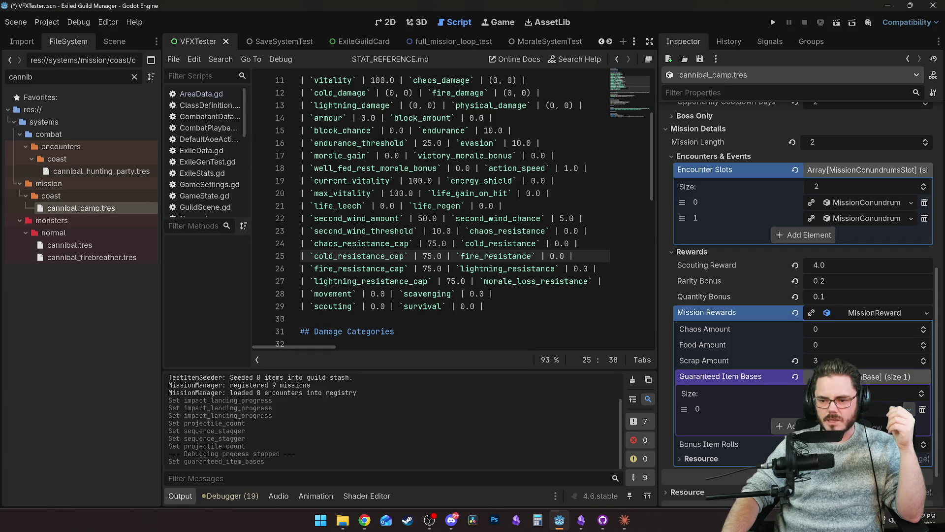
{"action": "left_click", "coordinate": [909, 408]}
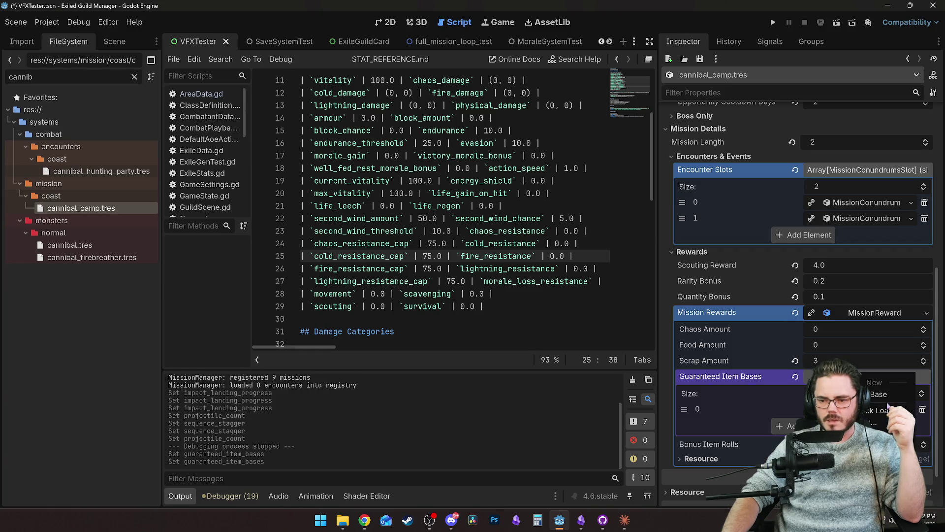
{"action": "left_click", "coordinate": [887, 410]}
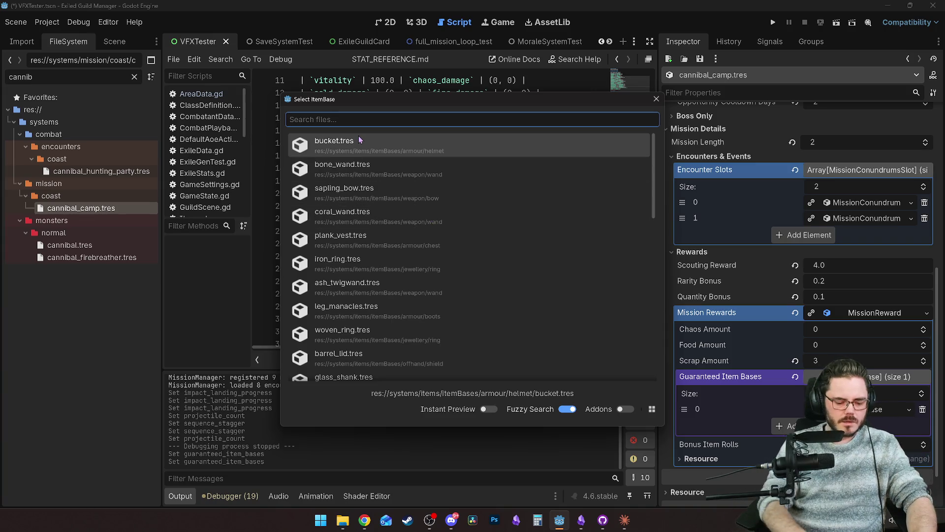
{"action": "type", "text": "bone"}
{"action": "key", "text": "Return"}
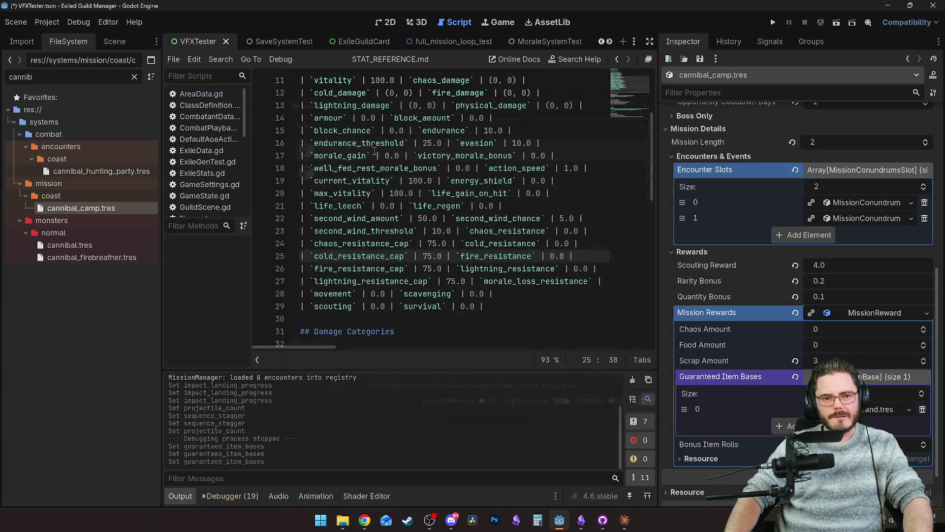
{"action": "left_click", "coordinate": [867, 409]}
{"action": "scroll", "coordinate": [866, 344], "scroll_direction": "down", "scroll_amount": 3}
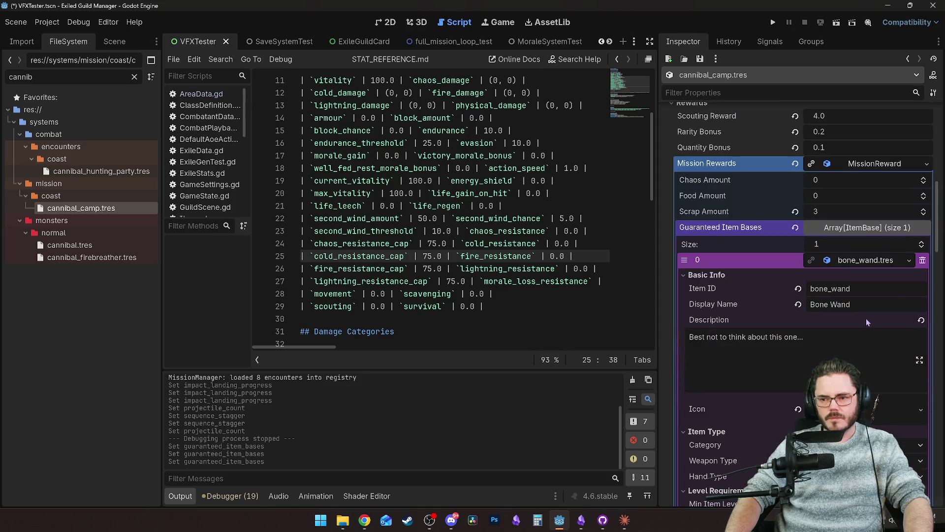
{"action": "left_click", "coordinate": [864, 260]}
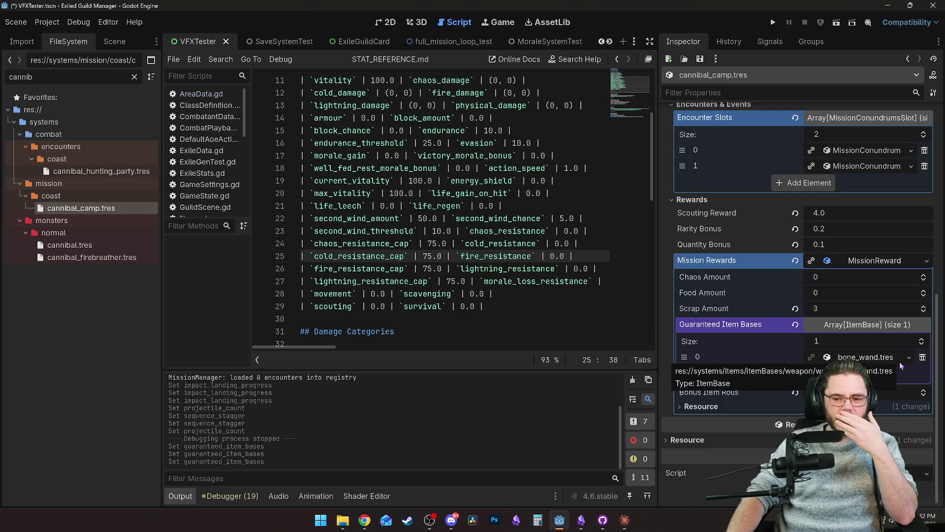
{"action": "left_click", "coordinate": [923, 358]}
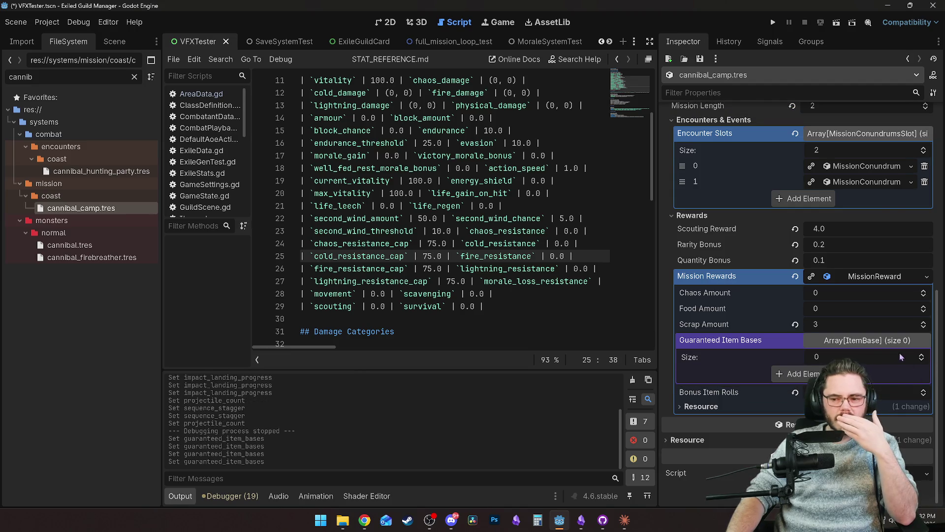
{"action": "left_click", "coordinate": [863, 342]}
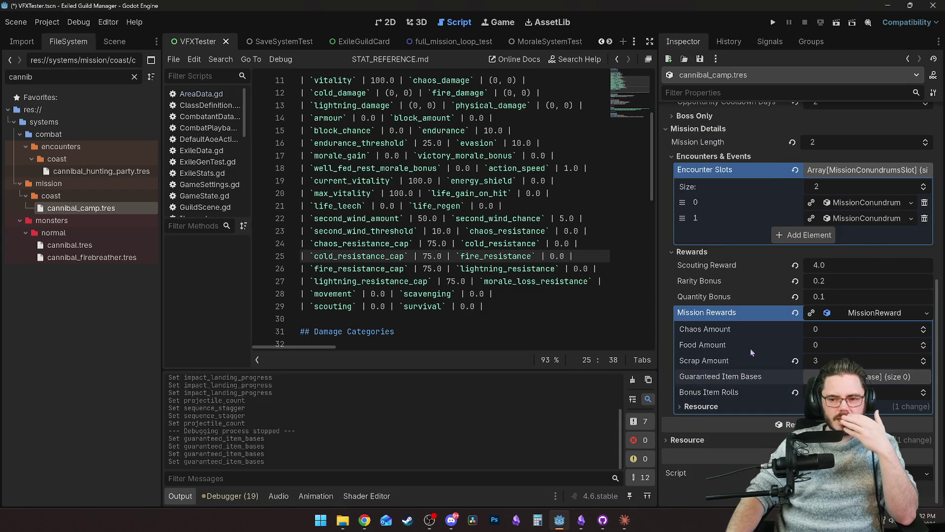
{"action": "left_click", "coordinate": [79, 257]}
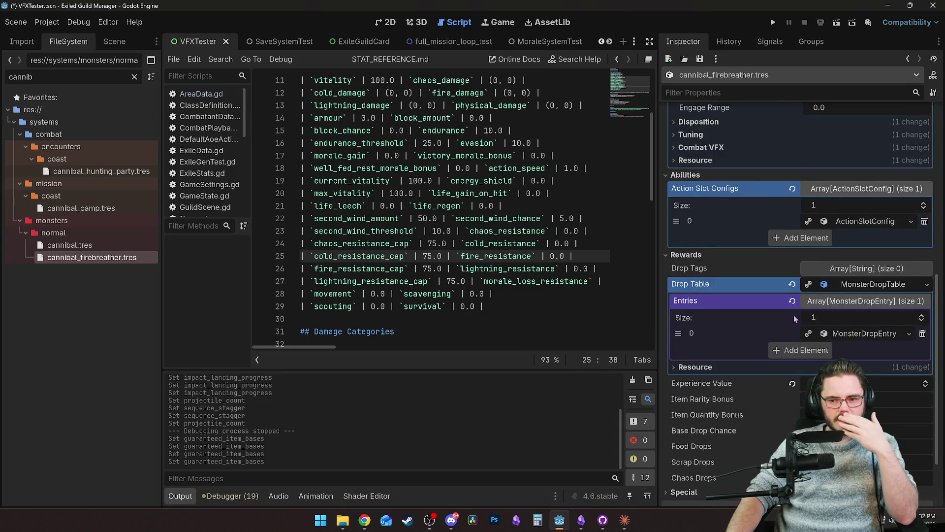
Make the firebreather's drop entry 0 drop bone_wand.tres at 0.05 chance, then open cannibal.tres.
{"action": "scroll", "coordinate": [746, 358], "scroll_direction": "down", "scroll_amount": 2}
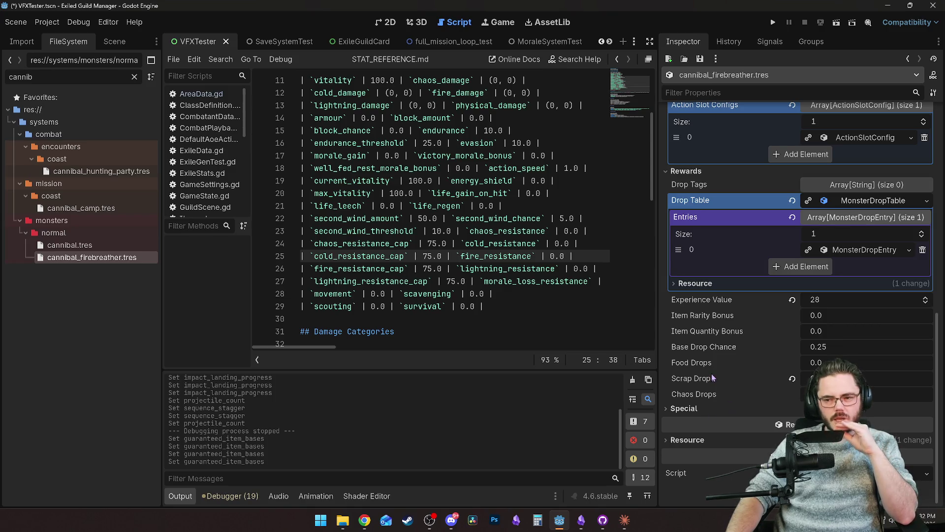
{"action": "scroll", "coordinate": [712, 375], "scroll_direction": "up", "scroll_amount": 4}
{"action": "scroll", "coordinate": [737, 394], "scroll_direction": "down", "scroll_amount": 4}
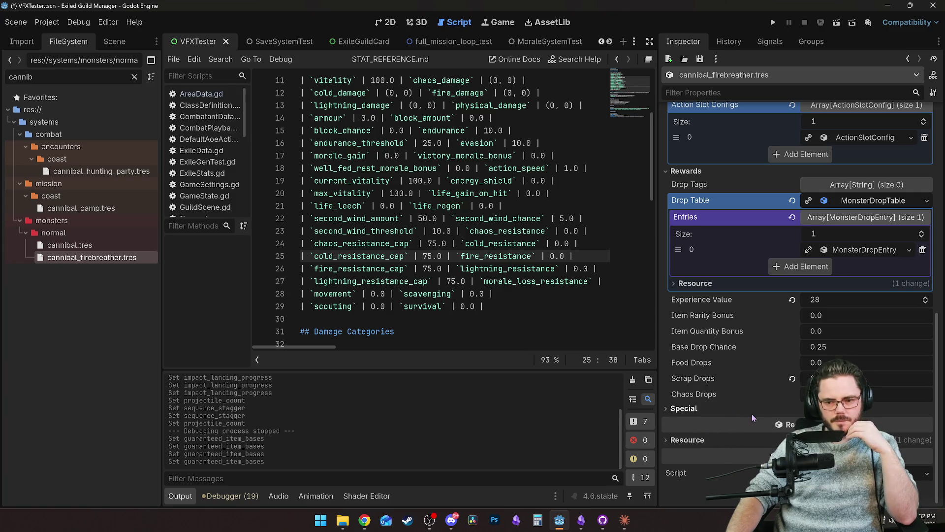
{"action": "left_click", "coordinate": [867, 250]}
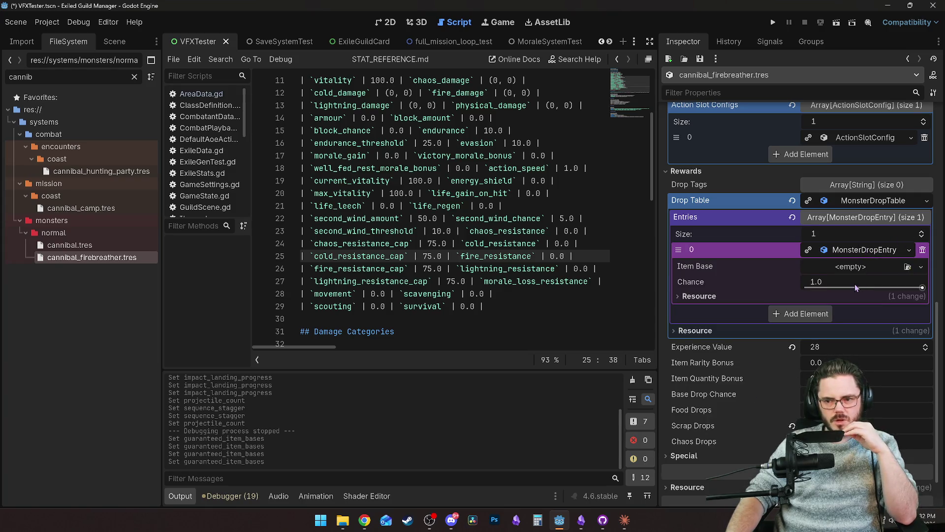
{"action": "left_click", "coordinate": [921, 267]}
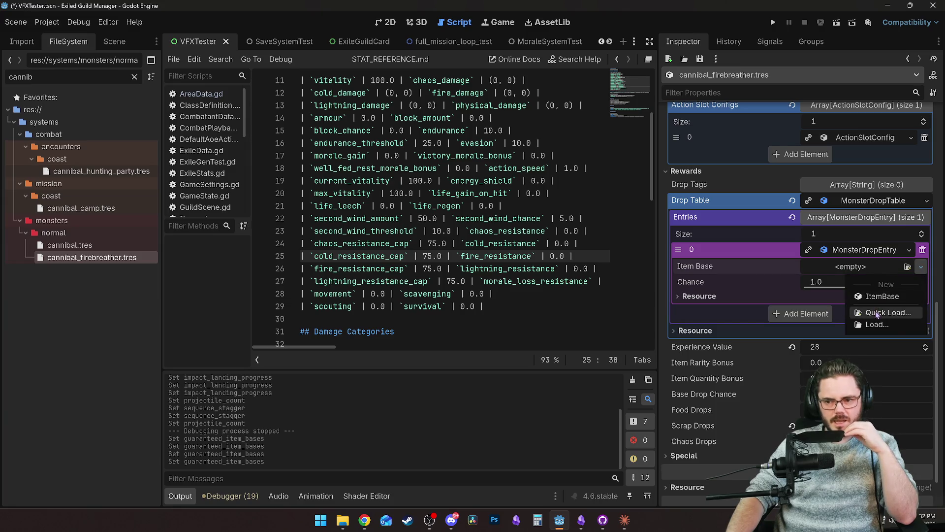
{"action": "left_click", "coordinate": [874, 309]}
{"action": "left_click", "coordinate": [399, 152]}
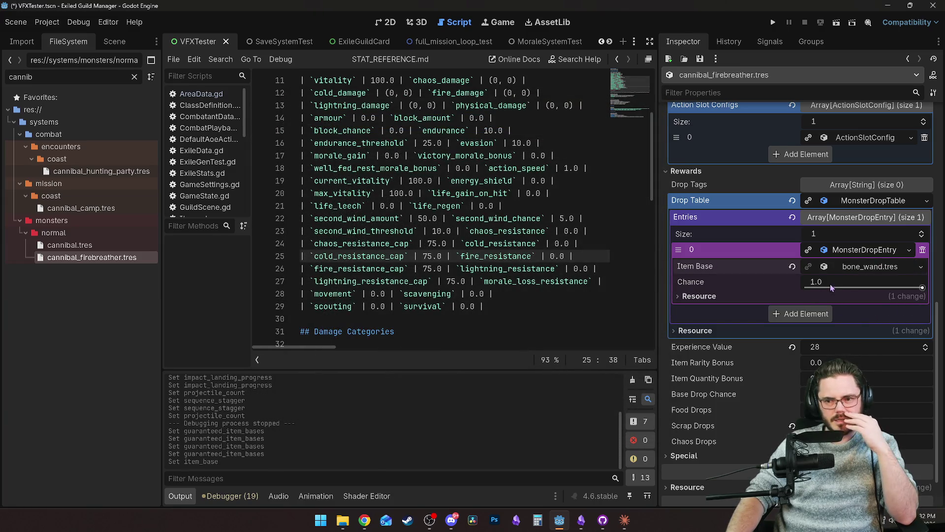
{"action": "left_click_drag", "start_coordinate": [922, 289], "coordinate": [814, 288]}
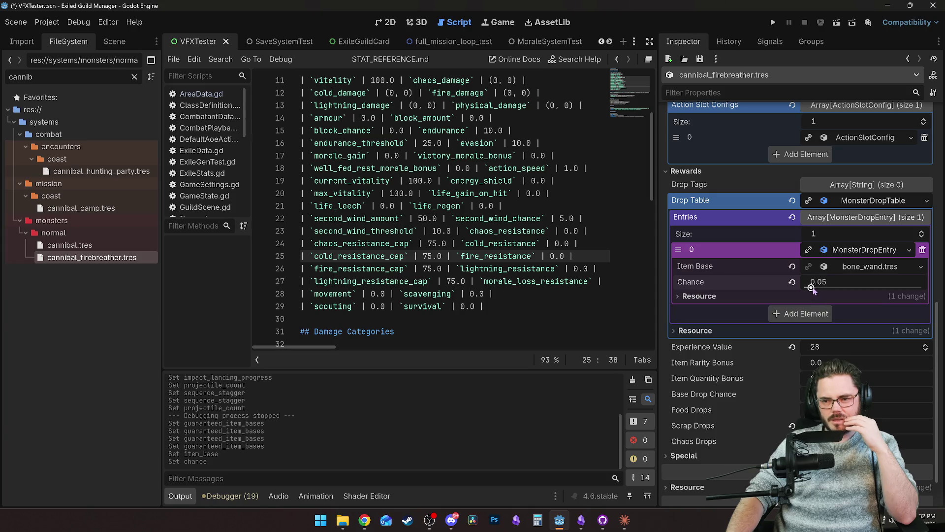
{"action": "left_click", "coordinate": [743, 282]}
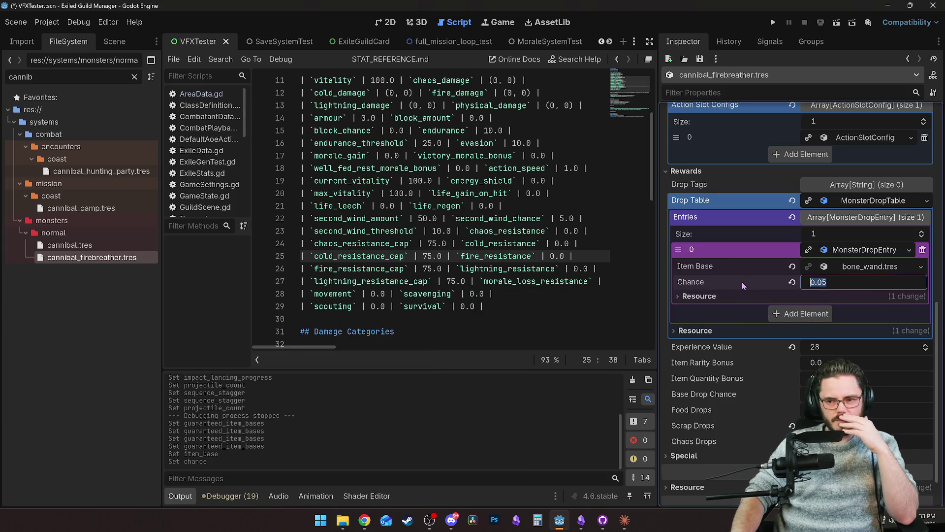
{"action": "left_click", "coordinate": [109, 244]}
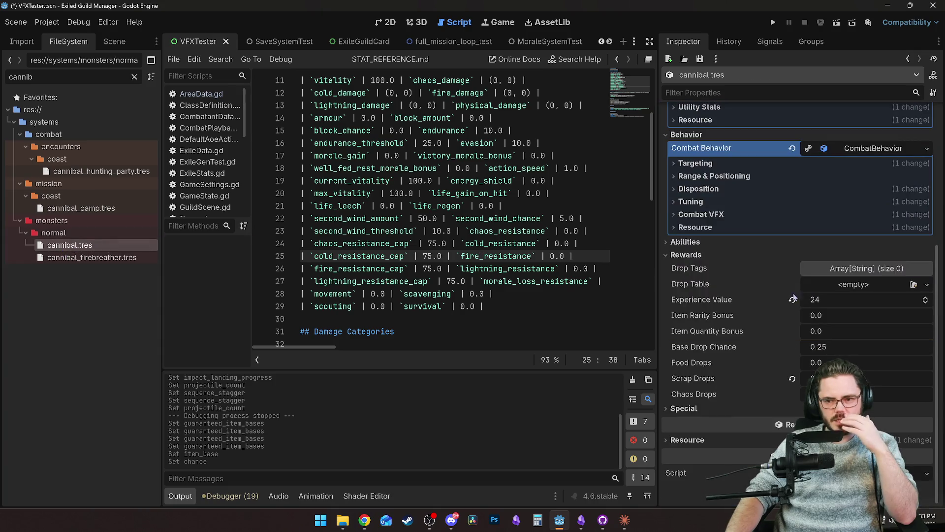
Give the cannibal a new MonsterDropTable with one new MonsterDropEntry in its Entries.
{"action": "left_click", "coordinate": [867, 288]}
{"action": "left_click", "coordinate": [884, 313]}
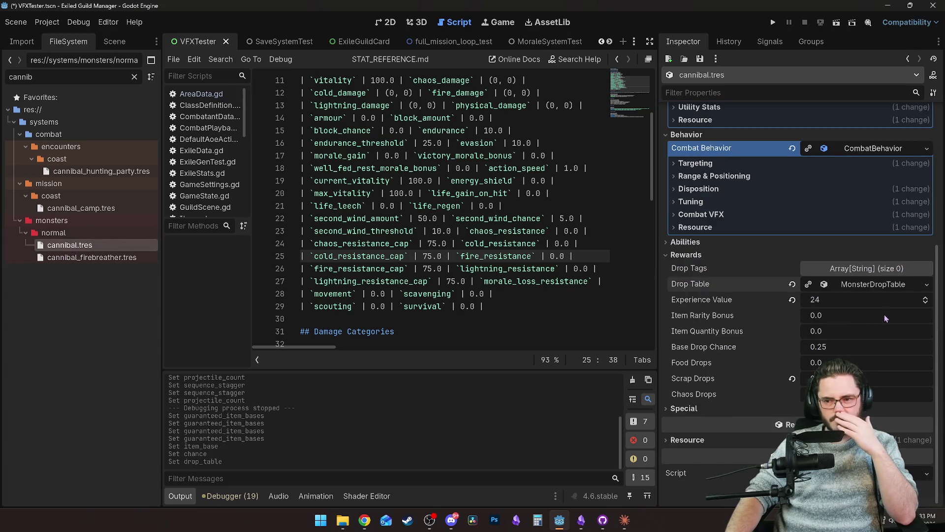
{"action": "left_click", "coordinate": [927, 284]}
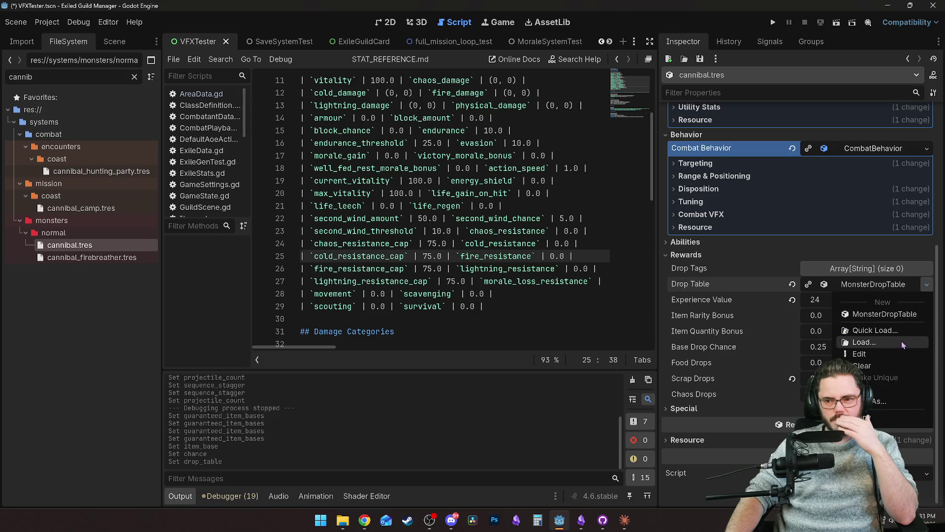
{"action": "left_click", "coordinate": [887, 314]}
{"action": "left_click", "coordinate": [886, 284]}
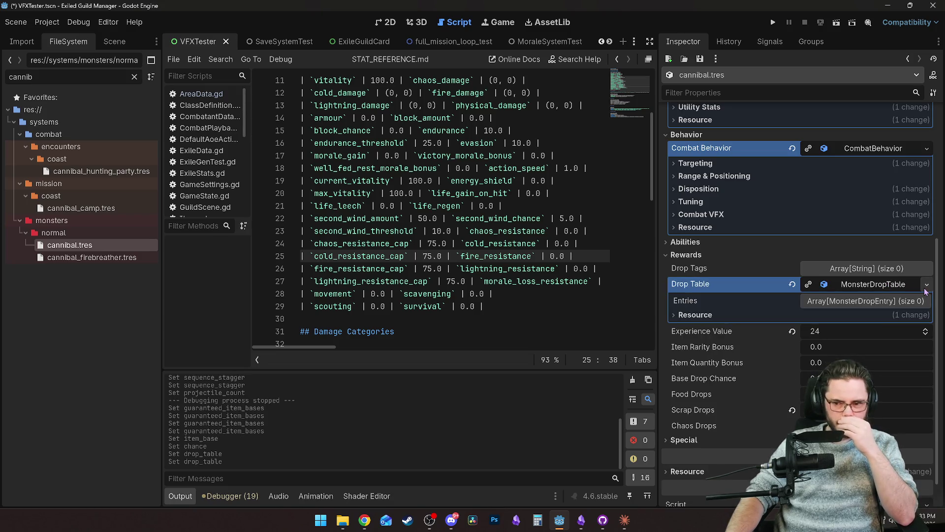
{"action": "left_click", "coordinate": [877, 300]}
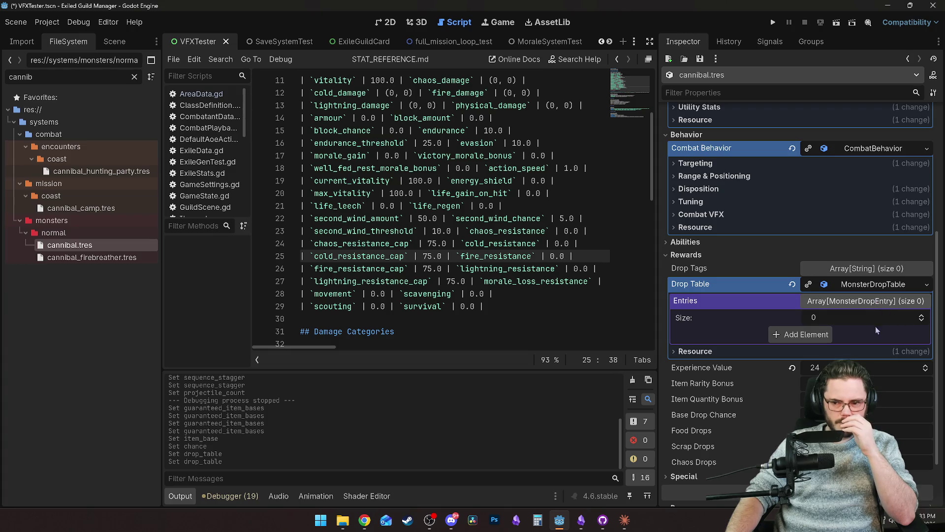
{"action": "left_click", "coordinate": [800, 334]}
{"action": "left_click", "coordinate": [857, 335]}
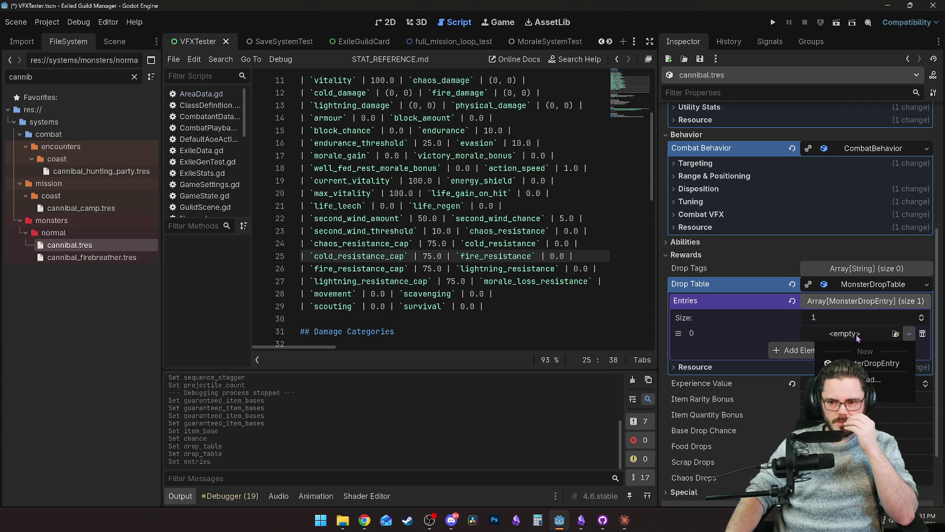
{"action": "left_click", "coordinate": [871, 363]}
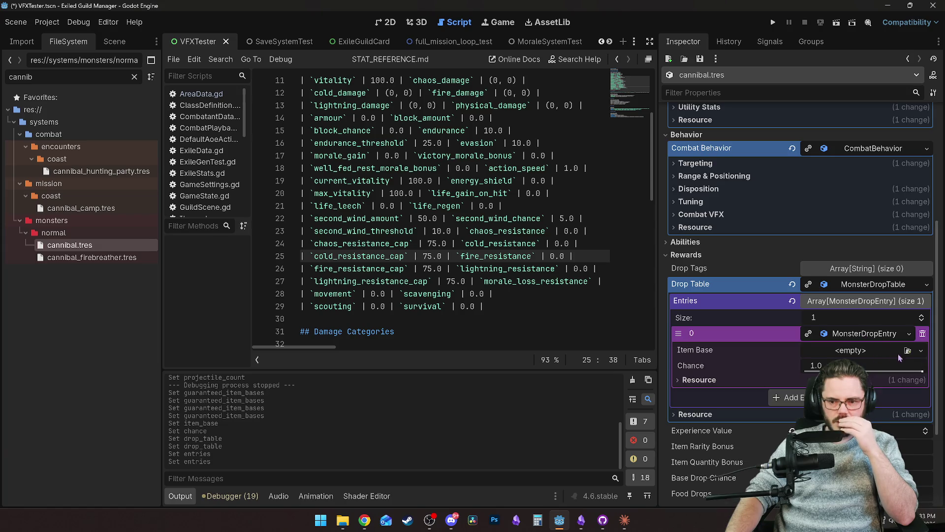
Set the entry's Item Base to bone_wand.tres with a 0.01 drop chance.
{"action": "left_click", "coordinate": [907, 351]}
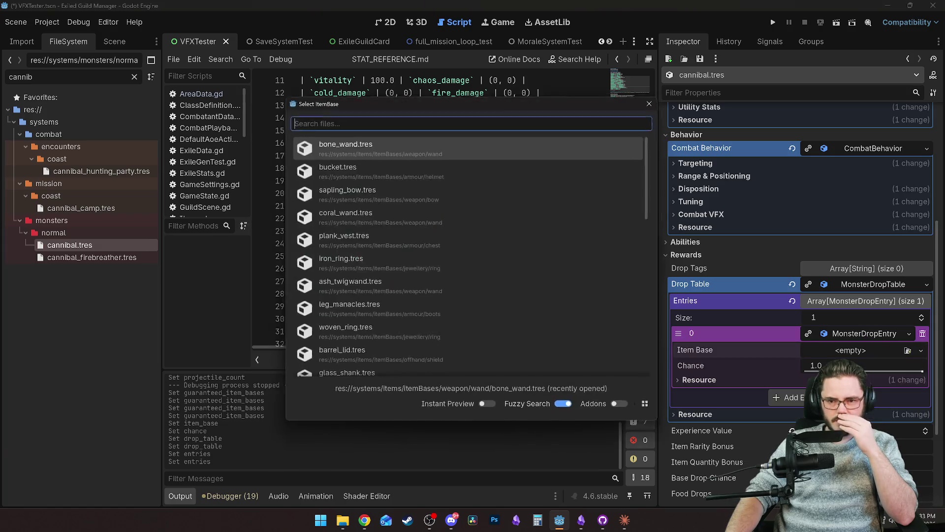
{"action": "key", "text": "Return"}
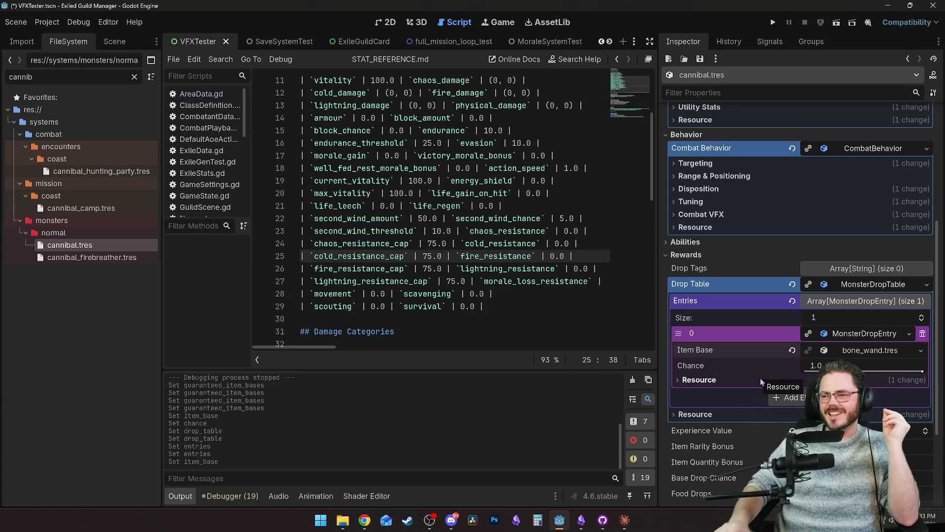
{"action": "left_click", "coordinate": [832, 365]}
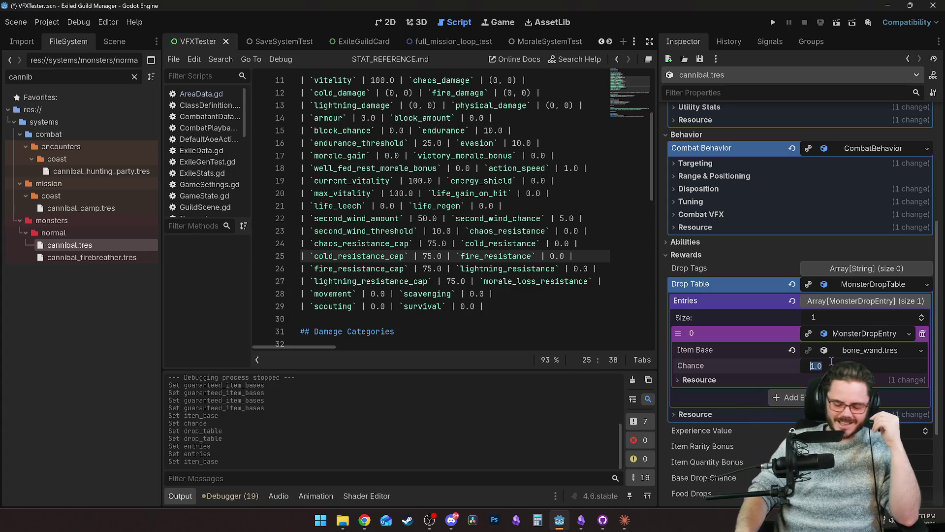
{"action": "type", "text": "0."}
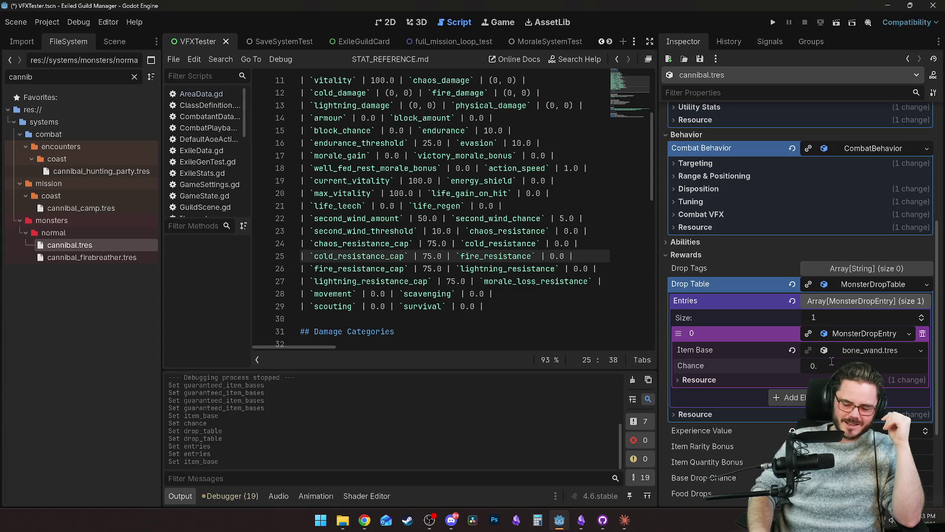
{"action": "type", "text": "01"}
{"action": "key", "text": "Return"}
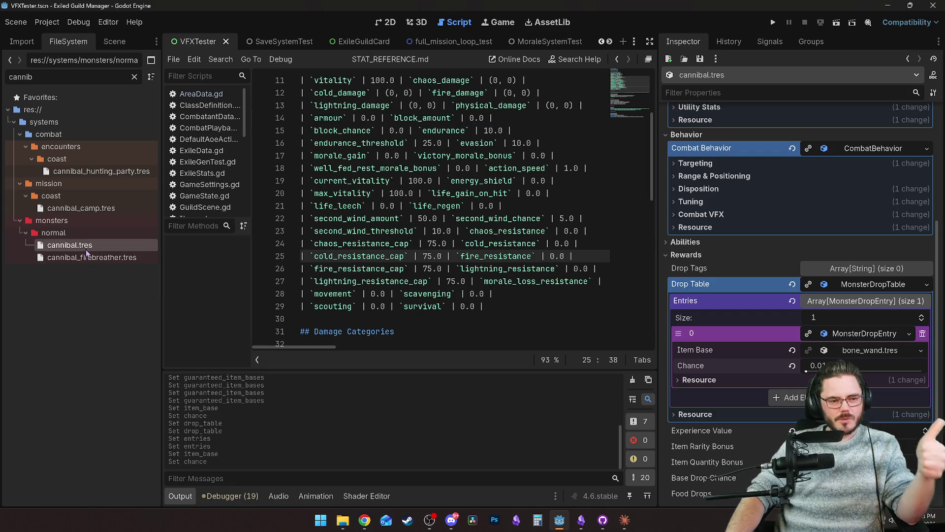
Glance at the Obsidian to-do scratchpad, then bring the Godot editor with cannibal.tres back to front.
{"action": "left_click", "coordinate": [579, 525]}
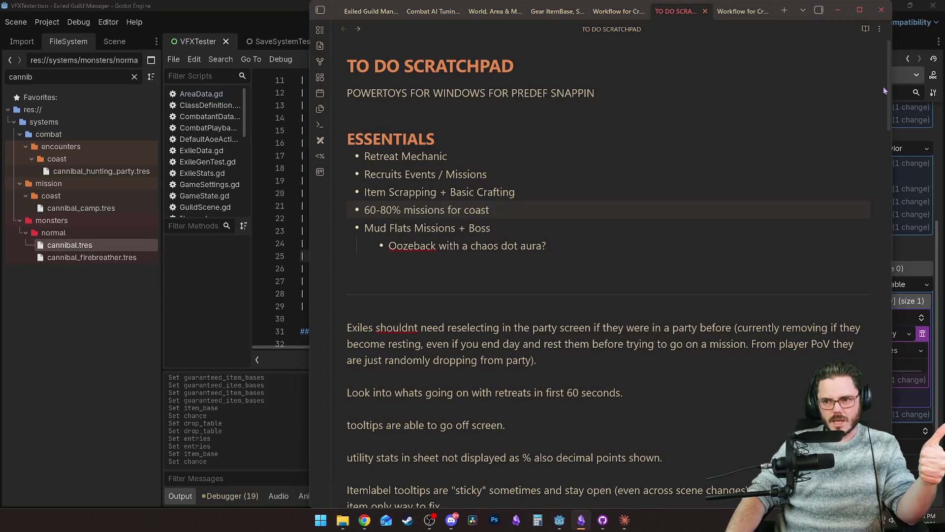
{"action": "scroll", "coordinate": [890, 84], "scroll_direction": "down", "scroll_amount": 15}
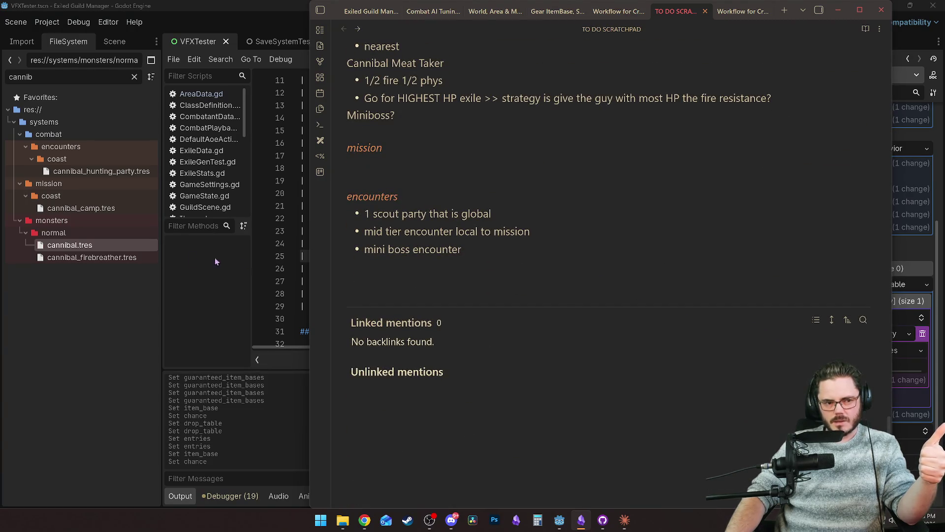
{"action": "left_click", "coordinate": [96, 247]}
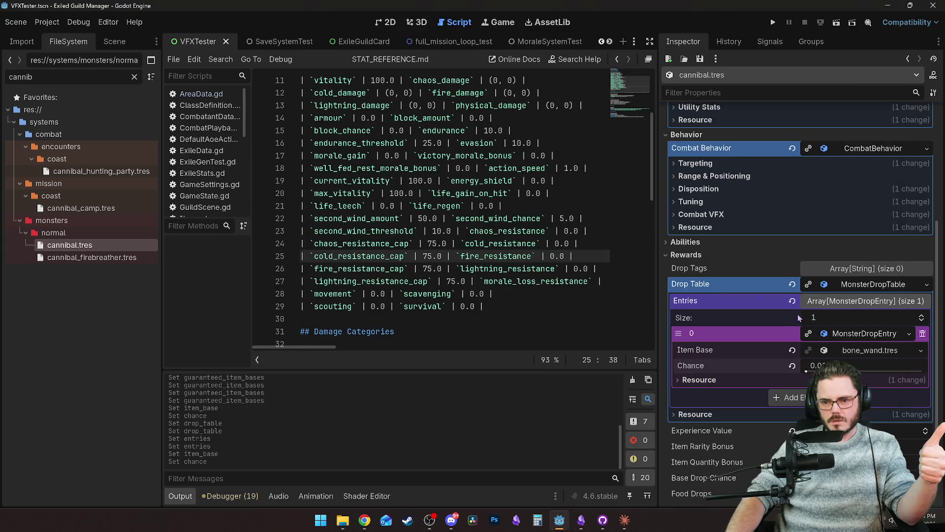
Open cannibal_hunting_party.tres, raise its Selection Weight from 1.0 to 2.0, and save.
{"action": "scroll", "coordinate": [772, 337], "scroll_direction": "up", "scroll_amount": 5}
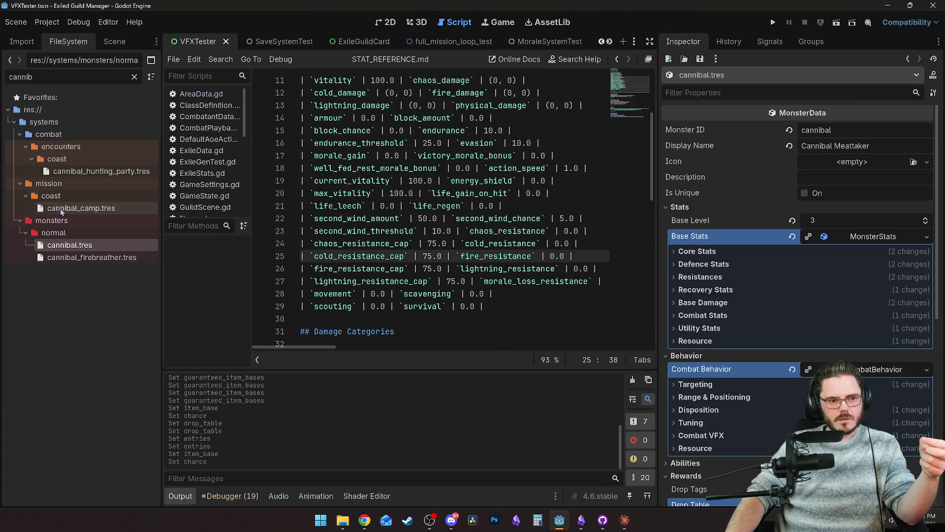
{"action": "left_click", "coordinate": [85, 173]}
{"action": "double_click", "coordinate": [84, 172]}
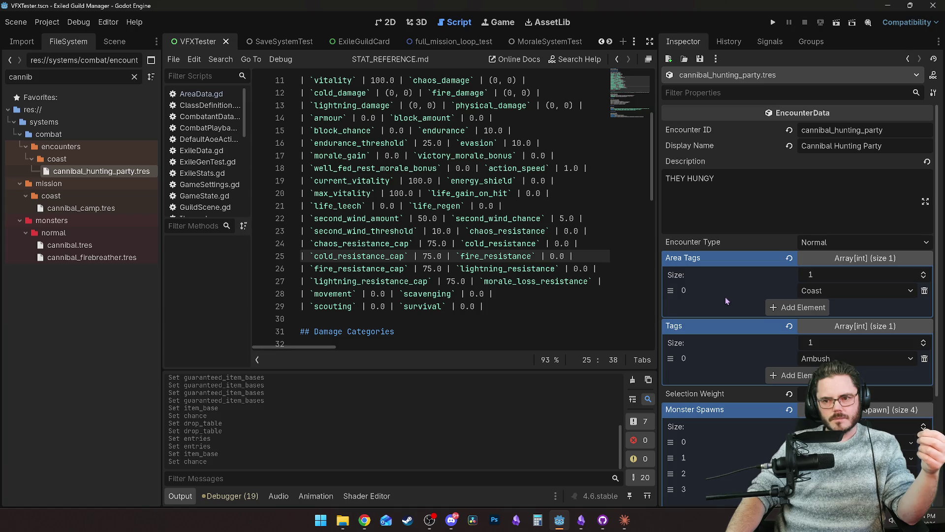
{"action": "scroll", "coordinate": [726, 297], "scroll_direction": "down", "scroll_amount": 2}
{"action": "left_click", "coordinate": [813, 294]}
{"action": "type", "text": "1"}
{"action": "key", "text": "Return"}
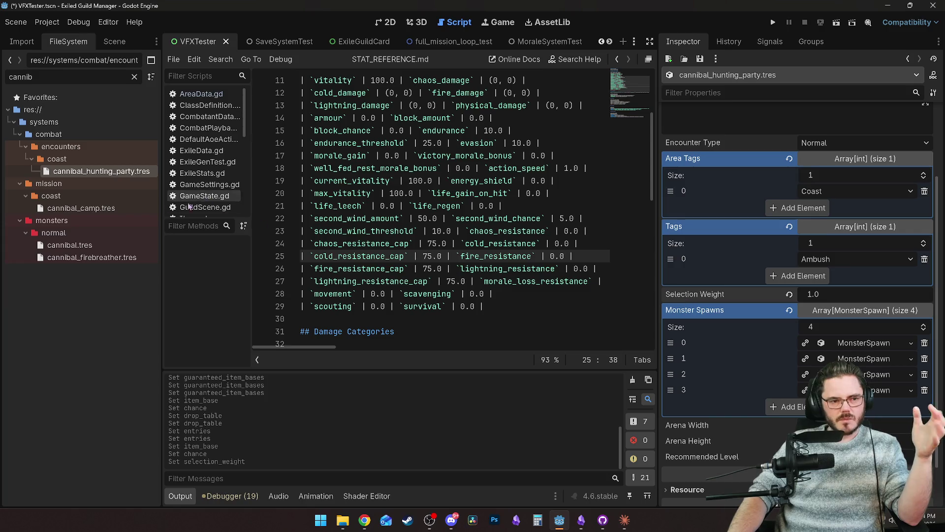
{"action": "left_click", "coordinate": [131, 310]}
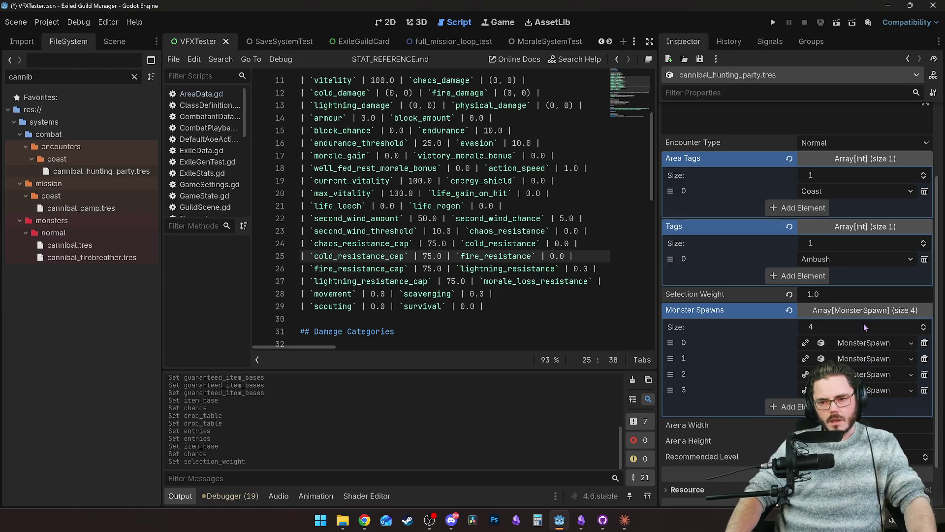
{"action": "scroll", "coordinate": [731, 295], "scroll_direction": "down", "scroll_amount": 1}
{"action": "left_click_drag", "start_coordinate": [816, 248], "coordinate": [829, 248]}
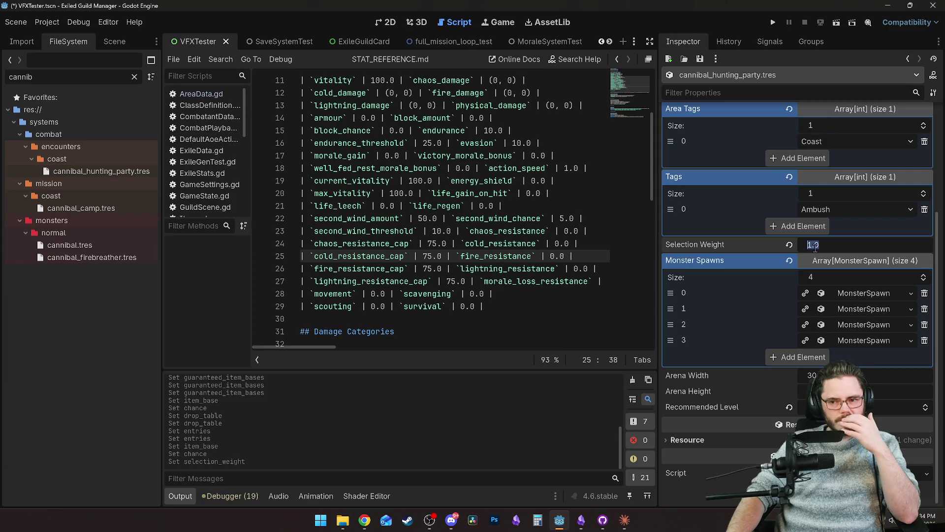
{"action": "type", "text": "2"}
{"action": "key", "text": "ctrl+s"}
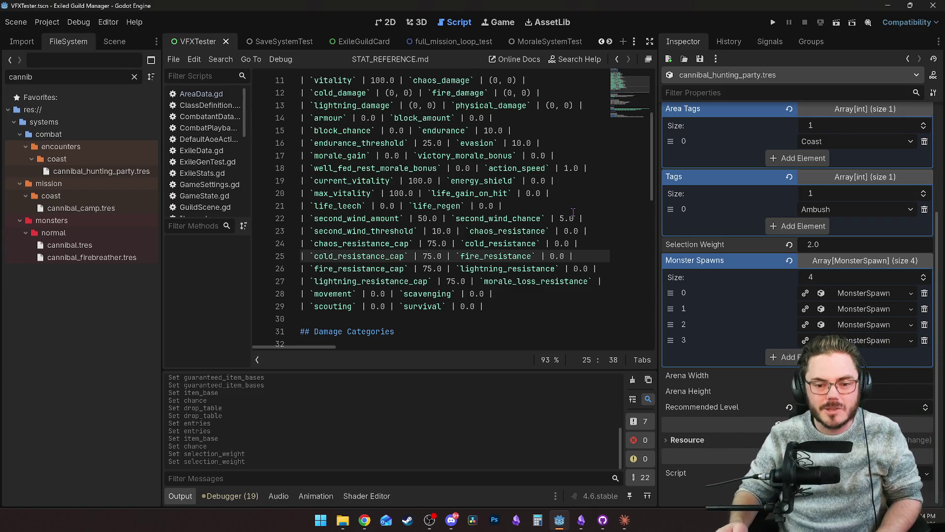
Clear the cannibal file filter, check the to-do scratchpad notes, then refilter FileSystem for cannibal files.
{"action": "left_click", "coordinate": [458, 206]}
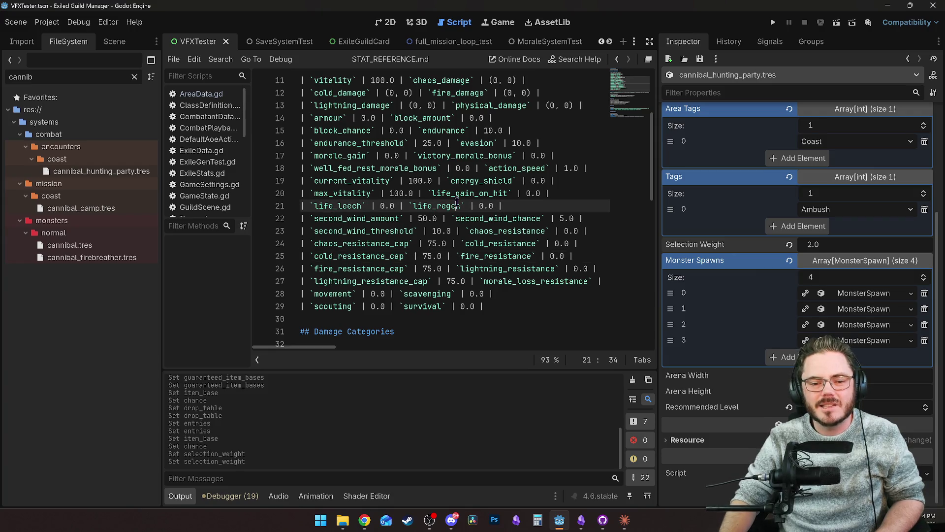
{"action": "scroll", "coordinate": [458, 206], "scroll_direction": "up", "scroll_amount": 3}
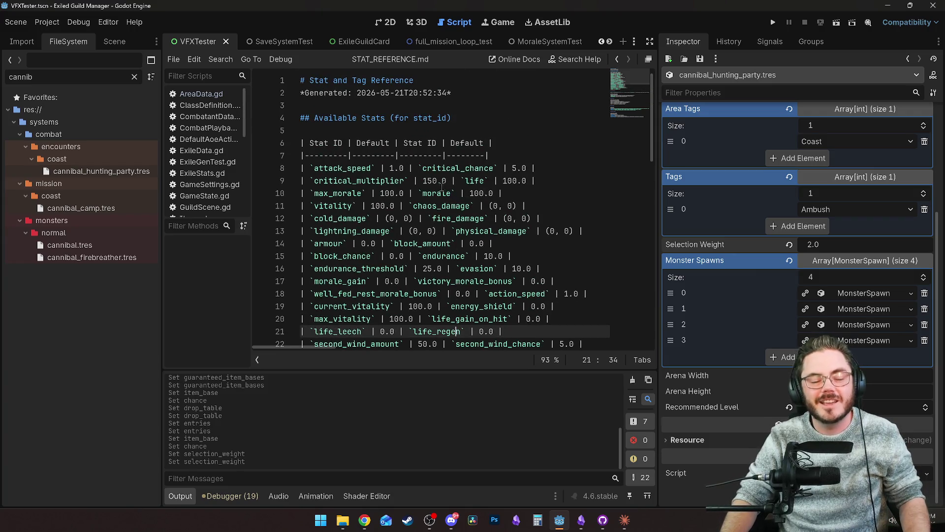
{"action": "left_click", "coordinate": [134, 77]}
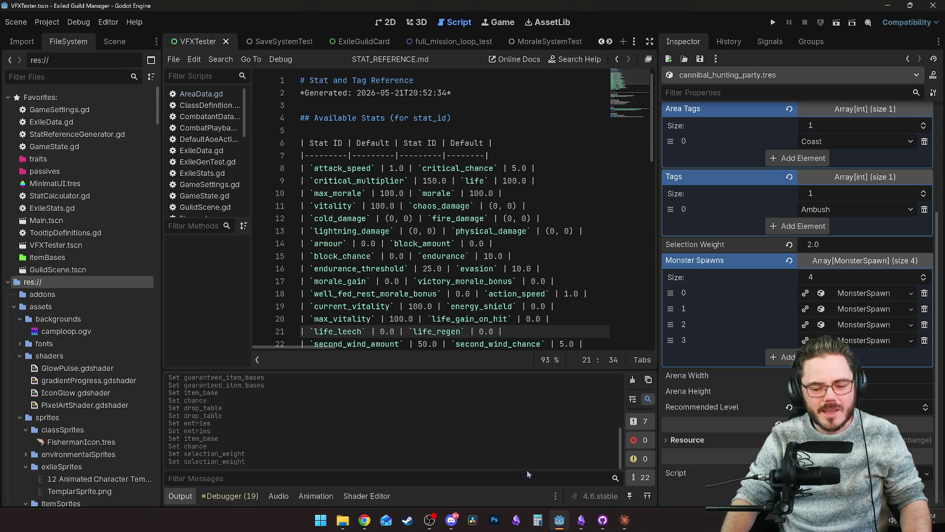
{"action": "left_click", "coordinate": [582, 519]}
{"action": "scroll", "coordinate": [448, 276], "scroll_direction": "up", "scroll_amount": 3}
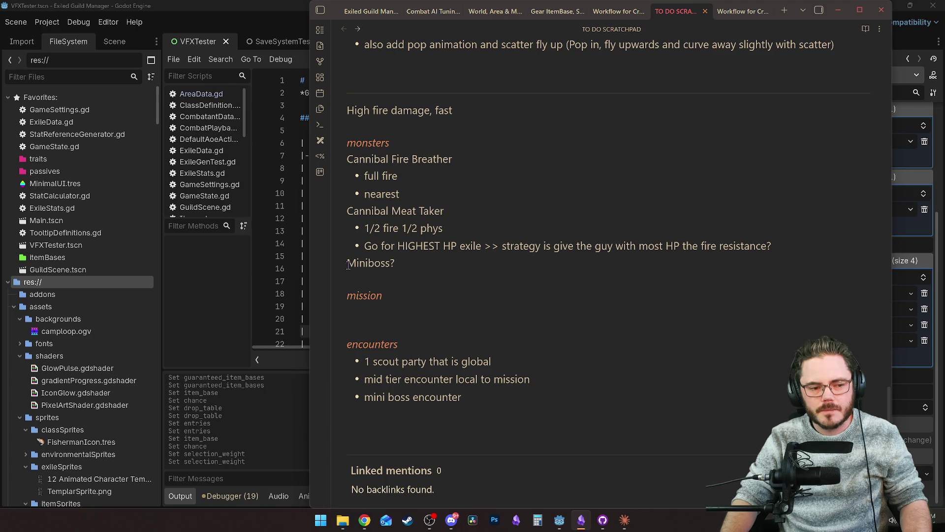
{"action": "left_click", "coordinate": [52, 283]}
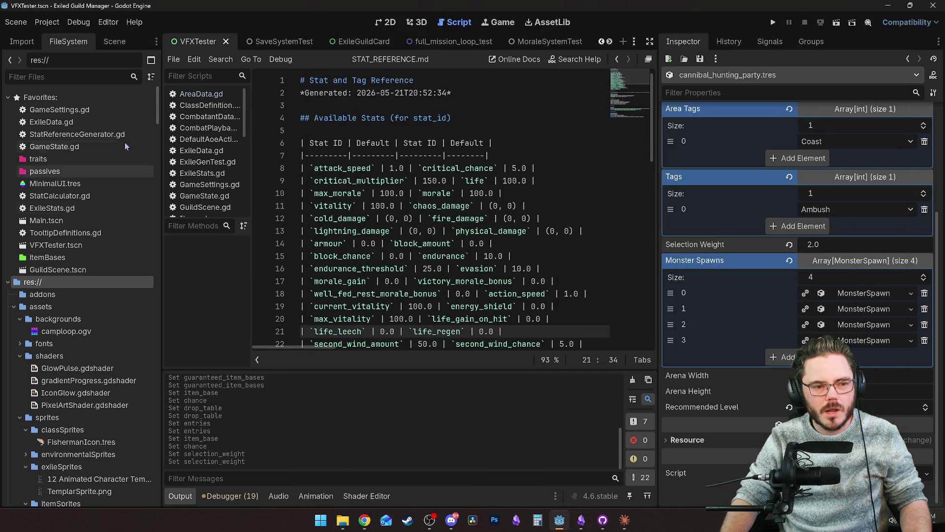
{"action": "left_click", "coordinate": [89, 78]}
Open cannibal_camp.tres and add a new ProgressionRequirement element to its Prerequisites list.
{"action": "type", "text": "canni"}
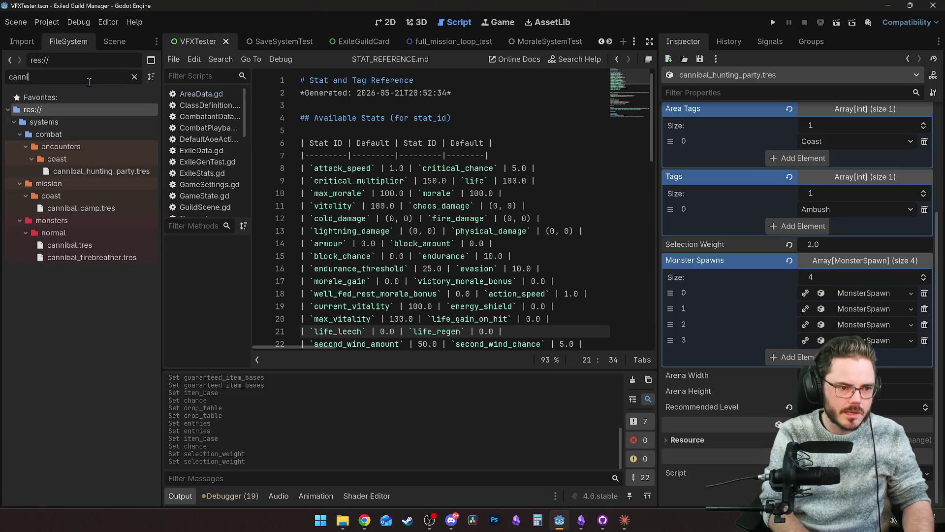
{"action": "left_click", "coordinate": [104, 209]}
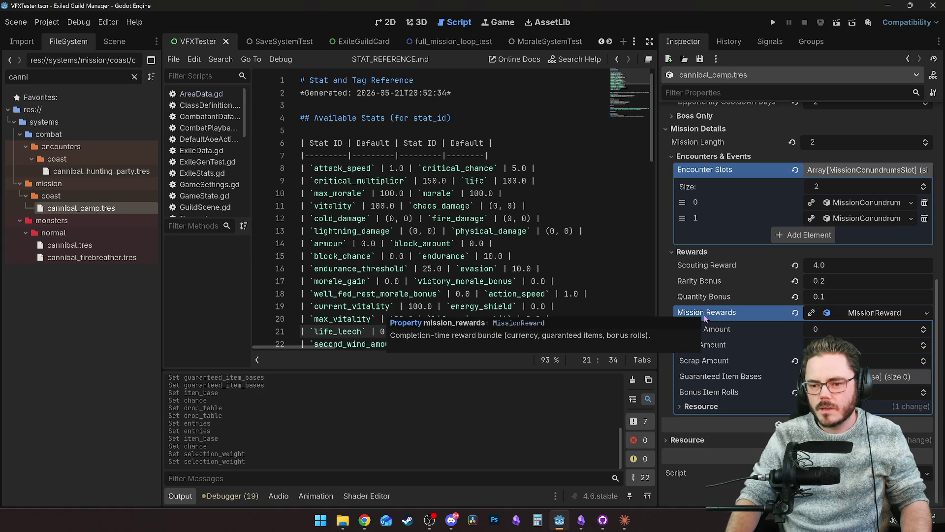
{"action": "scroll", "coordinate": [716, 240], "scroll_direction": "up", "scroll_amount": 6}
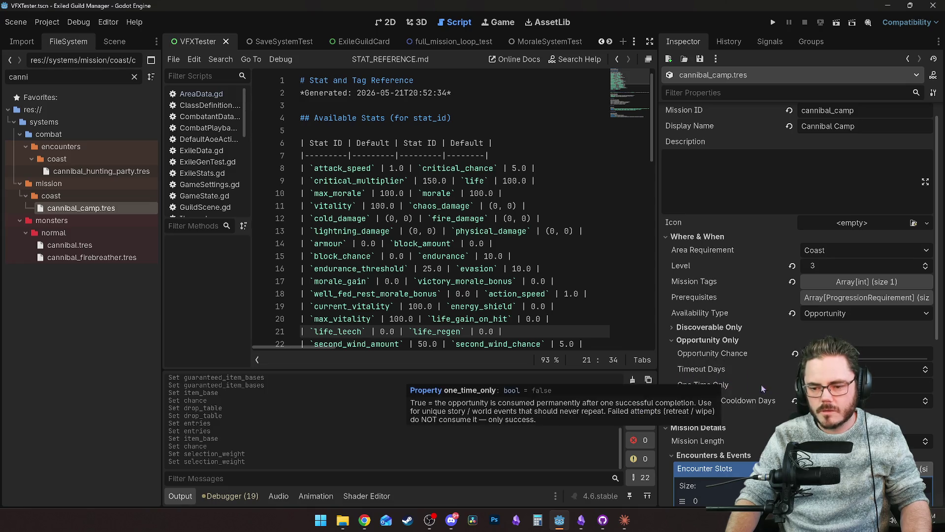
{"action": "mouse_move", "coordinate": [678, 369]}
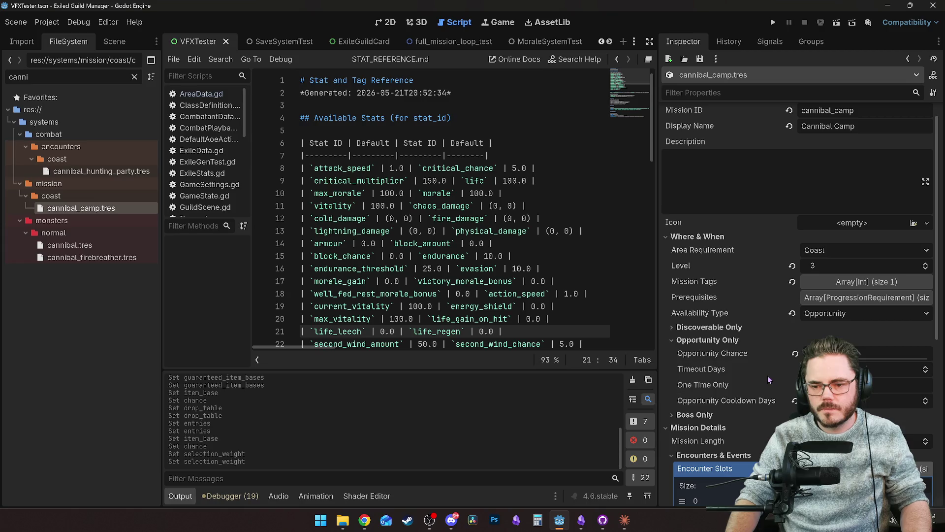
{"action": "left_click", "coordinate": [866, 297]}
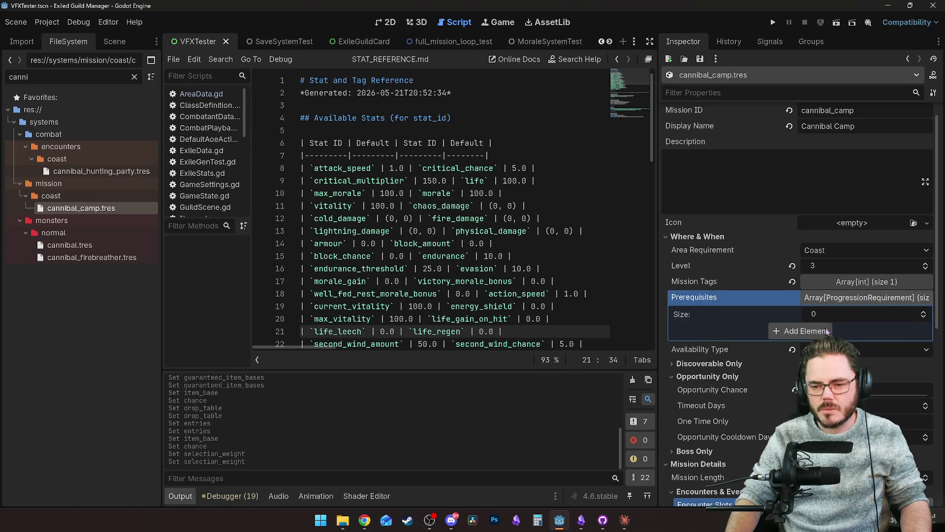
{"action": "left_click", "coordinate": [802, 331]}
{"action": "left_click", "coordinate": [854, 332]}
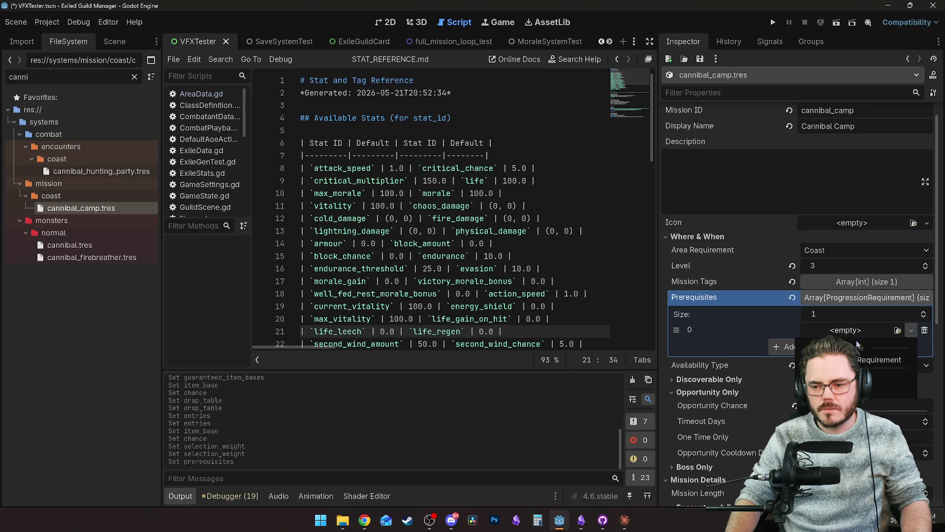
{"action": "left_click", "coordinate": [863, 350]}
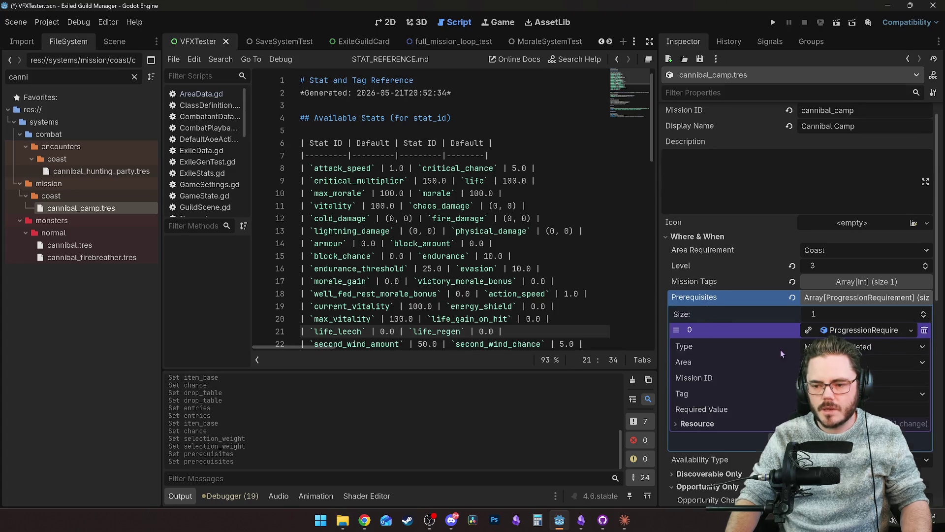
Keep the requirement's area as Coast and browse the systems mission folder in FileSystem.
{"action": "scroll", "coordinate": [781, 349], "scroll_direction": "down", "scroll_amount": 3}
{"action": "left_click", "coordinate": [856, 247]}
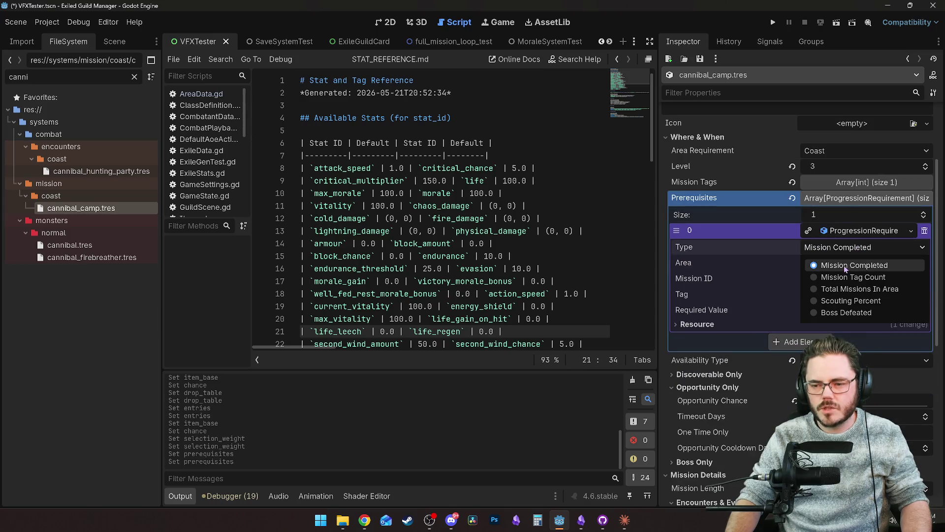
{"action": "left_click", "coordinate": [845, 266]}
{"action": "left_click", "coordinate": [827, 264]}
{"action": "left_click", "coordinate": [827, 264]}
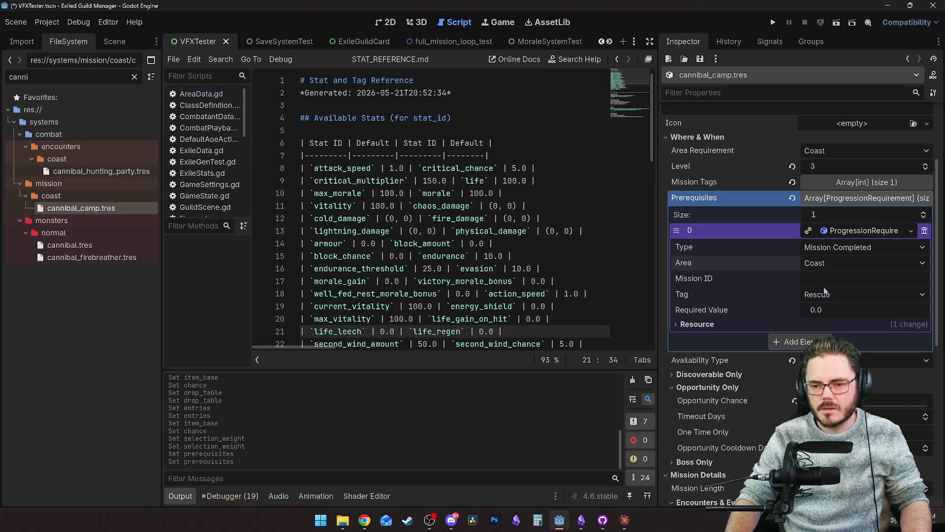
{"action": "left_click", "coordinate": [134, 77]}
{"action": "type", "text": "missio"}
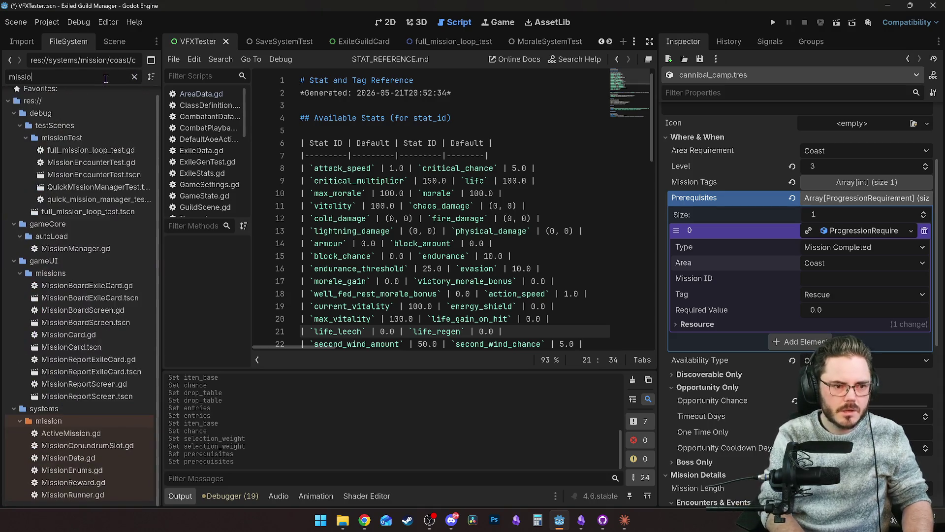
{"action": "type", "text": "n"}
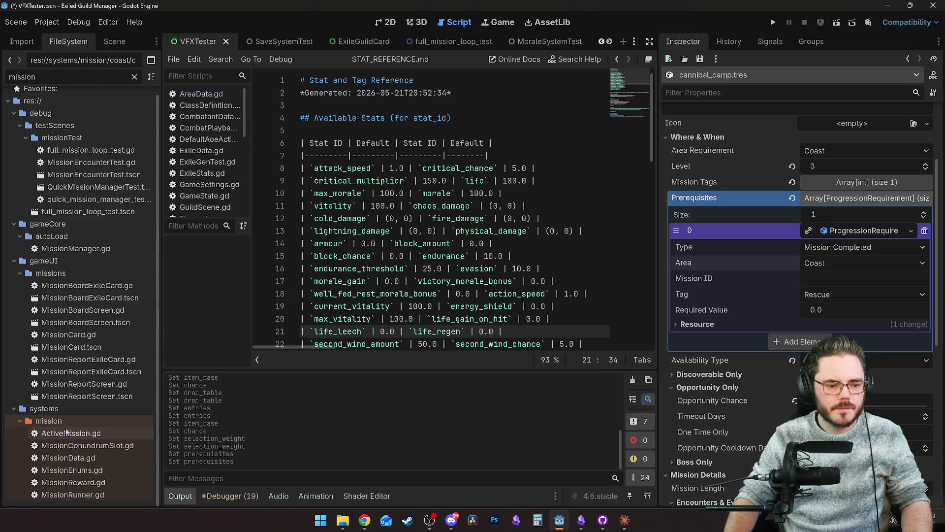
{"action": "left_click", "coordinate": [61, 422]}
{"action": "left_click", "coordinate": [135, 76]}
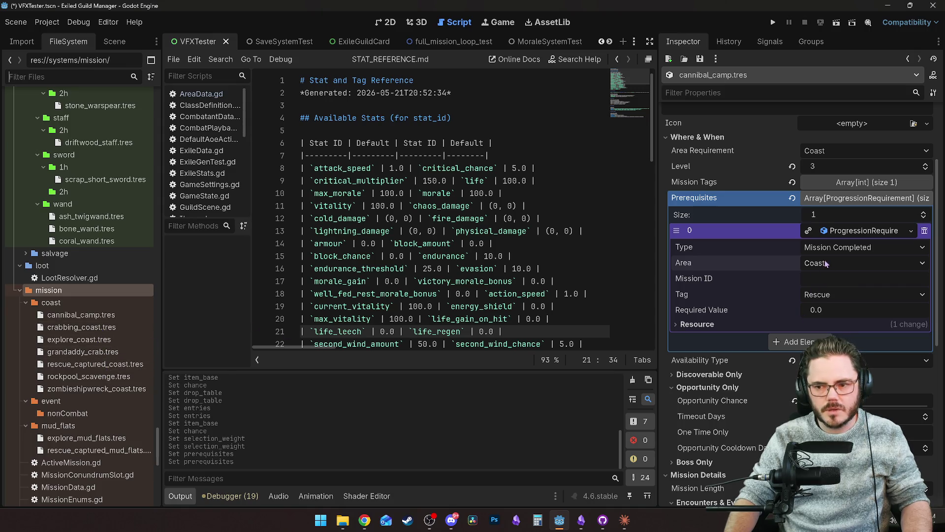
Set the requirement Type to Total Missions In Area with Required Value 2.
{"action": "left_click", "coordinate": [841, 249]}
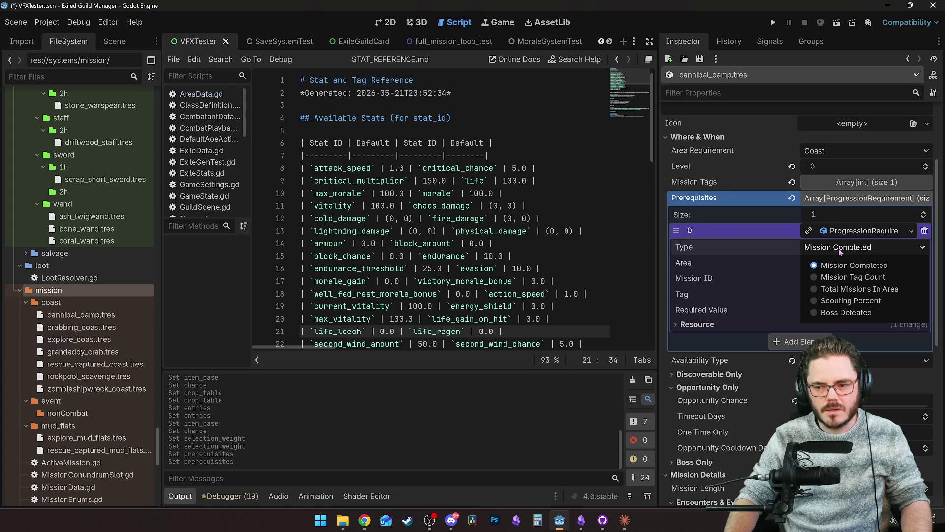
{"action": "left_click", "coordinate": [840, 290]}
{"action": "left_click", "coordinate": [823, 305]}
{"action": "type", "text": "2"}
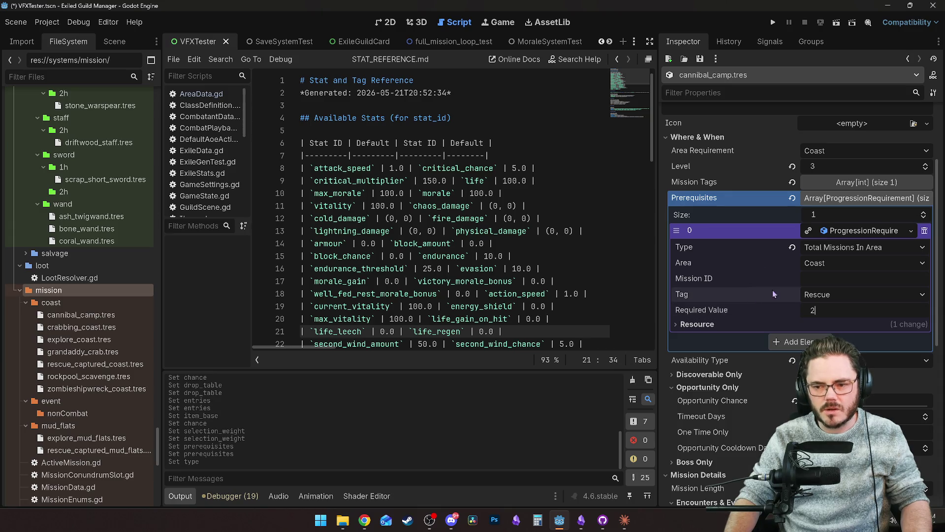
{"action": "mouse_move", "coordinate": [679, 295]}
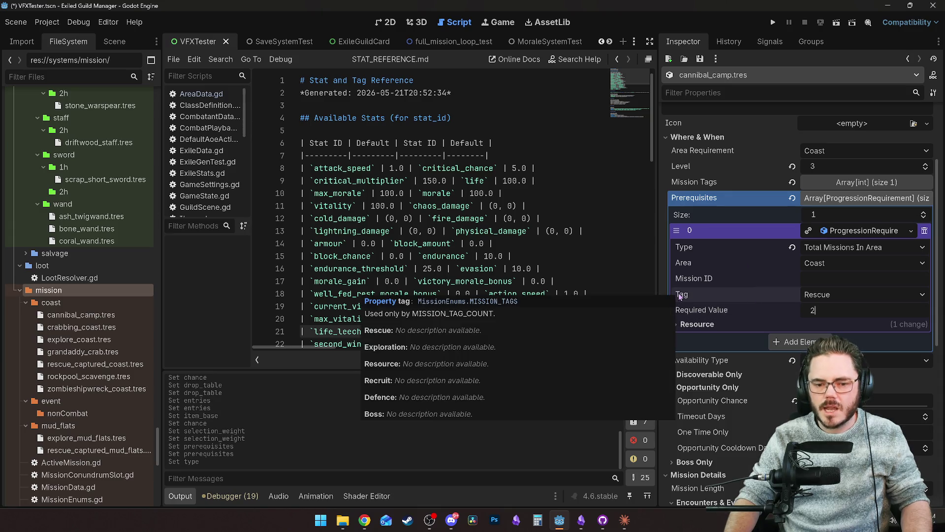
{"action": "mouse_move", "coordinate": [712, 312]}
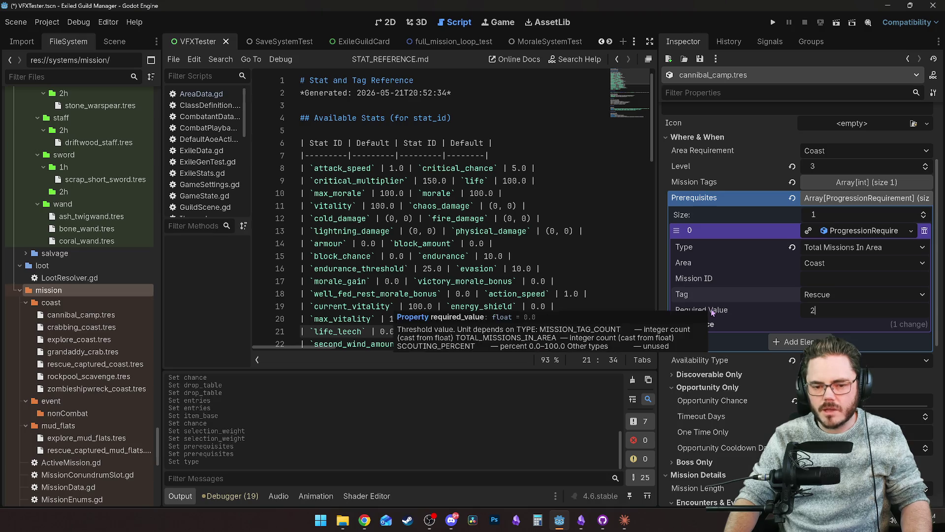